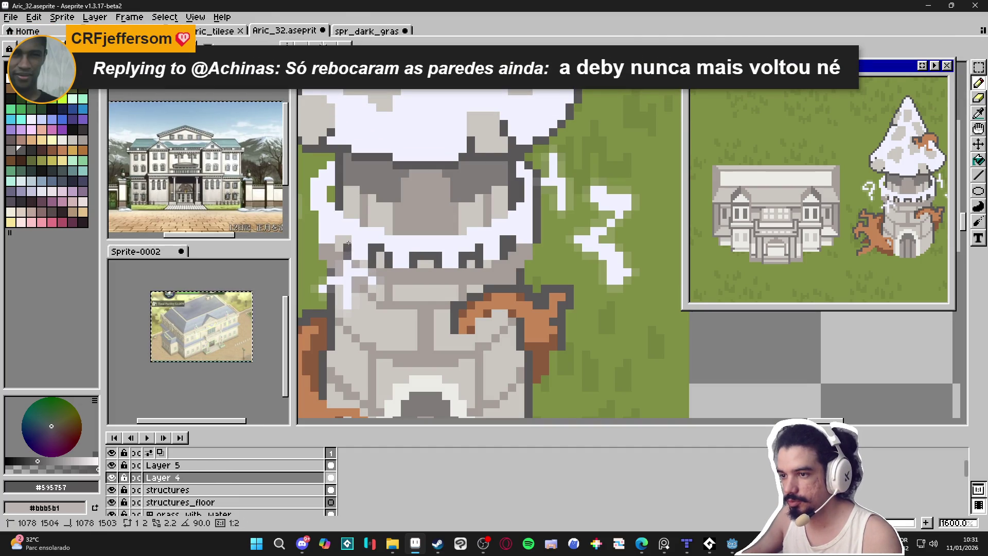
- Replace the last pencil stroke with a dark line along the tower face's lower edge
mouse_move(341, 239)
left_mouse_down()
mouse_move(409, 266)
mouse_move(402, 202)
mouse_move(420, 181)
left_mouse_up()
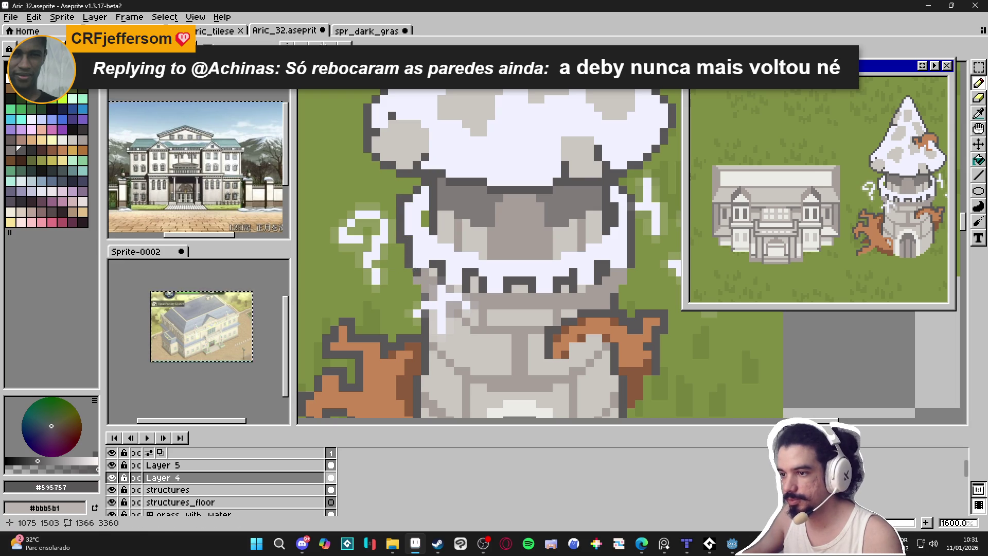
key("ctrl+z")
scroll(463, 247, "down", 1)
scroll(565, 238, "up", 1)
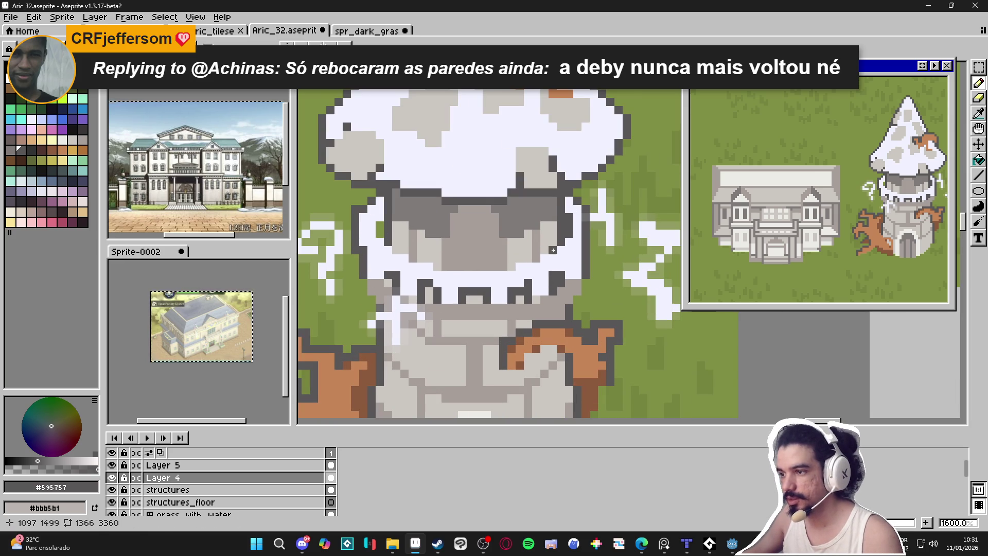
mouse_move(544, 253)
left_mouse_down()
mouse_move(510, 265)
mouse_move(421, 264)
left_mouse_up()
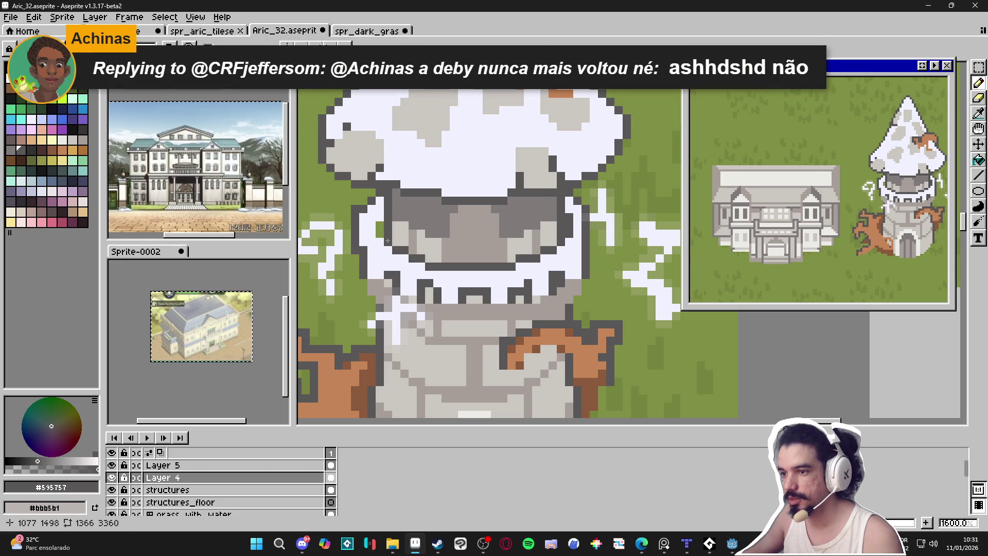
scroll(481, 233, "down", 4)
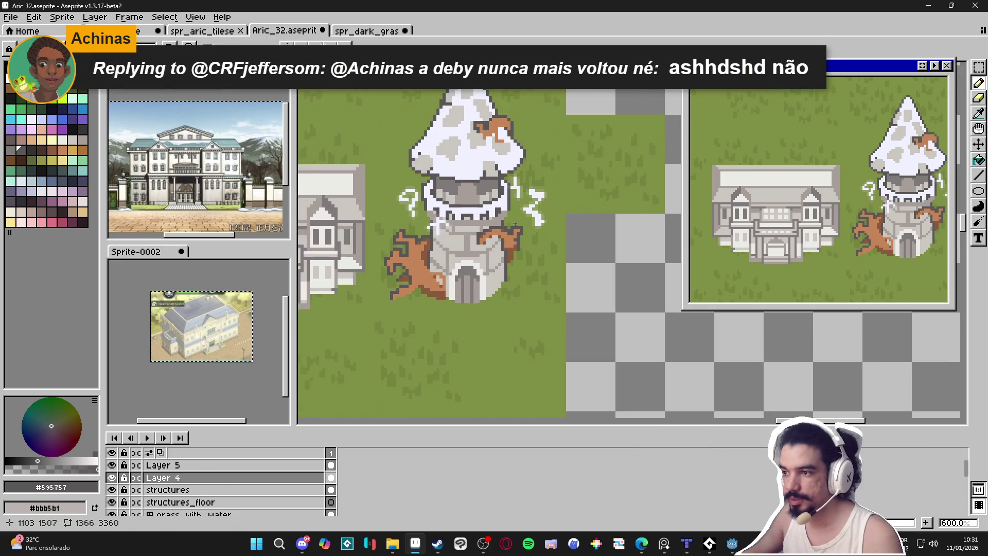
scroll(502, 211, "up", 2)
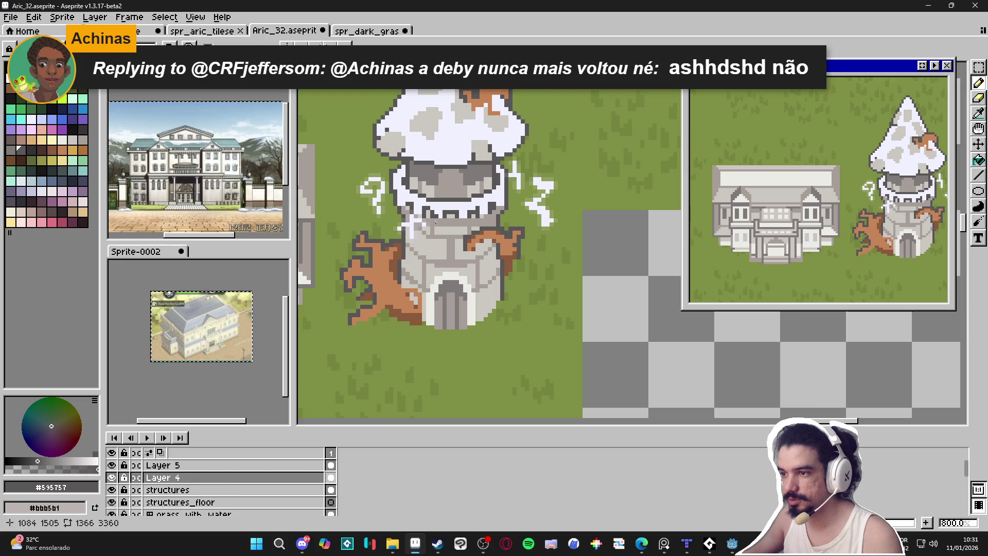
scroll(484, 224, "down", 4)
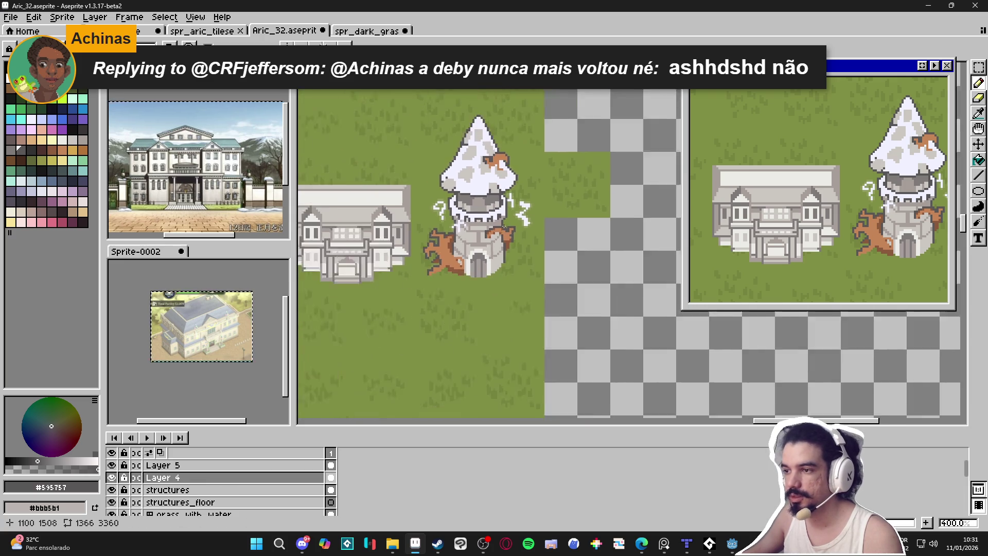
scroll(479, 237, "up", 1)
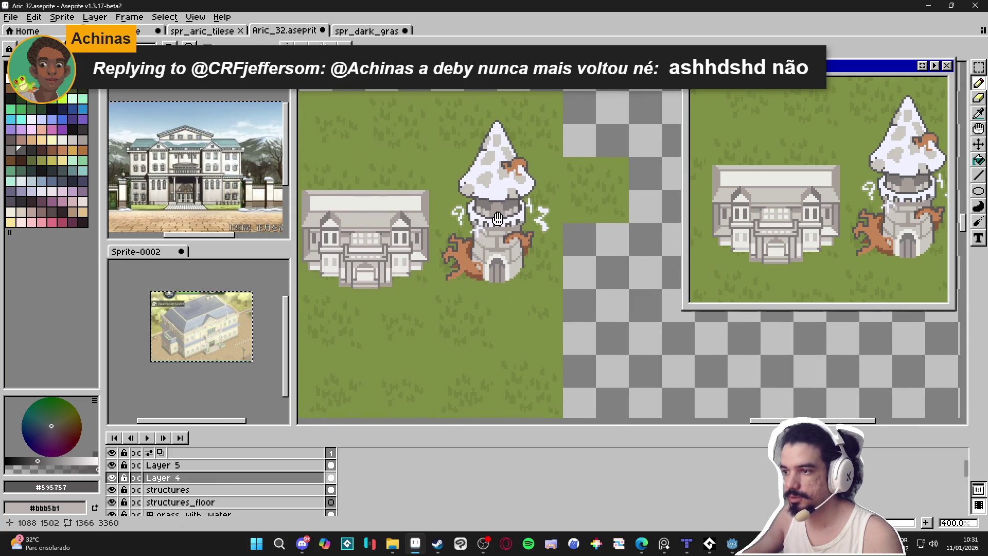
- Save Aric_32.aseprite and show the tile grid over the canvas
key("ctrl+s")
scroll(516, 240, "down", 1)
scroll(484, 258, "up", 1)
scroll(460, 269, "down", 1)
key("ctrl+apostrophe")
- Shift the view so the house and tower move up-right, then leave Aseprite
left_click_drag(427, 291, 495, 237)
left_click(663, 544)
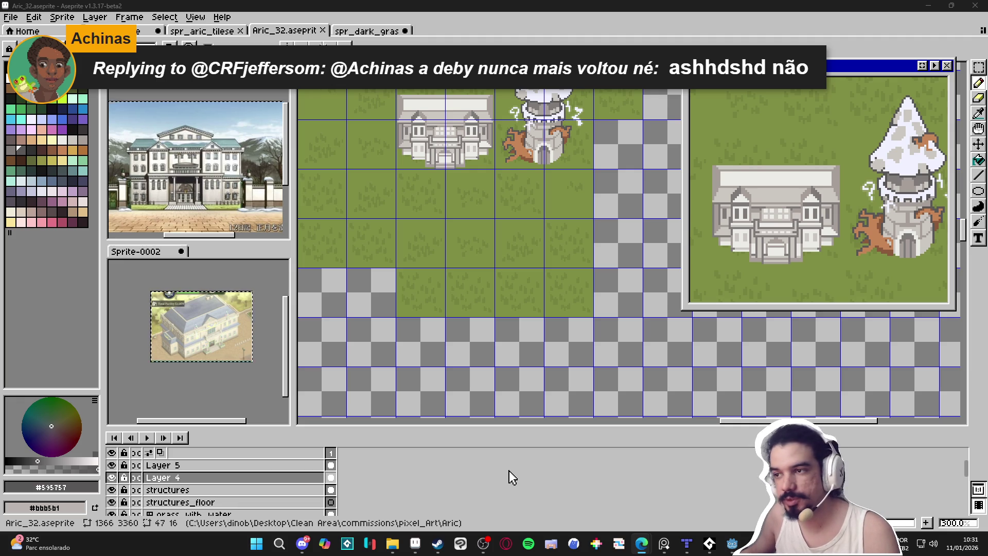
scroll(523, 327, "down", 1)
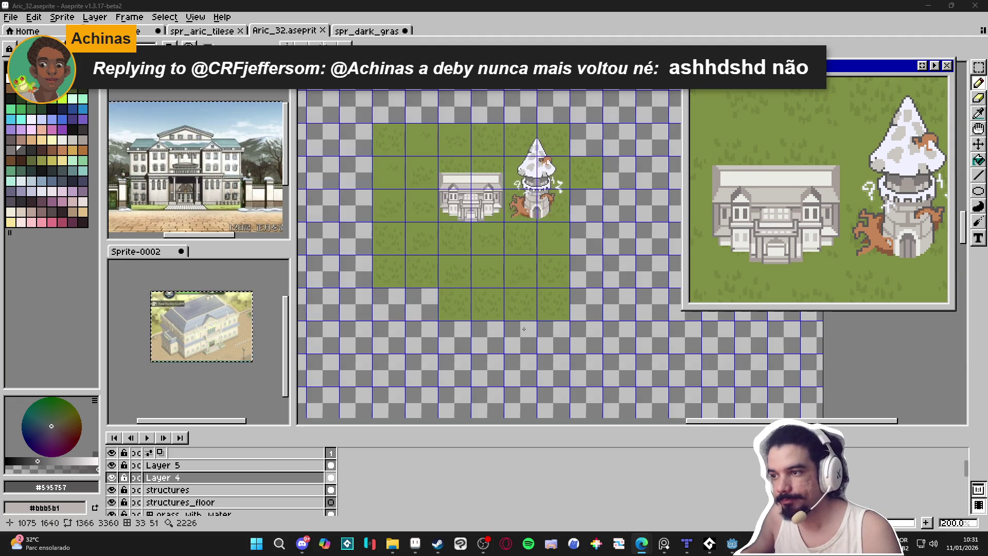
left_click(686, 543)
scroll(592, 328, "up", 2)
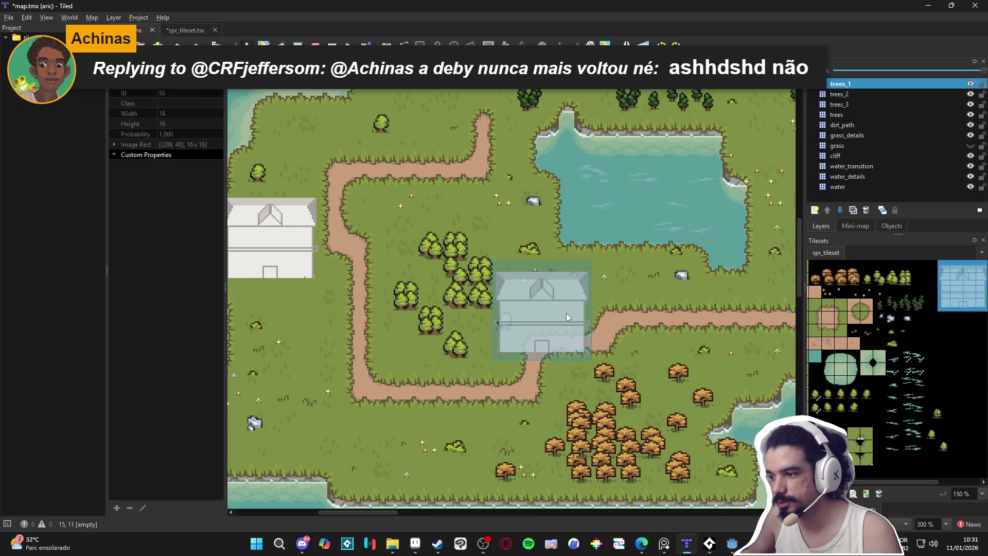
scroll(575, 319, "down", 3)
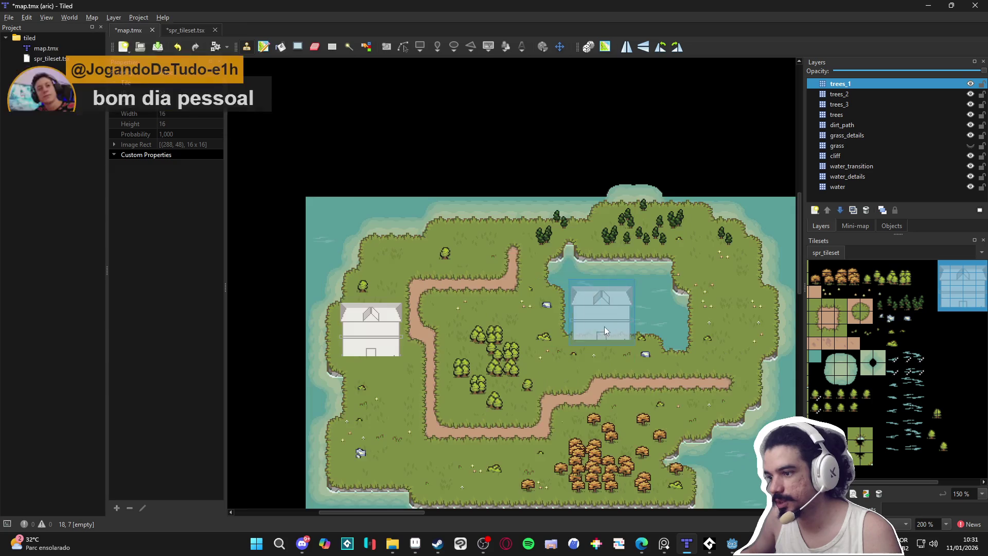
scroll(573, 378, "up", 3)
left_click_drag(573, 378, 567, 335)
left_click_drag(623, 366, 650, 313)
scroll(610, 336, "down", 1)
scroll(609, 336, "up", 1)
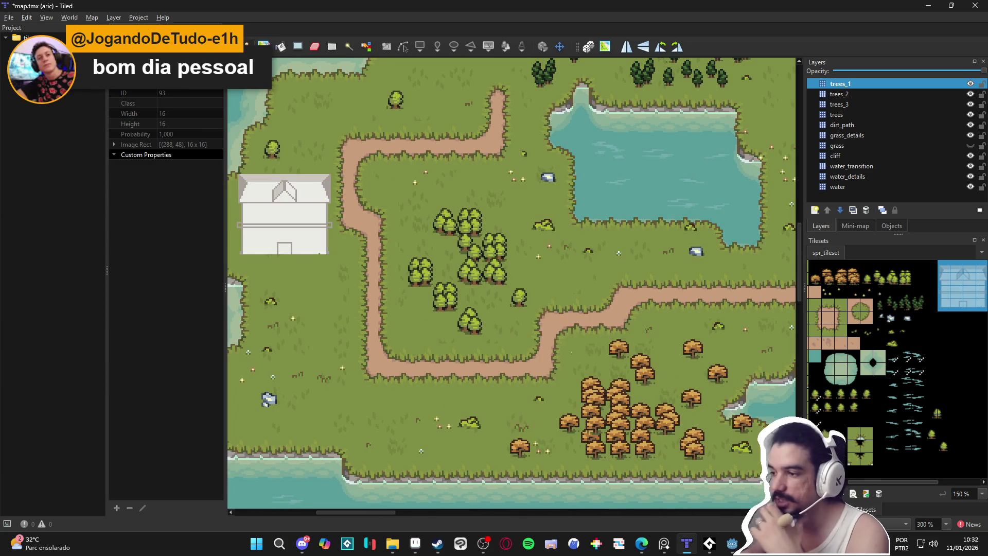
left_click(928, 5)
scroll(387, 254, "up", 2)
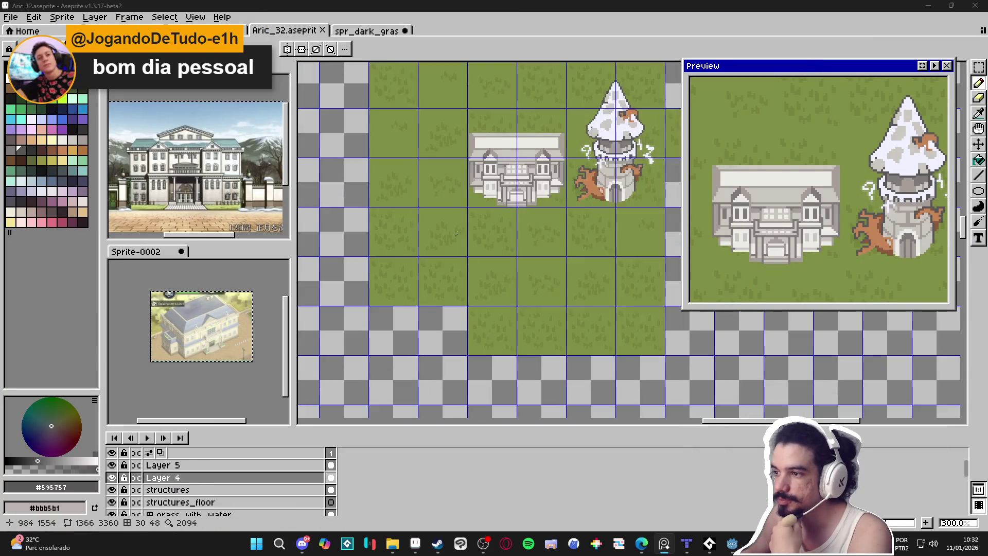
- Briefly bring up File Explorer, minimize it again and return to the Aseprite canvas
left_click(392, 545)
left_click(391, 546)
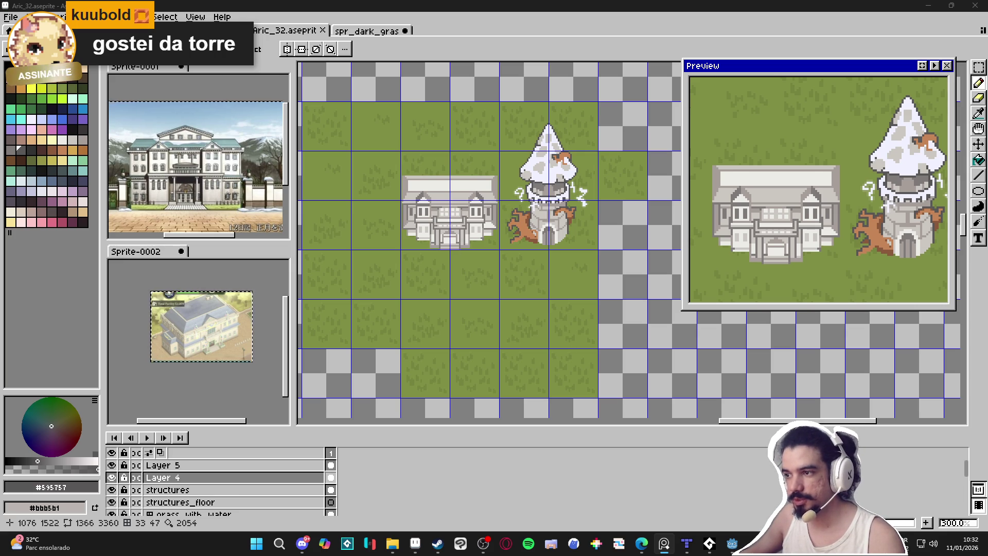
scroll(551, 208, "up", 1)
scroll(549, 207, "down", 1)
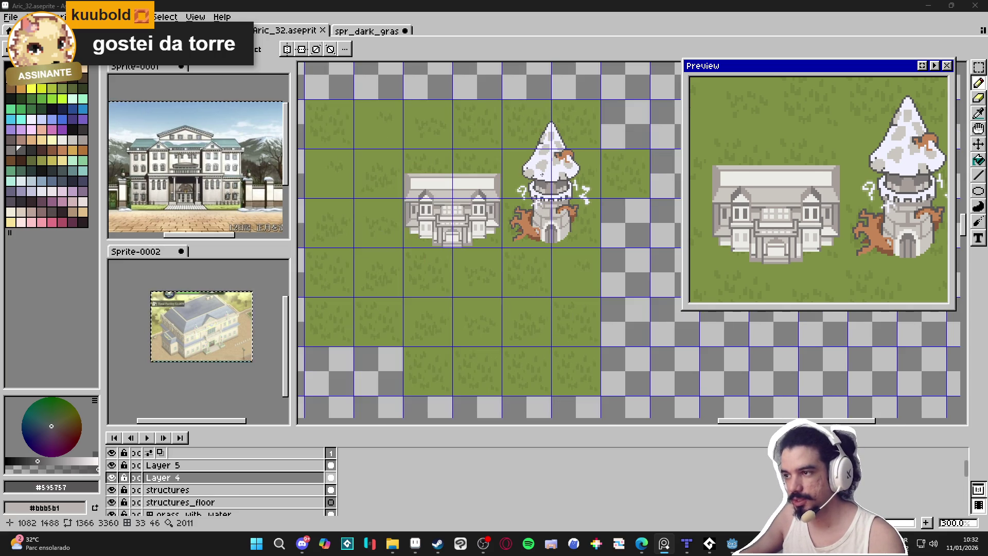
scroll(541, 112, "up", 1)
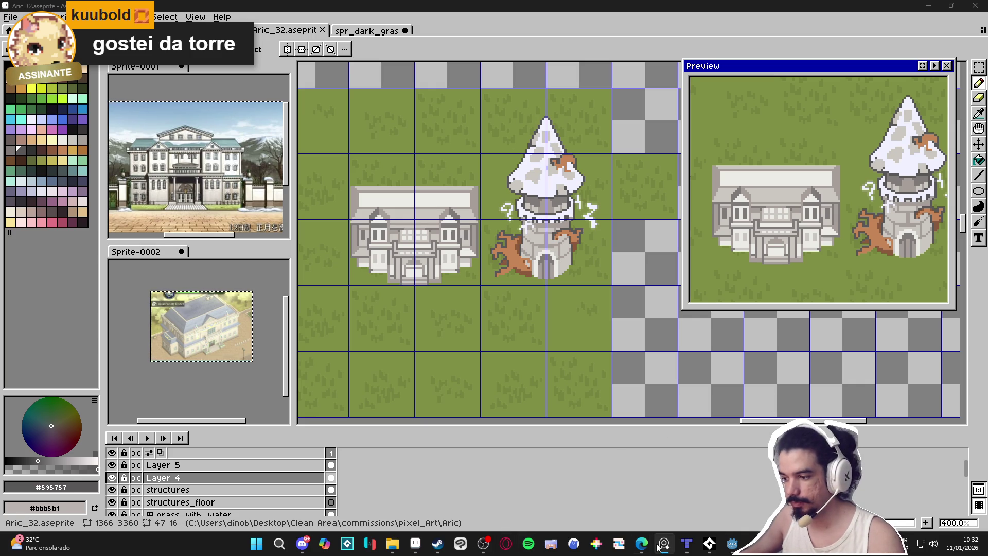
mouse_move(642, 543)
left_click(710, 486)
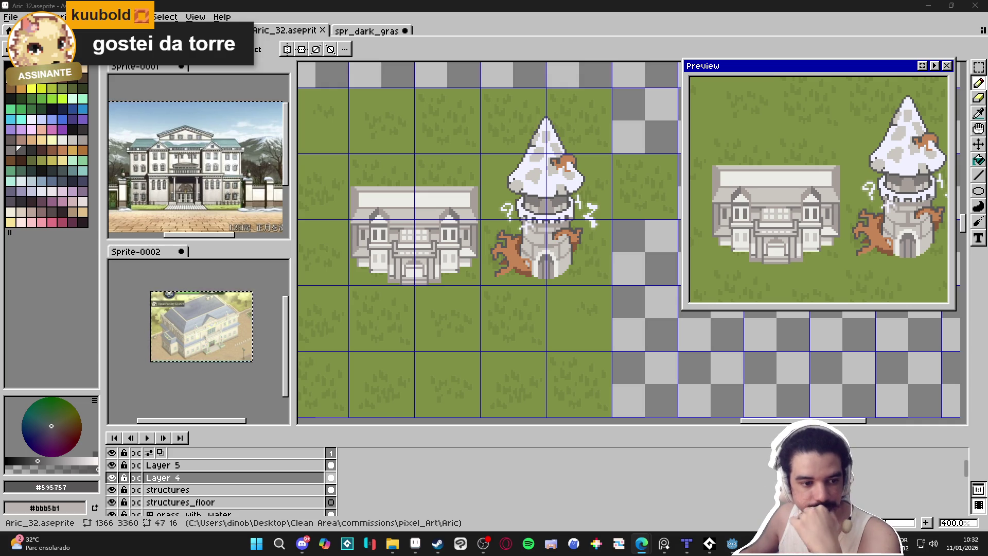
- Bring the lower grass tiles into view and save Aric_32.aseprite
scroll(574, 275, "down", 1)
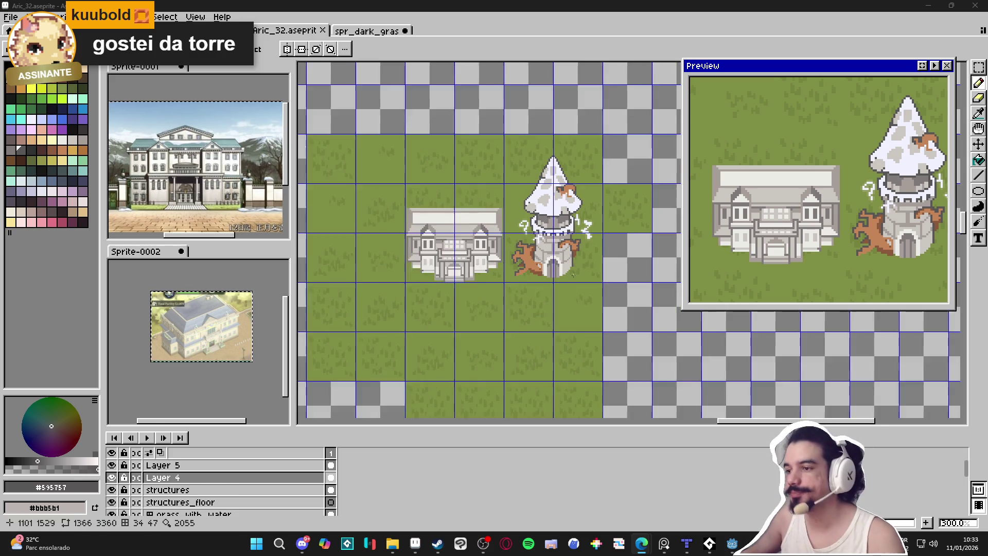
left_click_drag(573, 275, 541, 192)
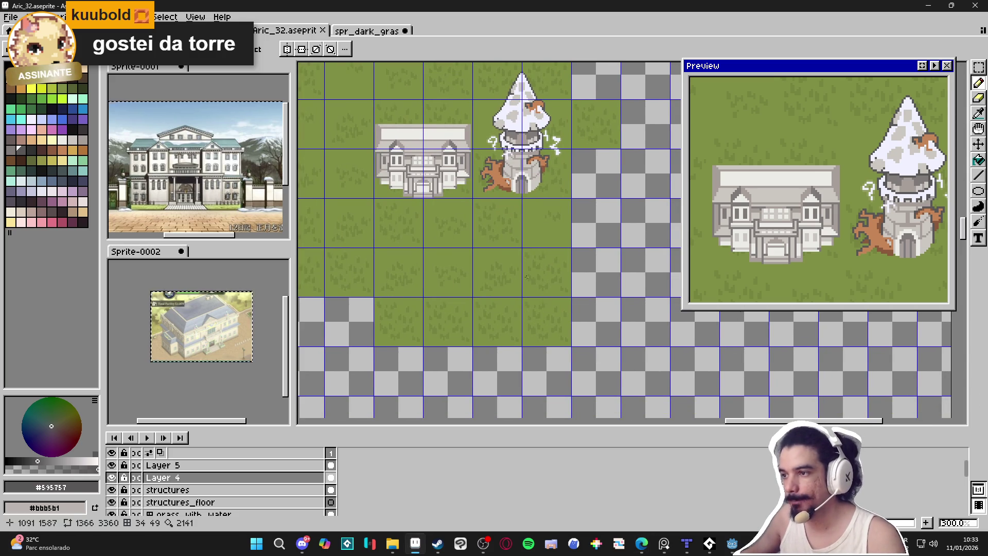
left_click_drag(527, 277, 512, 271)
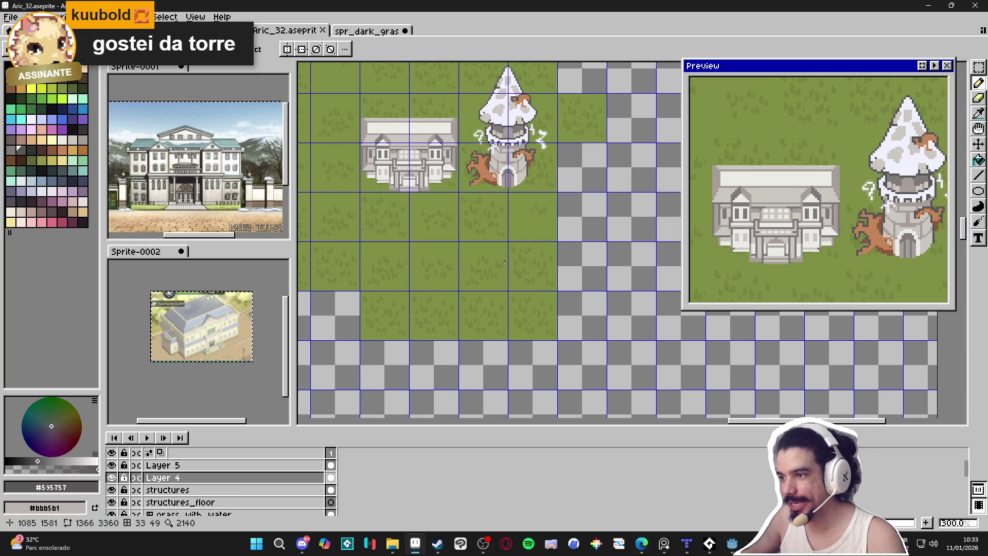
key("ctrl+s")
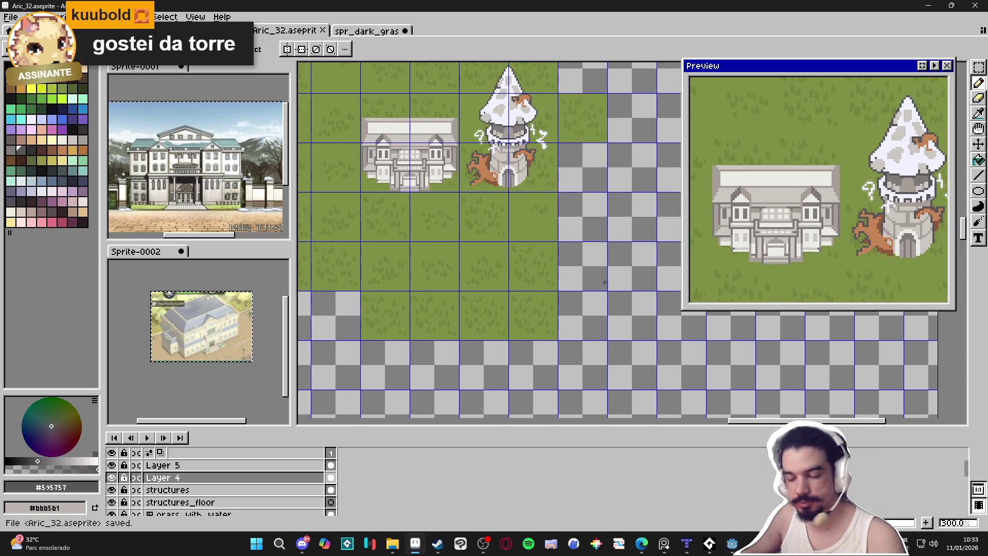
left_click_drag(577, 273, 581, 295)
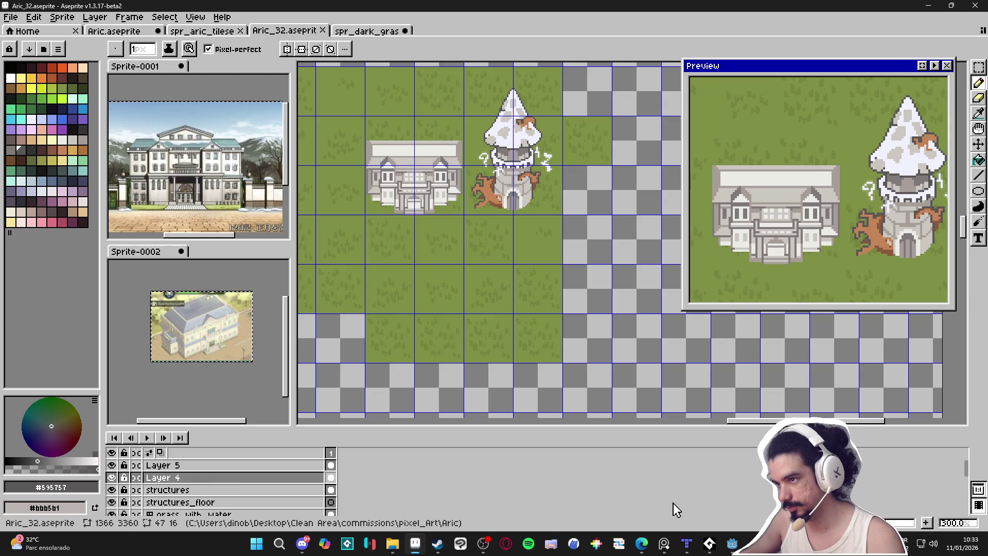
left_click(687, 545)
left_click(687, 545)
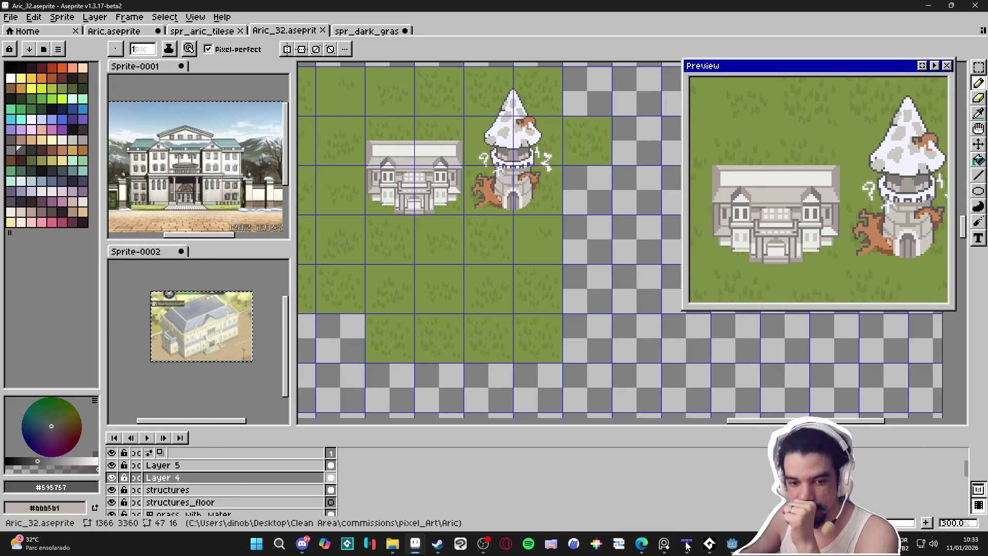
left_click(667, 549)
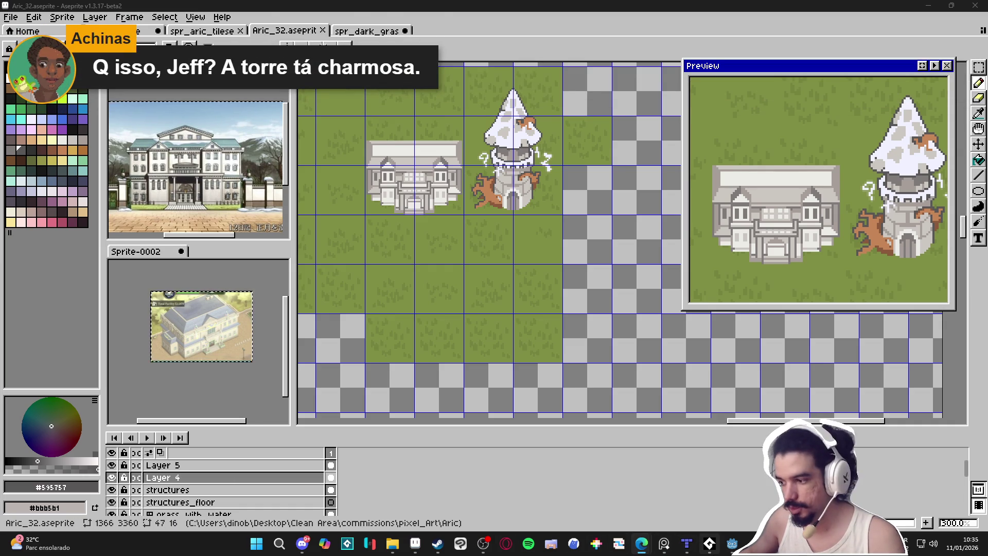
mouse_move(688, 550)
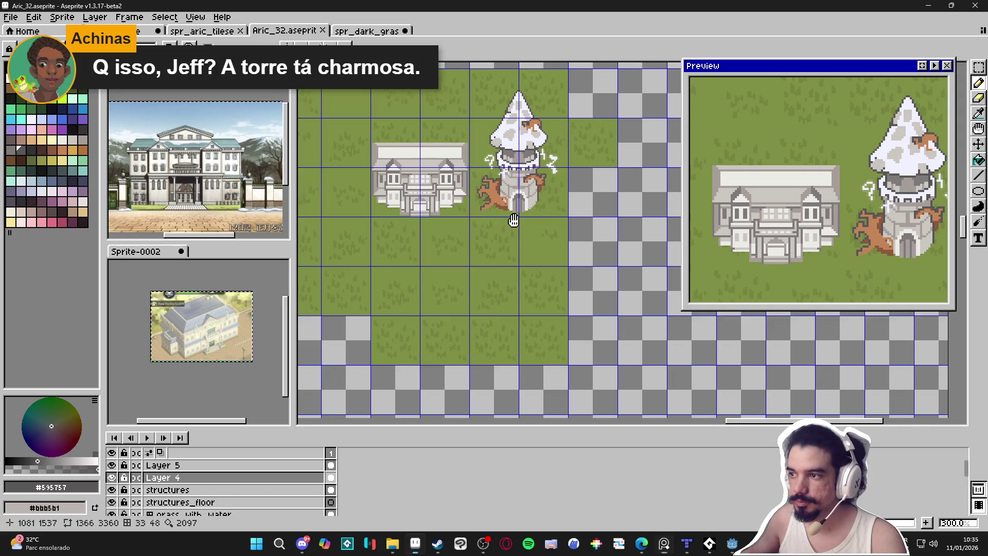
scroll(549, 269, "down", 3)
scroll(549, 268, "up", 1)
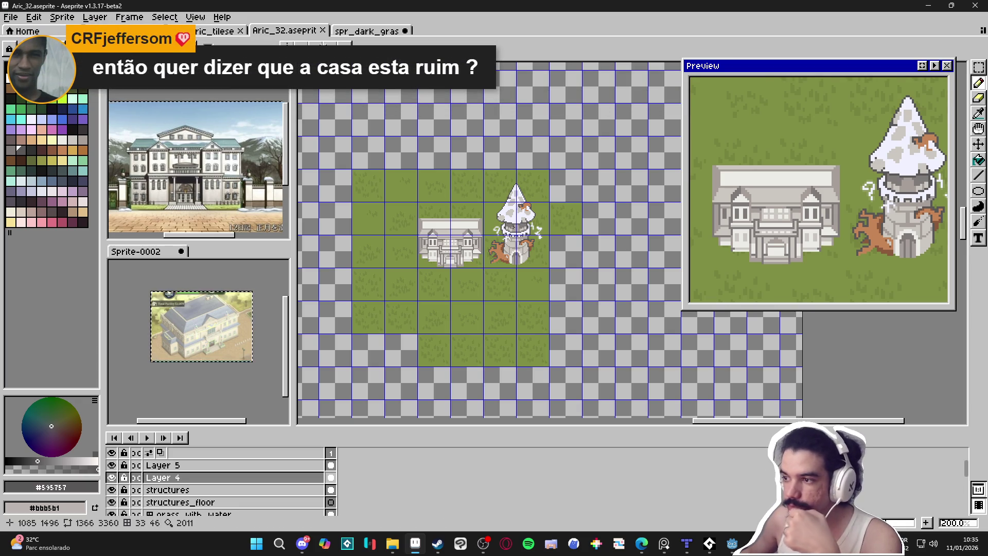
key("alt+Tab")
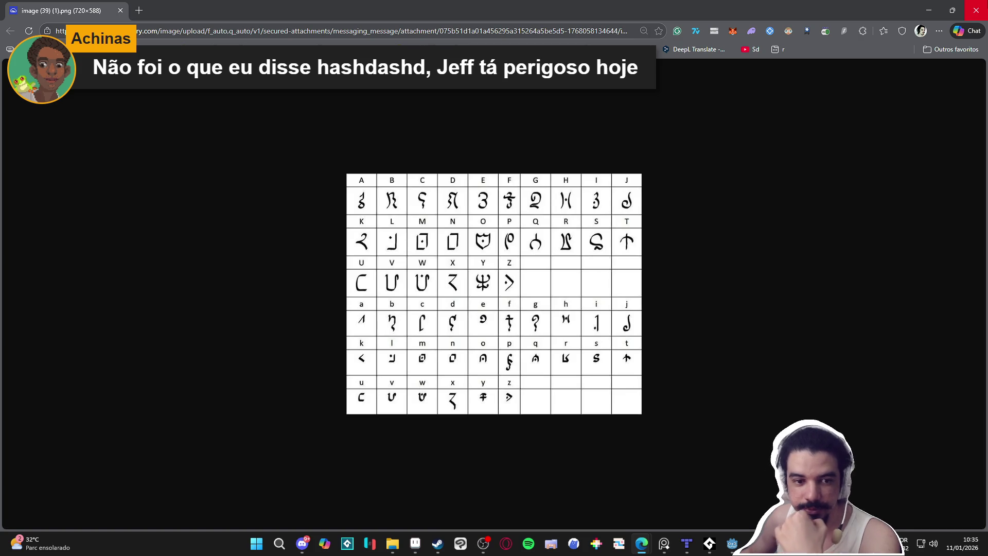
- Close the Edge window displaying the alphabet symbol image
left_click(977, 10)
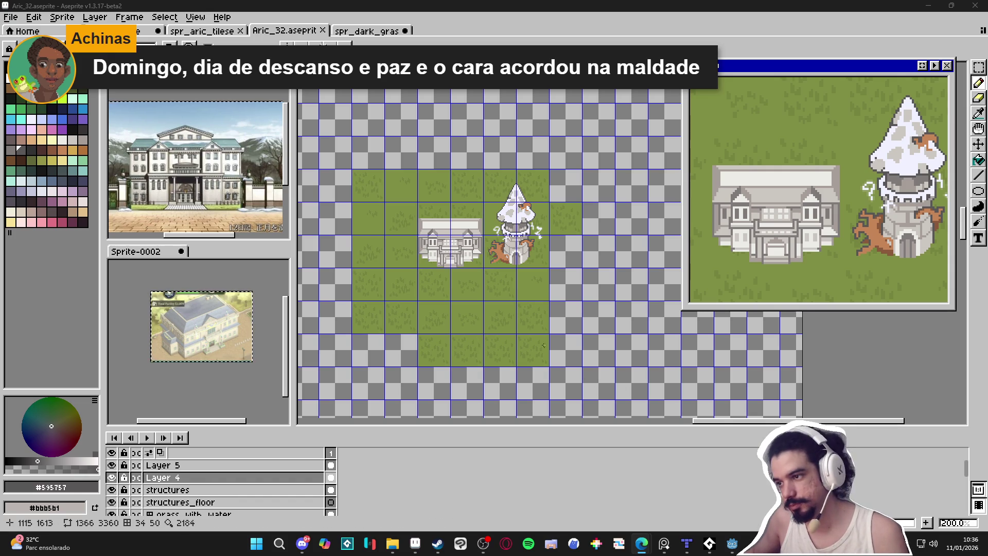
scroll(533, 297, "up", 1)
scroll(533, 298, "up", 1)
scroll(541, 247, "down", 2)
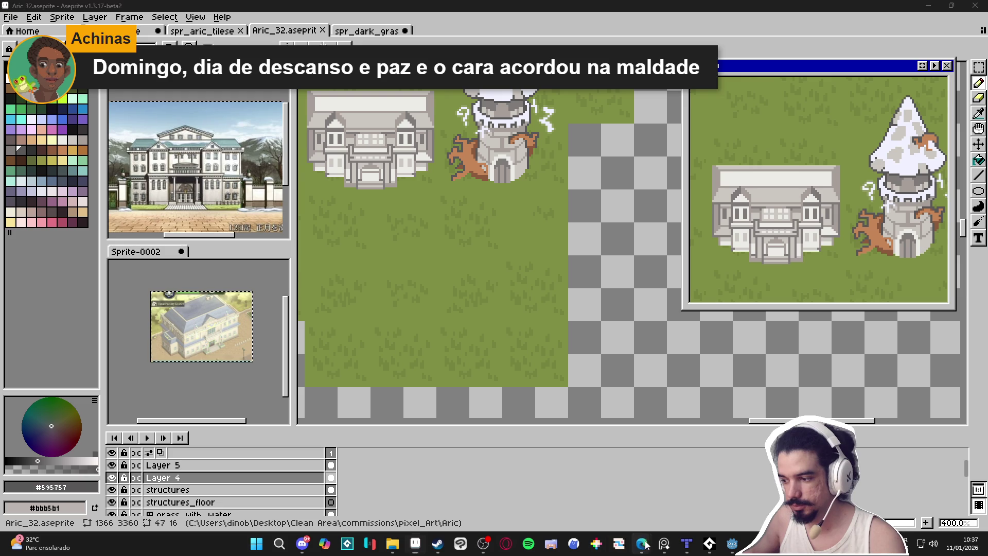
mouse_move(640, 543)
left_click(507, 486)
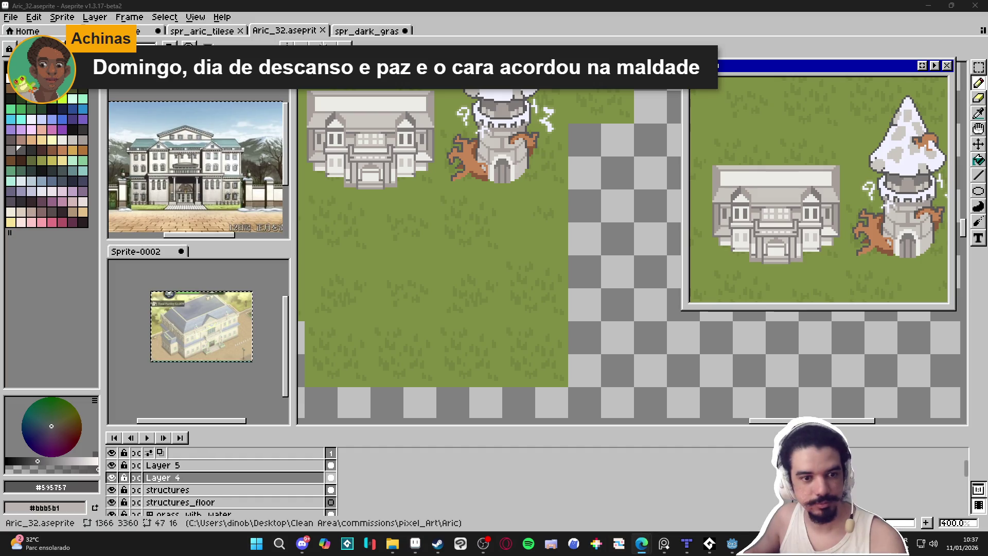
mouse_move(652, 546)
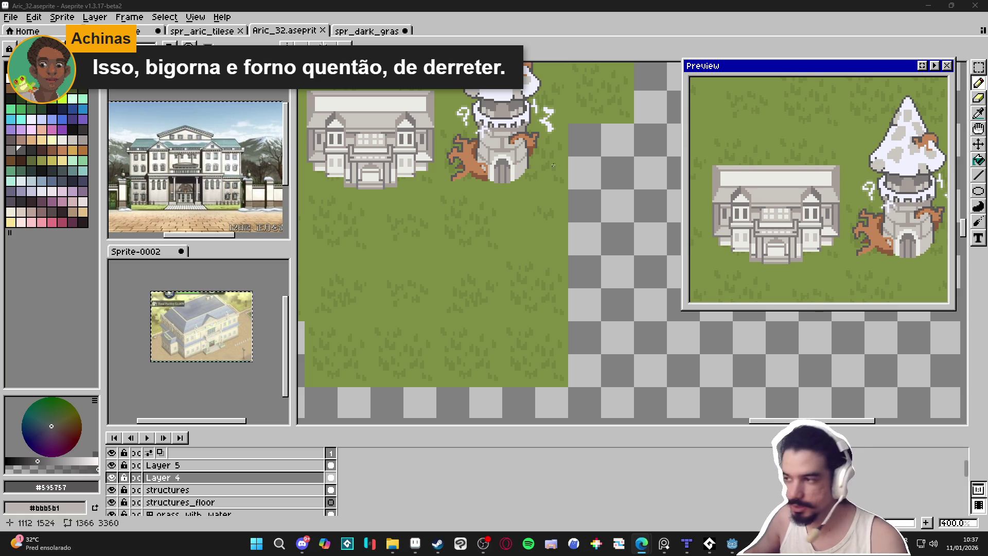
scroll(469, 208, "down", 2)
scroll(469, 207, "up", 1)
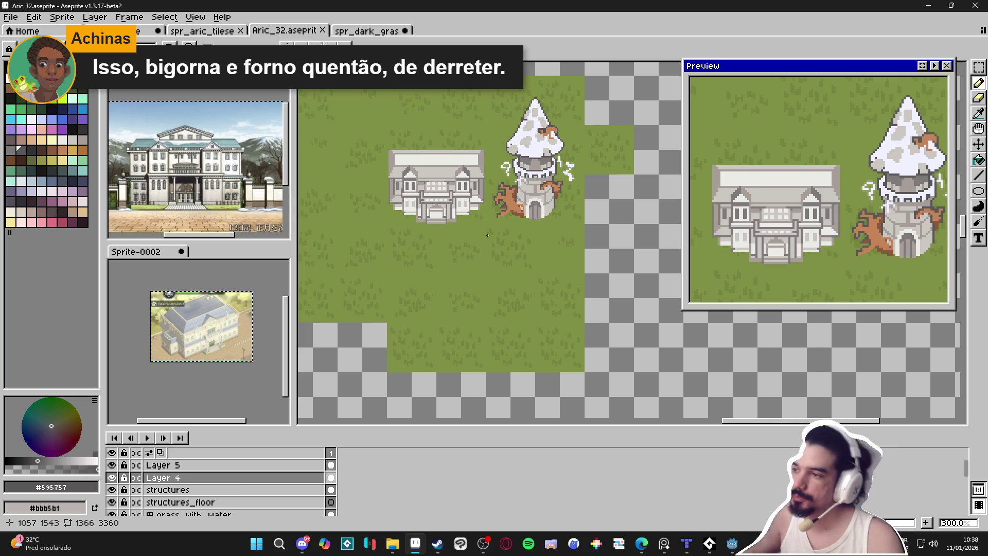
key("ctrl+apostrophe")
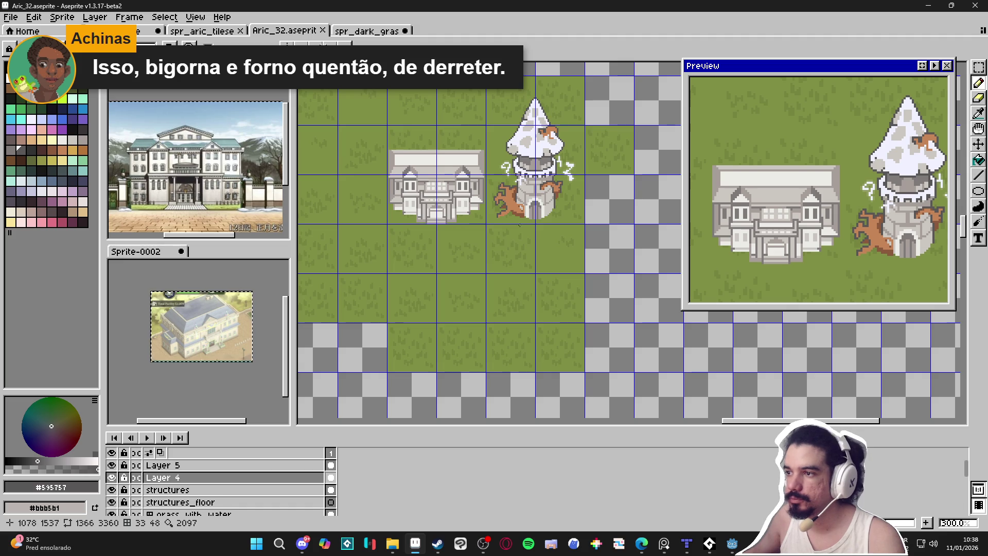
- Show the grid, pick light grey #cbc6c1 from the canvas, and set the pencil to 2px
scroll(519, 224, "up", 1)
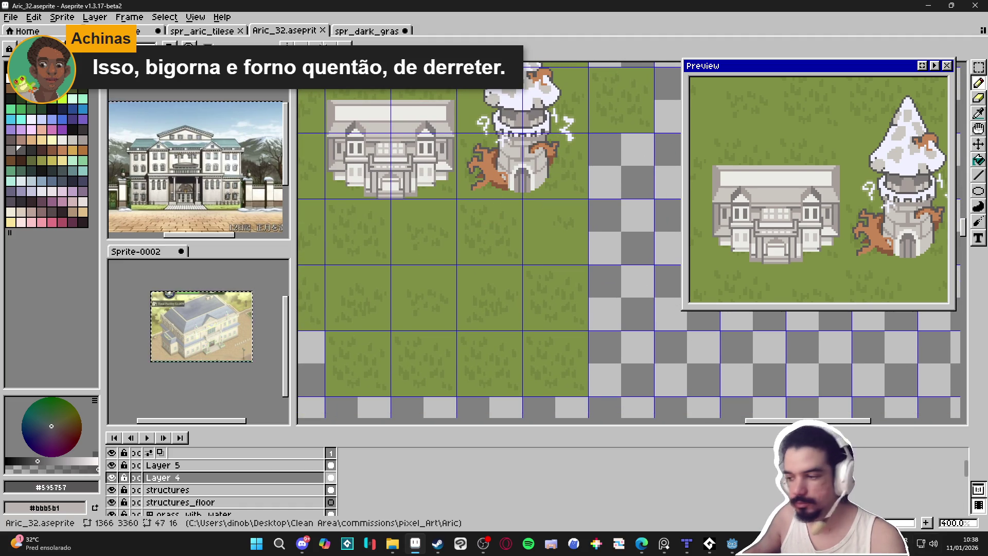
left_click(670, 548)
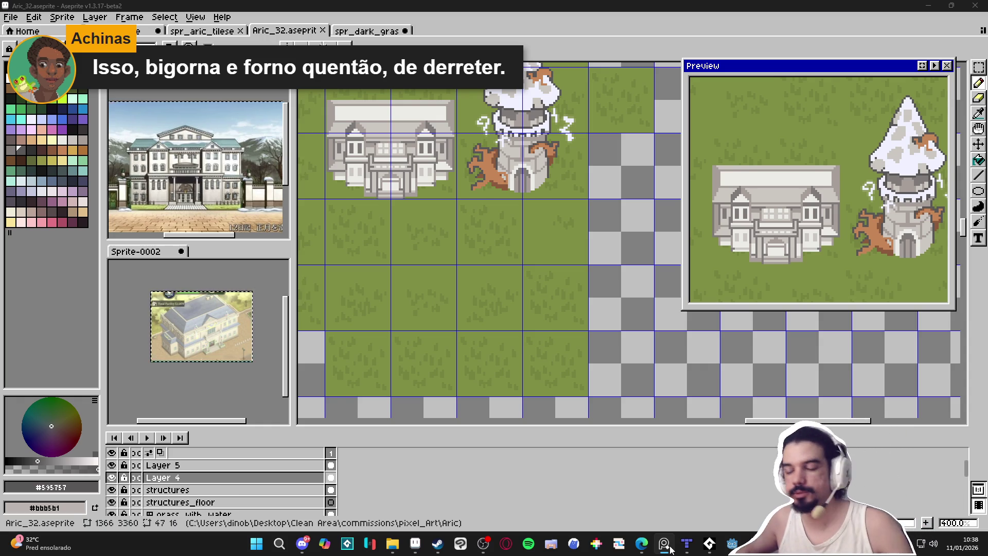
scroll(542, 164, "up", 1)
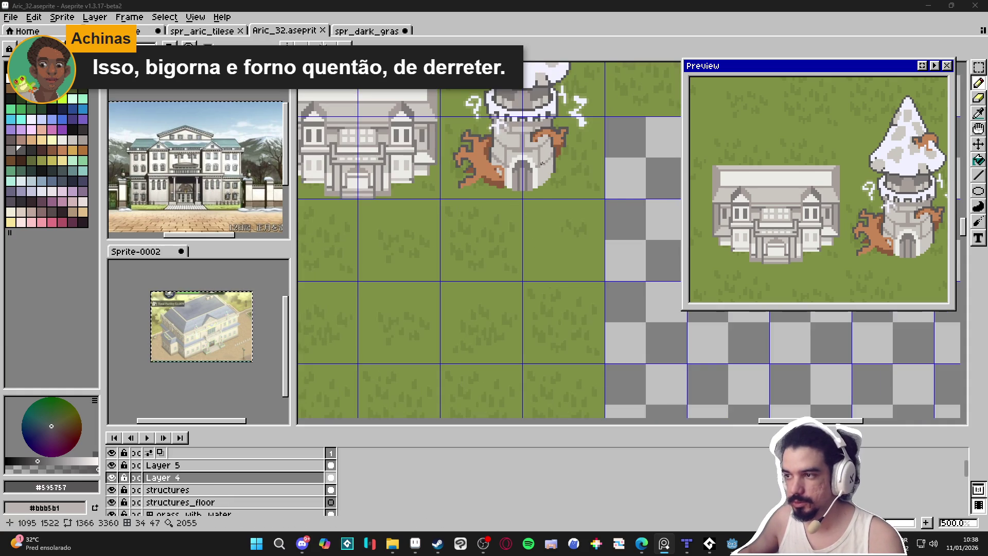
left_click(543, 164, "alt")
scroll(478, 221, "down", 3)
scroll(487, 263, "up", 1)
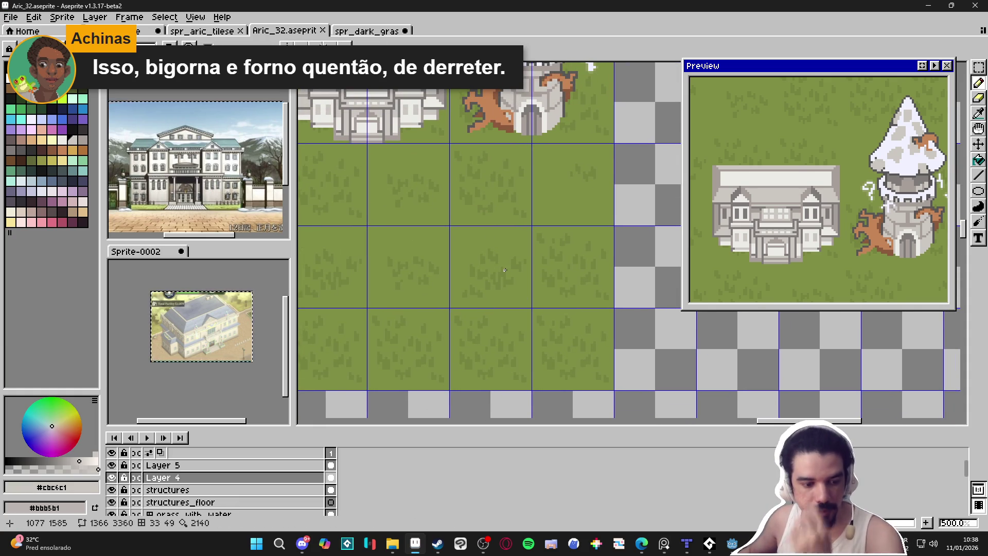
scroll(474, 239, "right", 1)
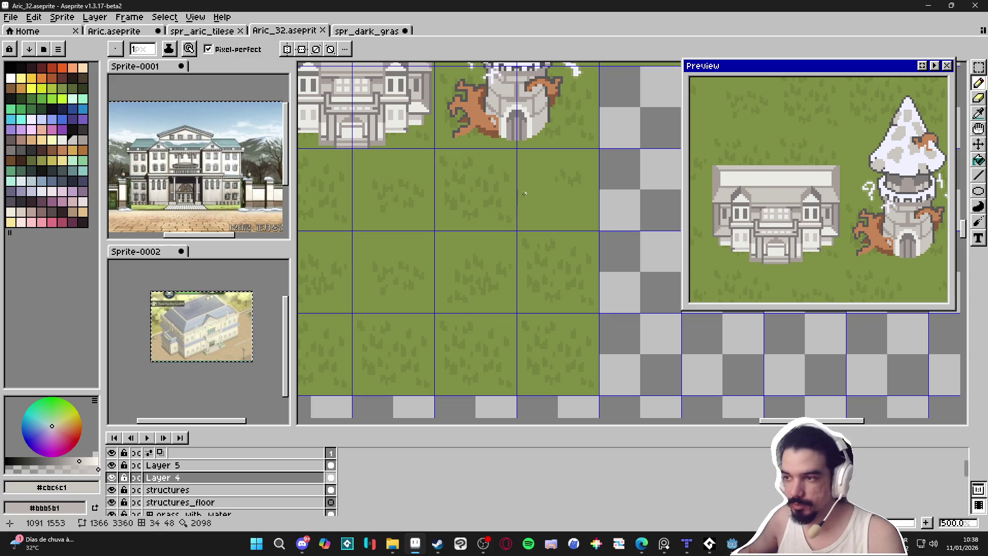
scroll(481, 204, "up", 1)
key("plus")
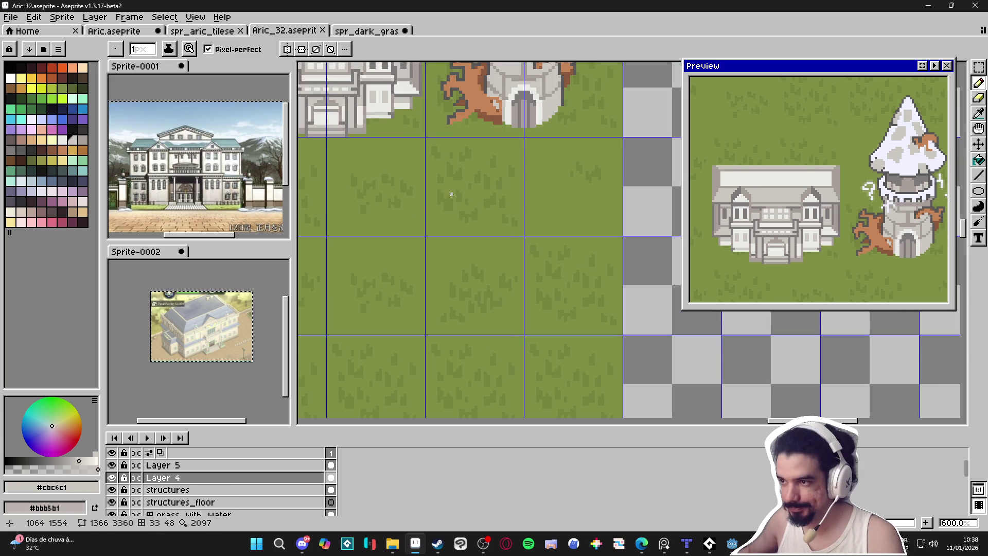
- Sketch a light grey line below the tower and scale it down to about 78%
mouse_move(447, 192)
left_mouse_down()
mouse_move(499, 211)
mouse_move(569, 213)
mouse_move(582, 202)
left_mouse_up()
scroll(584, 202, "down", 1)
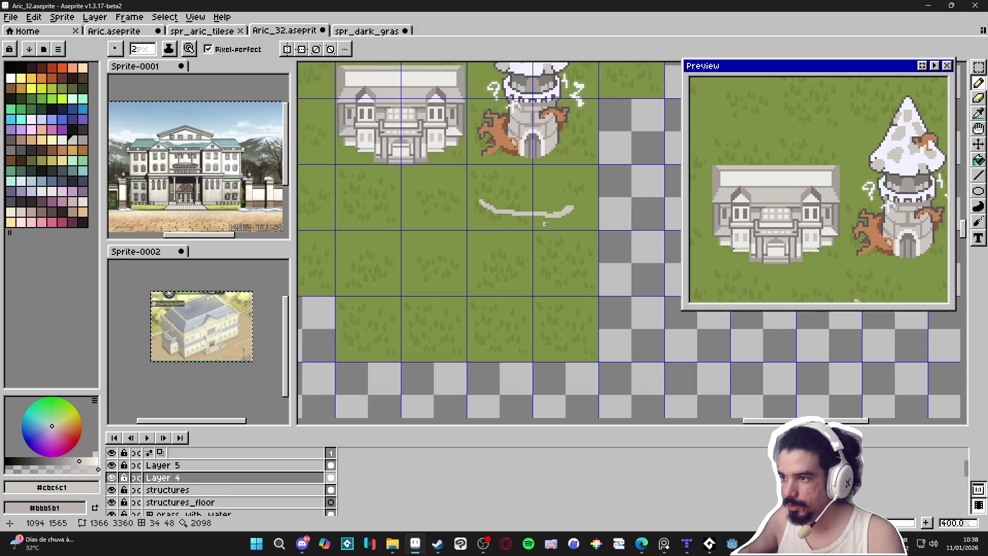
key("m")
left_click_drag(450, 155, 610, 311)
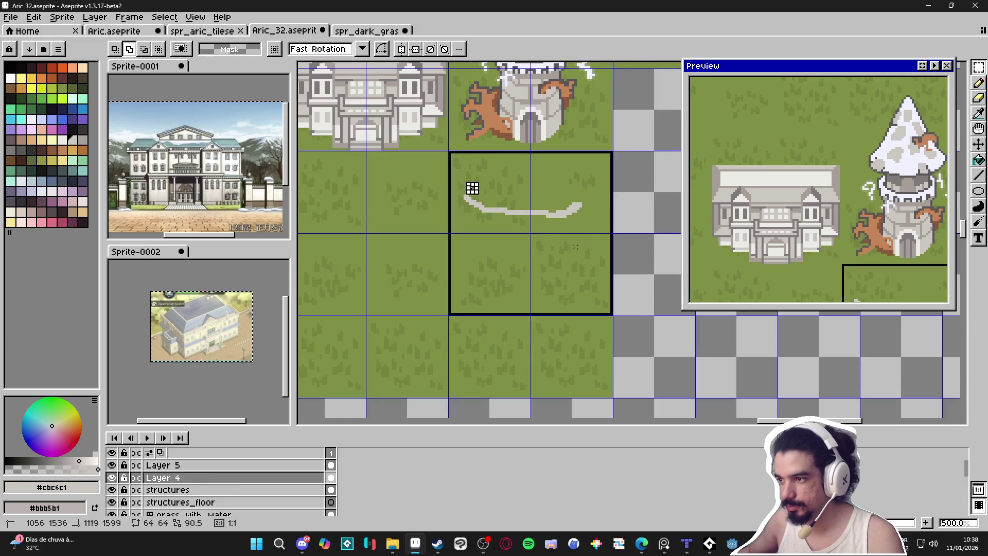
mouse_move(612, 152)
left_mouse_down()
mouse_move(523, 236)
mouse_move(541, 227)
mouse_move(468, 208)
mouse_move(487, 221)
left_mouse_up()
key("Return")
- Pencil a right branch, long horizontal base line, diagonal roof edge and two legs
key("b")
scroll(556, 216, "up", 1)
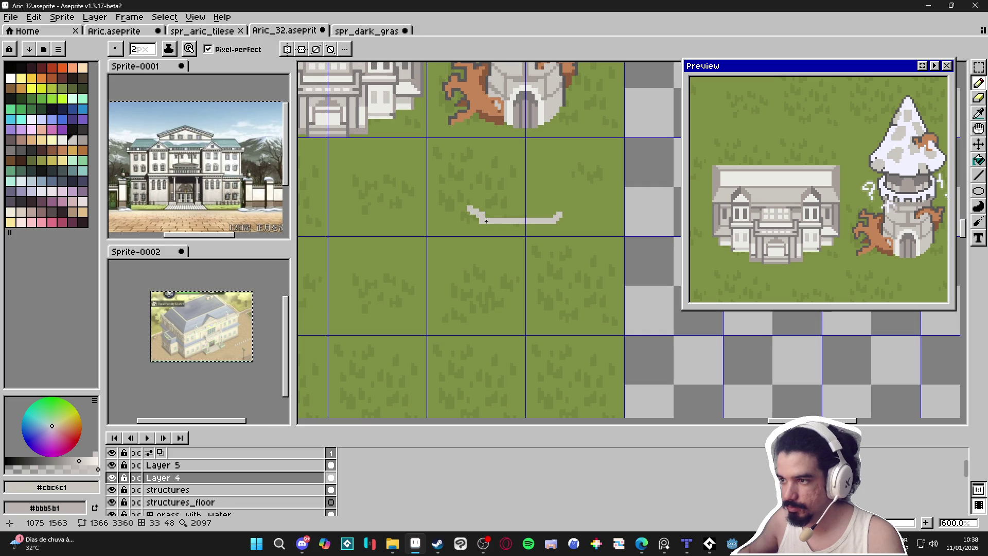
mouse_move(559, 220)
left_mouse_down()
mouse_move(575, 209)
mouse_move(574, 255)
mouse_move(597, 276)
left_mouse_up()
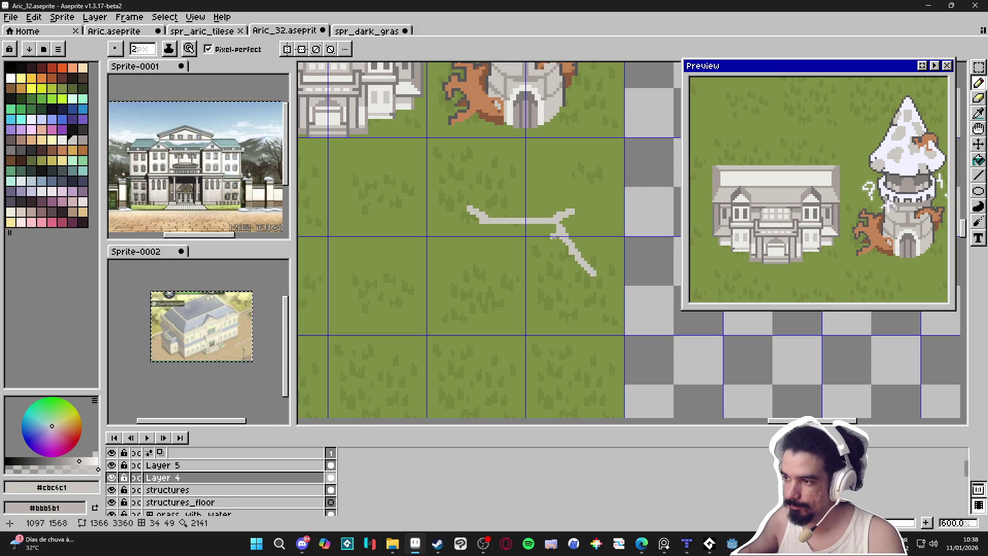
key("ctrl+z")
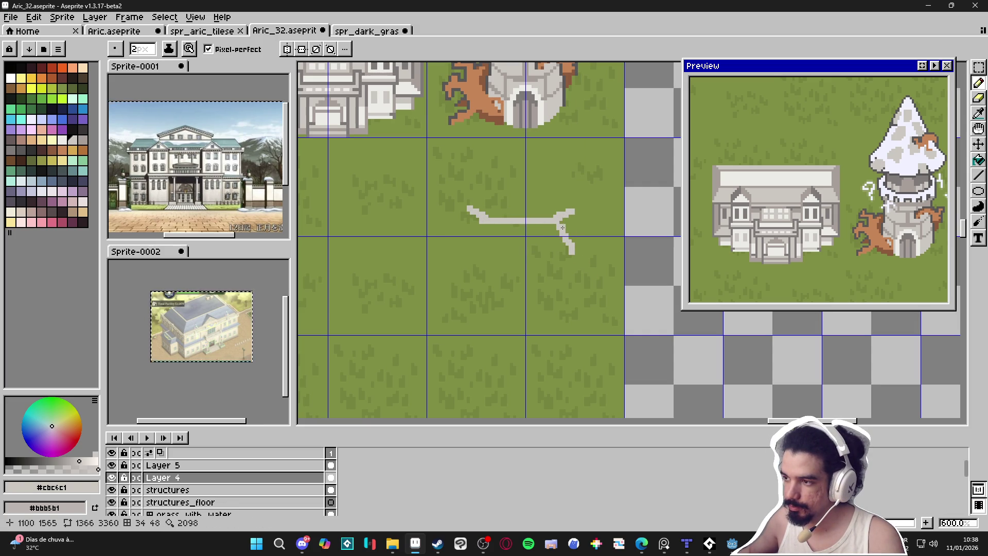
left_click_drag(567, 231, 586, 260)
mouse_move(558, 227)
left_mouse_down()
mouse_move(544, 267)
mouse_move(552, 238)
left_mouse_up()
key("ctrl+z")
key("ctrl+z")
key("ctrl+z")
key("ctrl+y")
left_click_drag(587, 267, 446, 264)
mouse_move(480, 230)
left_mouse_down()
mouse_move(470, 256)
mouse_move(518, 270)
mouse_move(588, 266)
left_mouse_up()
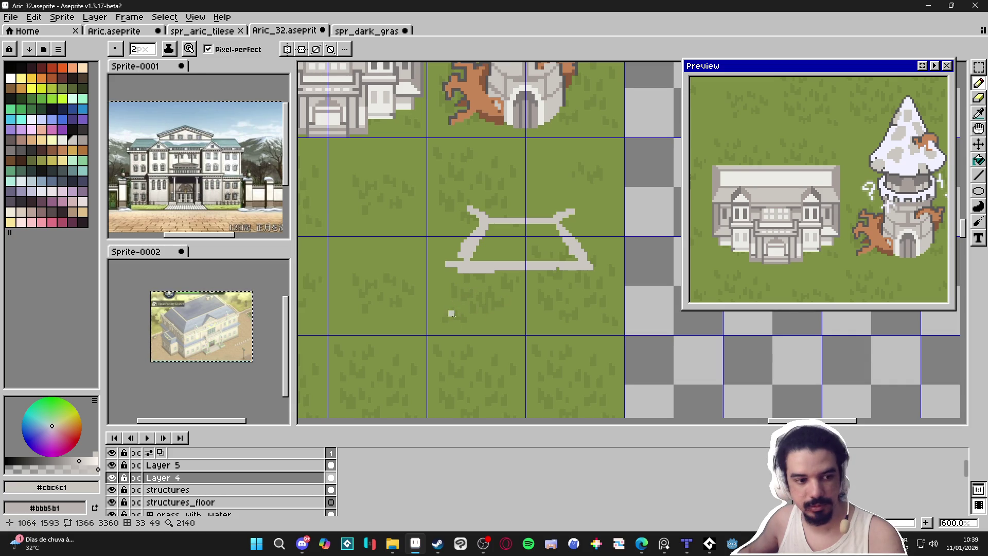
left_click_drag(470, 276, 471, 312)
left_click_drag(566, 271, 569, 302)
- Select the whole sketch and scale it down to about 70%, repositioning it
scroll(569, 305, "down", 2)
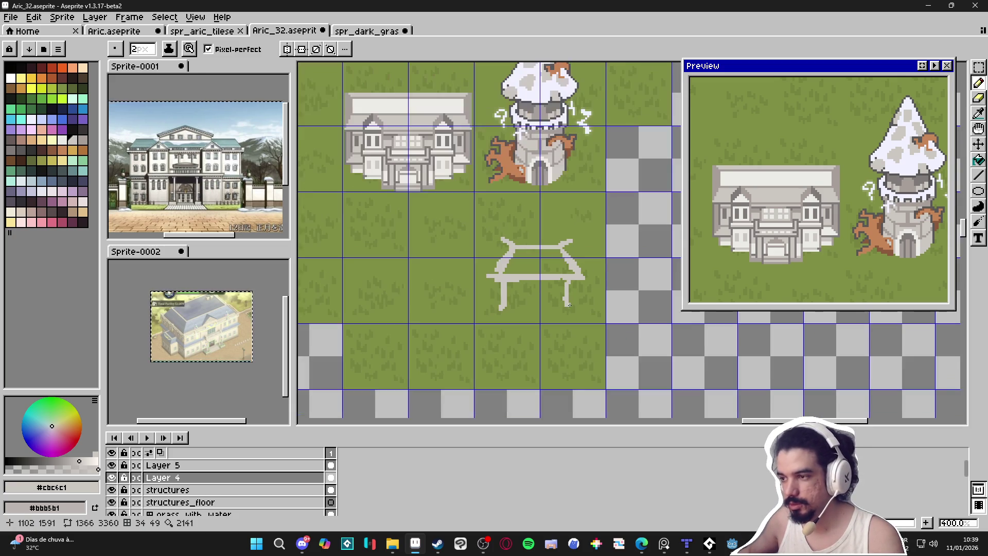
scroll(569, 304, "up", 2)
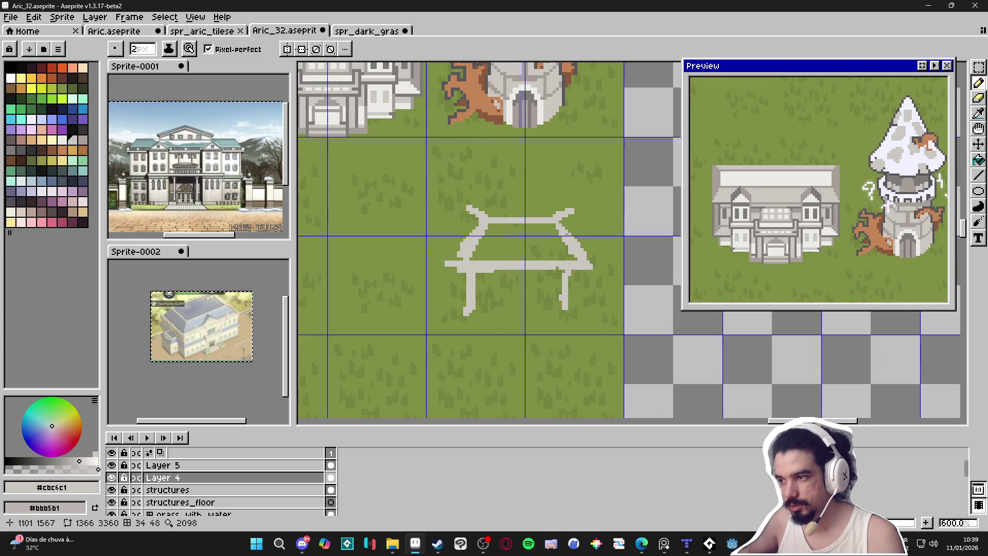
key("m")
left_click_drag(617, 187, 434, 331)
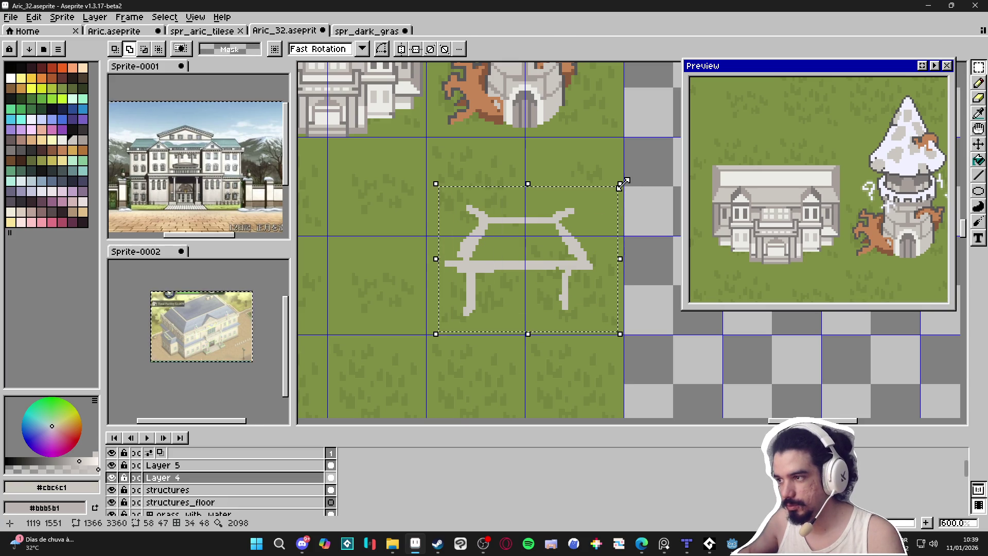
left_click_drag(618, 183, 562, 221)
left_click_drag(528, 292, 541, 256)
key("Return")
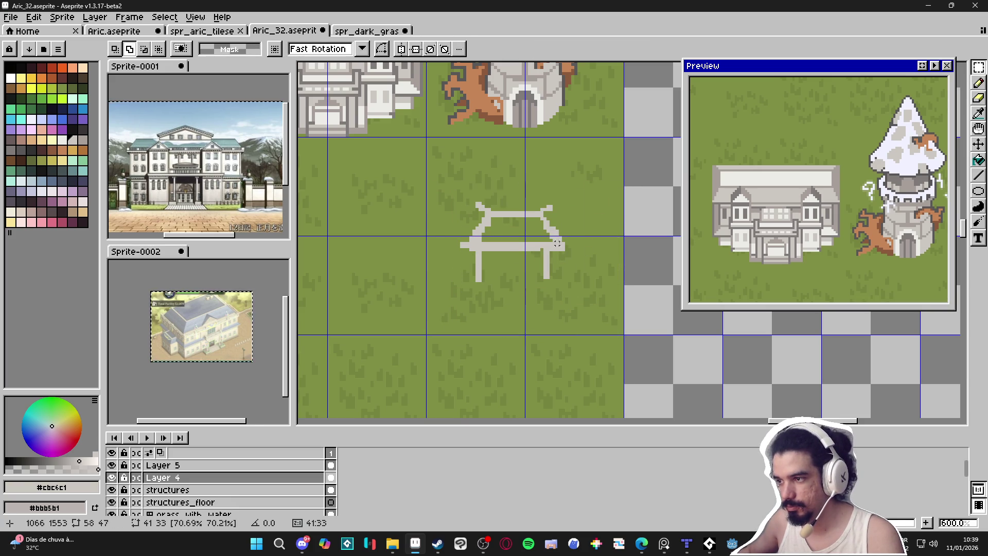
- Add a roof diagonal, two crossbars and a footed right leg, then flood-fill the roof light grey
key("b")
mouse_move(548, 212)
left_mouse_down()
mouse_move(582, 252)
mouse_move(596, 252)
left_mouse_up()
mouse_move(567, 246)
left_mouse_down()
mouse_move(563, 278)
mouse_move(547, 279)
left_mouse_up()
key("e")
key("b")
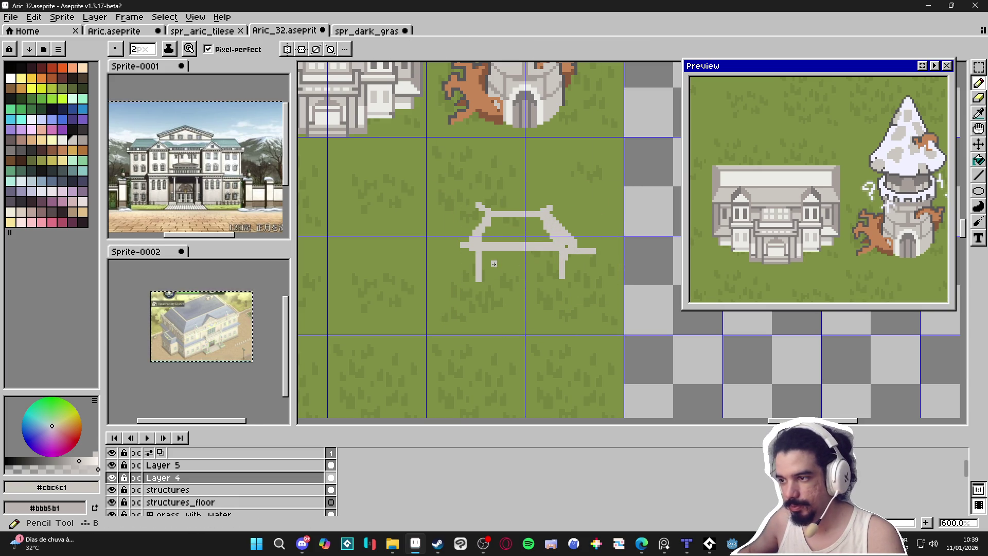
left_click_drag(485, 261, 559, 259)
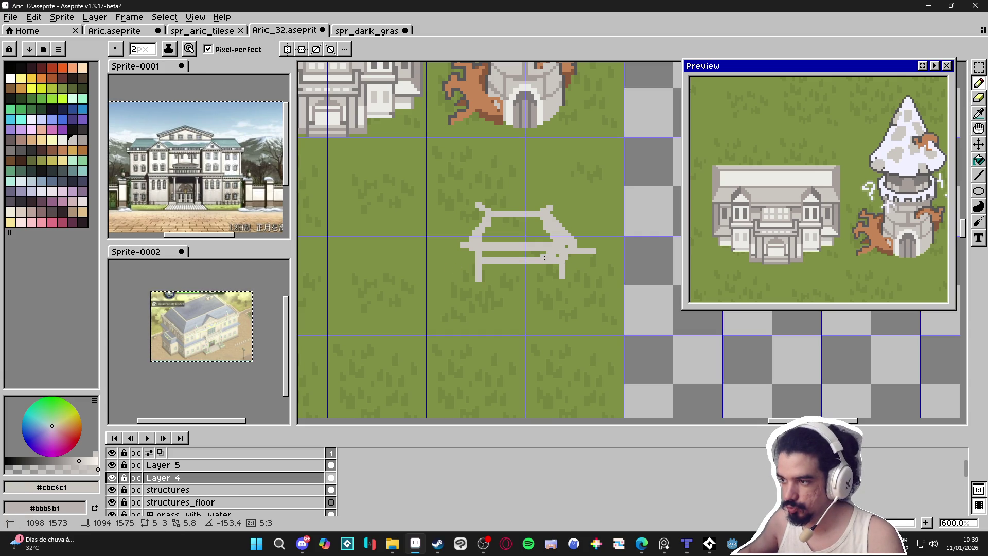
left_click_drag(488, 253, 513, 255)
left_click_drag(561, 277, 558, 284)
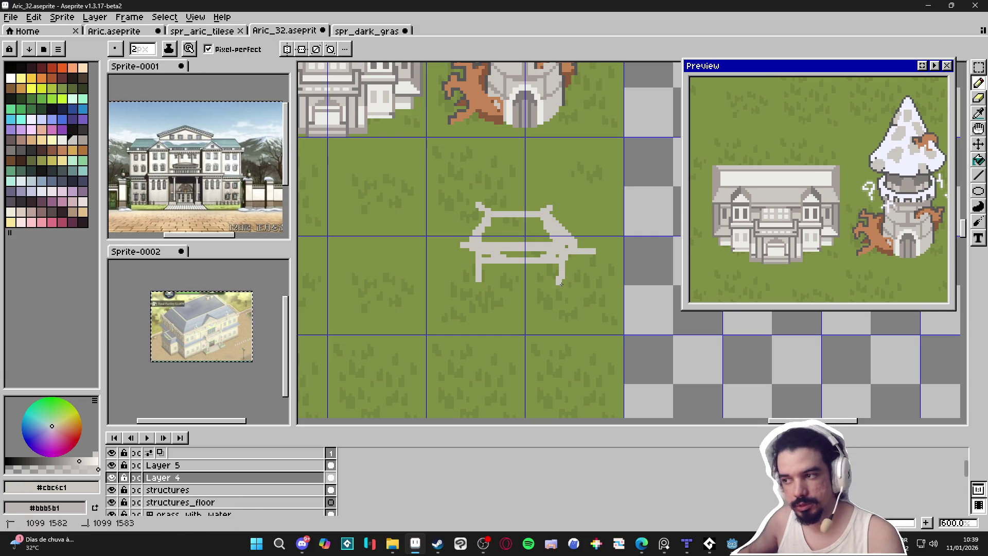
key("g")
left_click(532, 229)
- Redraw the roof's top line, left edge and horizontal roof line in light grey
key("b")
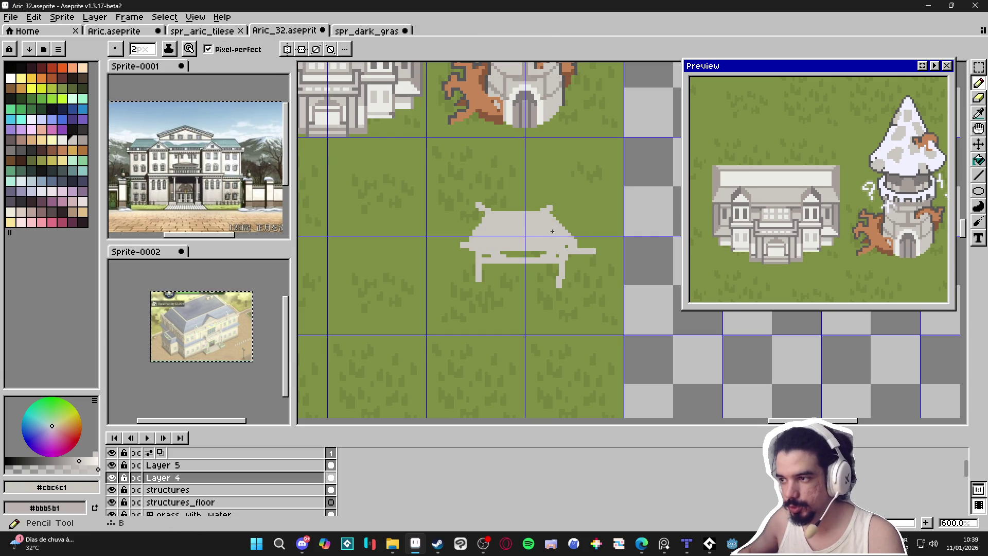
mouse_move(490, 202)
left_mouse_down()
mouse_move(579, 202)
mouse_move(577, 234)
left_mouse_up()
left_click_drag(477, 237, 474, 200)
left_click_drag(474, 206, 529, 206)
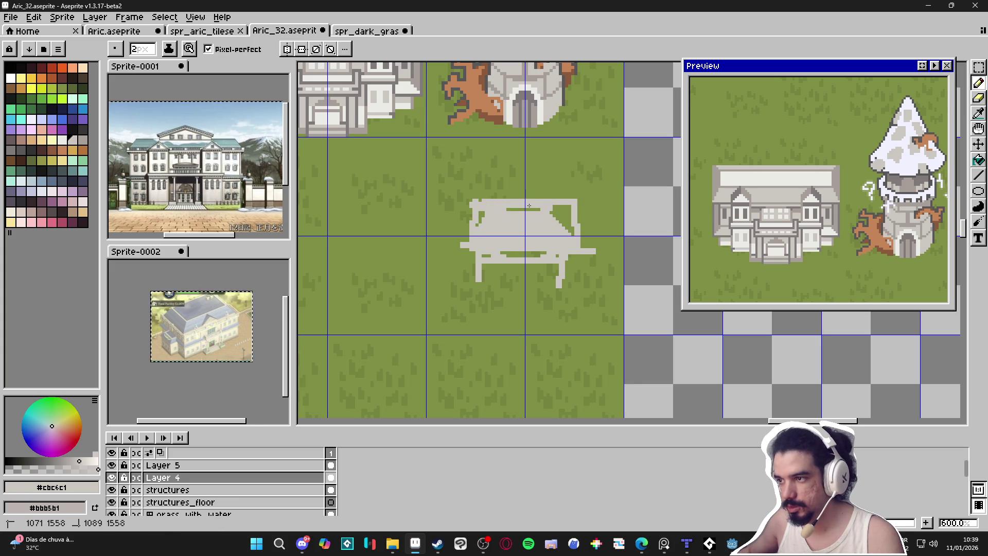
- Widen the right leg, add a left leg, and repaint the underside light grey
left_click_drag(570, 260, 569, 287)
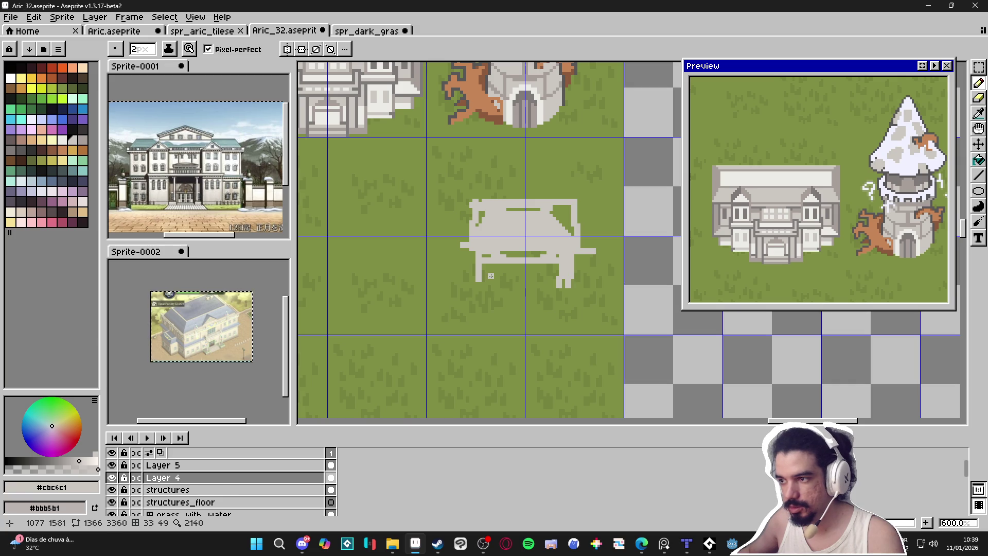
mouse_move(507, 287)
left_mouse_down()
mouse_move(506, 275)
mouse_move(546, 255)
mouse_move(545, 287)
left_mouse_up()
mouse_move(498, 264)
left_mouse_down()
mouse_move(493, 283)
mouse_move(526, 273)
left_mouse_up()
left_click(554, 289)
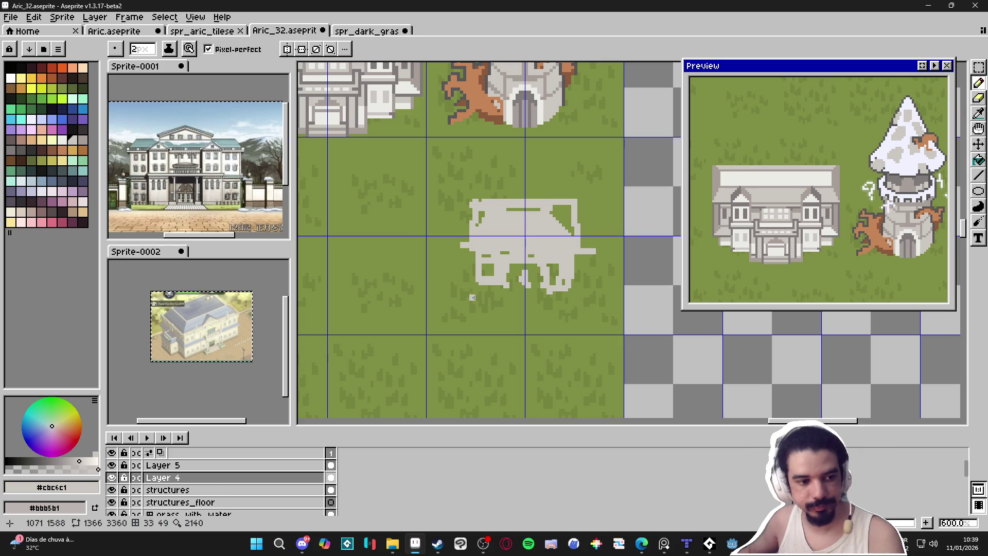
- Paint an irregular grey slab spreading down-left from the building's base
mouse_move(453, 281)
left_mouse_down()
mouse_move(493, 296)
mouse_move(481, 306)
mouse_move(460, 288)
mouse_move(456, 319)
left_mouse_up()
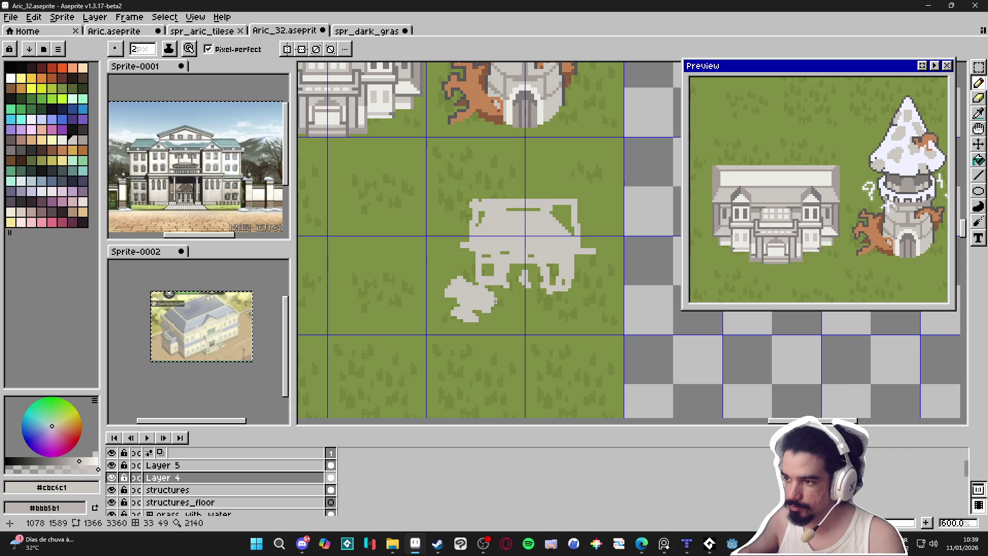
left_click_drag(496, 292, 499, 300)
left_click_drag(448, 322, 475, 321)
key("ctrl+z")
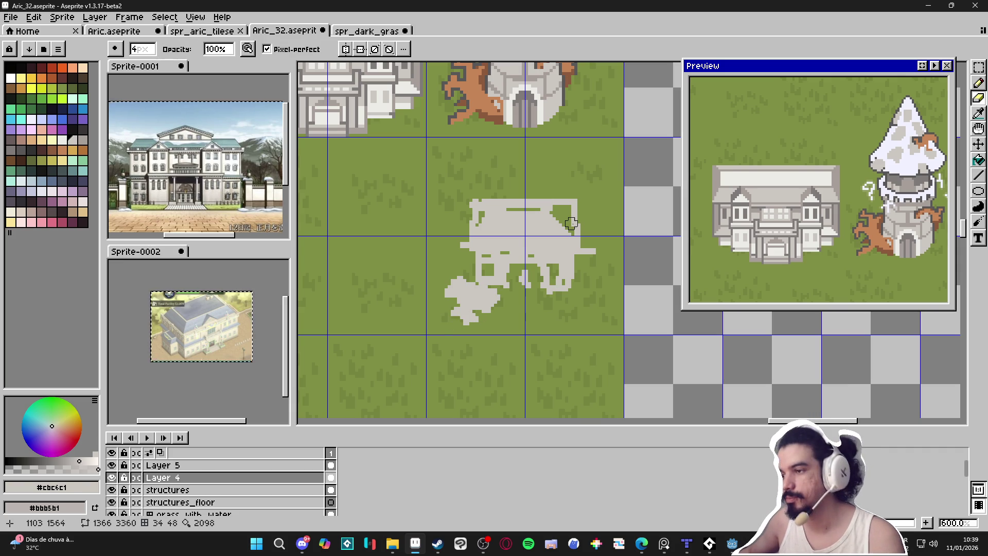
scroll(555, 271, "down", 3)
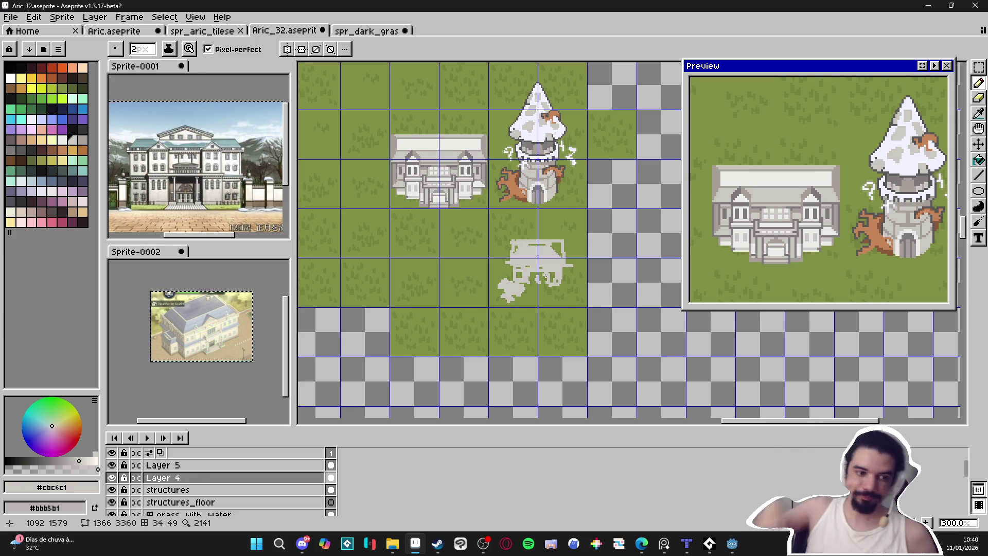
scroll(522, 248, "up", 4)
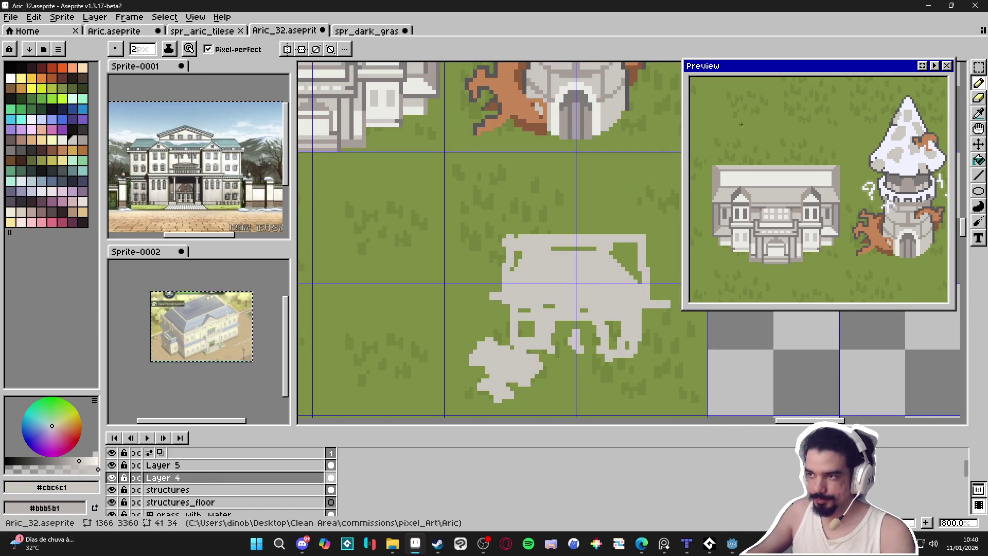
left_click(584, 103, "alt")
mouse_move(538, 276)
left_mouse_down()
mouse_move(534, 249)
mouse_move(547, 240)
mouse_move(561, 265)
mouse_move(543, 273)
mouse_move(548, 247)
mouse_move(525, 225)
mouse_move(528, 190)
mouse_move(545, 209)
mouse_move(540, 240)
mouse_move(530, 209)
mouse_move(546, 192)
mouse_move(564, 200)
mouse_move(572, 184)
mouse_move(539, 182)
left_mouse_up()
left_click(578, 261, "alt")
left_click(594, 126, "alt")
scroll(537, 223, "down", 1)
scroll(537, 223, "up", 1)
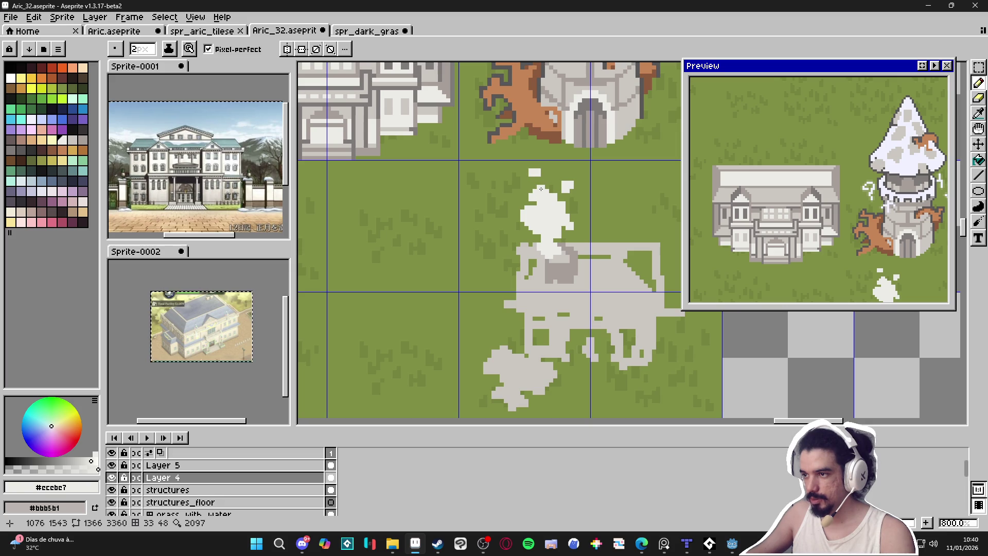
scroll(550, 202, "down", 3)
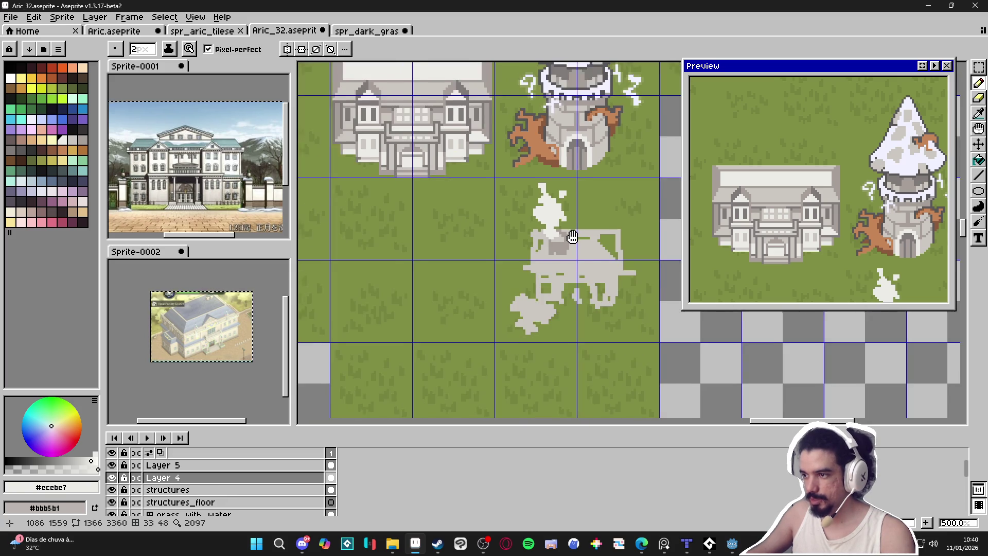
scroll(570, 227, "down", 1)
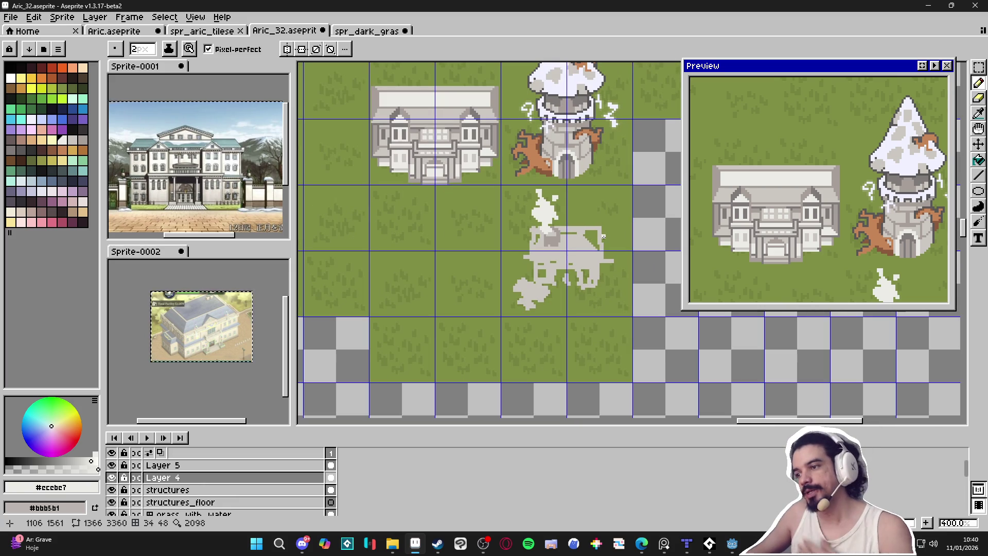
scroll(604, 236, "down", 1)
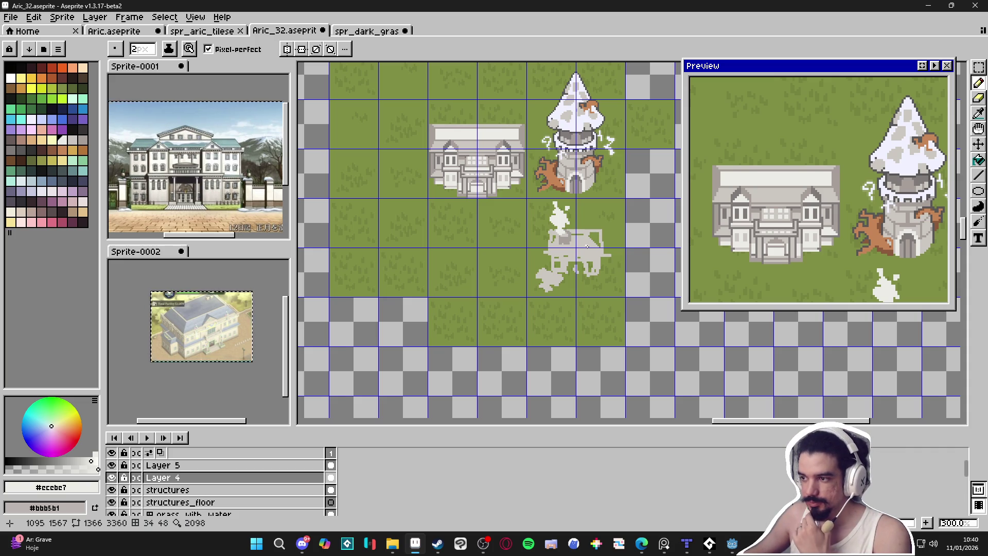
scroll(587, 246, "up", 2)
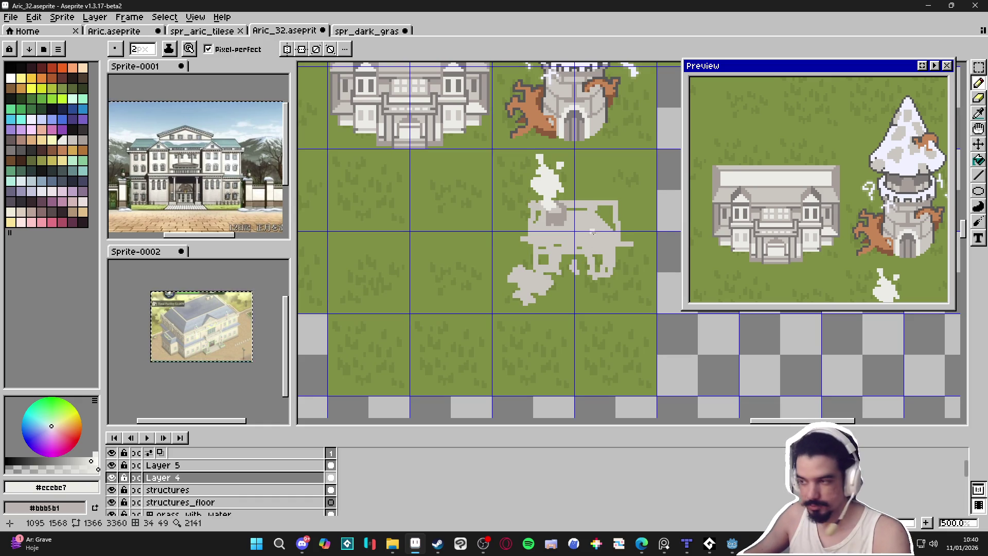
scroll(593, 233, "up", 1)
scroll(596, 221, "down", 2)
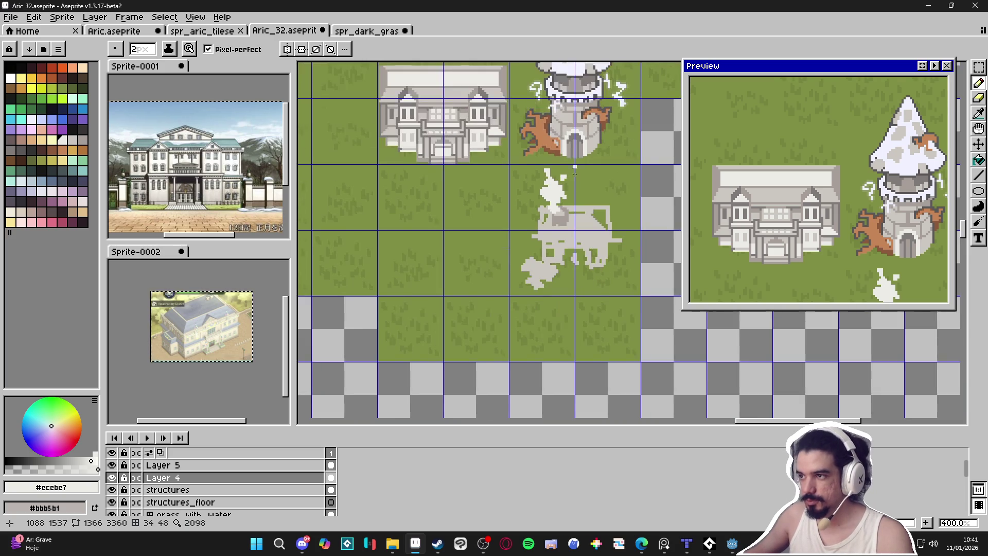
scroll(592, 258, "up", 2)
left_click(441, 134, "alt")
scroll(590, 326, "down", 2)
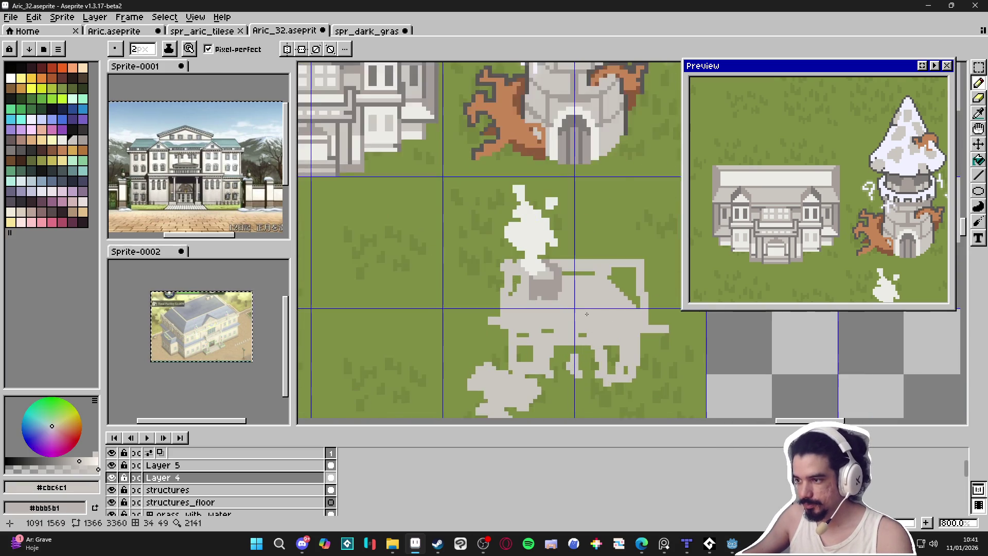
left_click(432, 137, "alt")
scroll(541, 309, "up", 2)
scroll(540, 308, "up", 3)
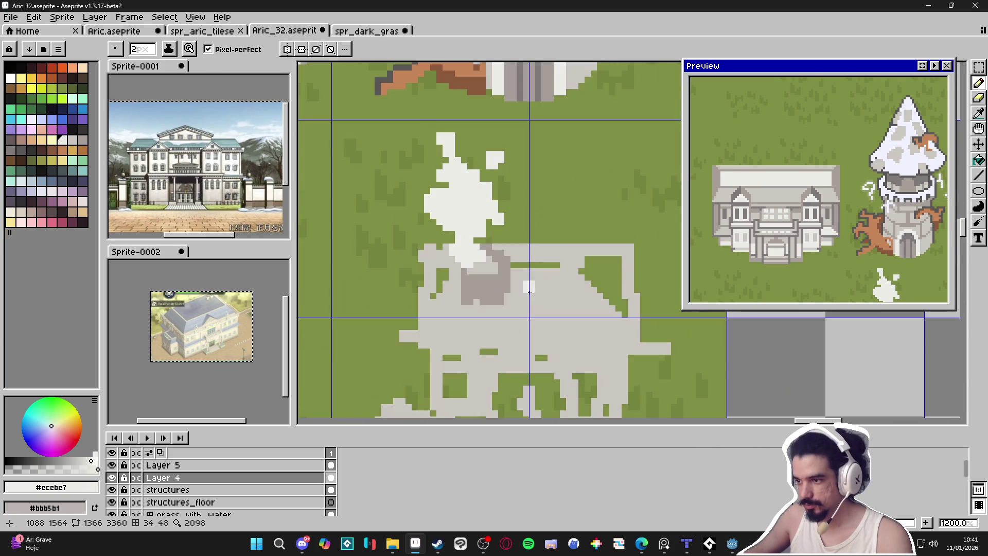
- Draw a pale eave line overhanging both roof sides, then sample the building's light grey
mouse_move(520, 271)
left_mouse_down()
mouse_move(629, 276)
mouse_move(654, 267)
left_mouse_up()
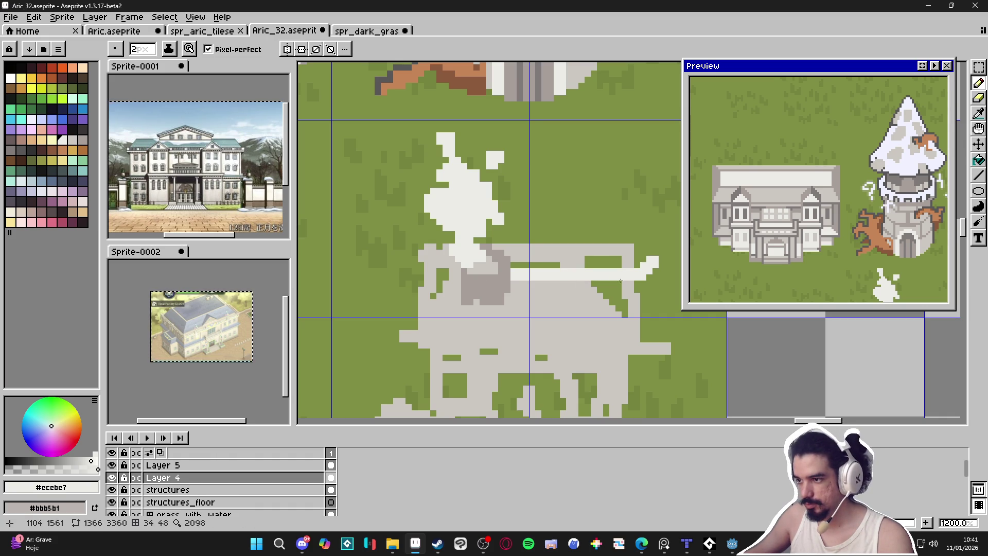
left_click_drag(451, 276, 417, 273)
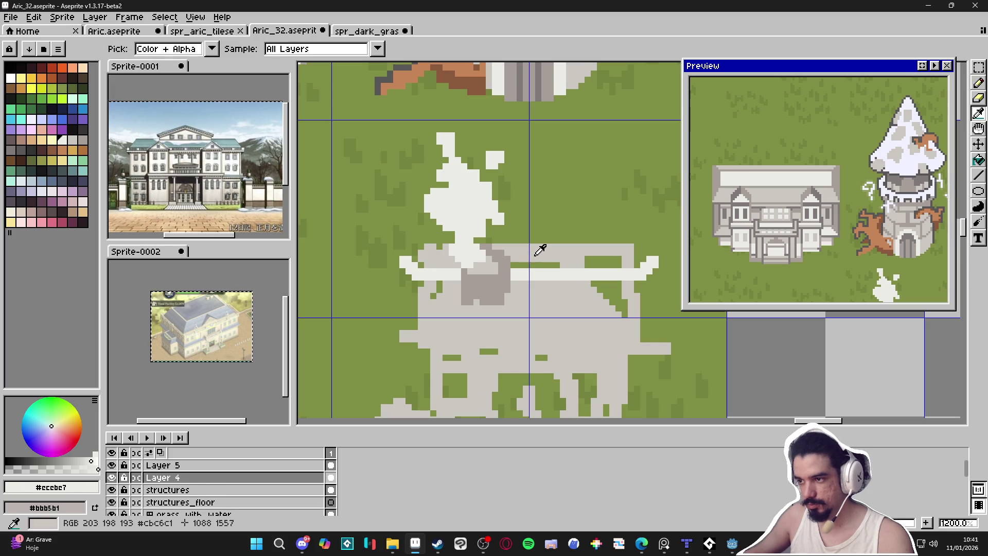
left_click(540, 248, "alt")
scroll(522, 249, "down", 3)
key("alt")
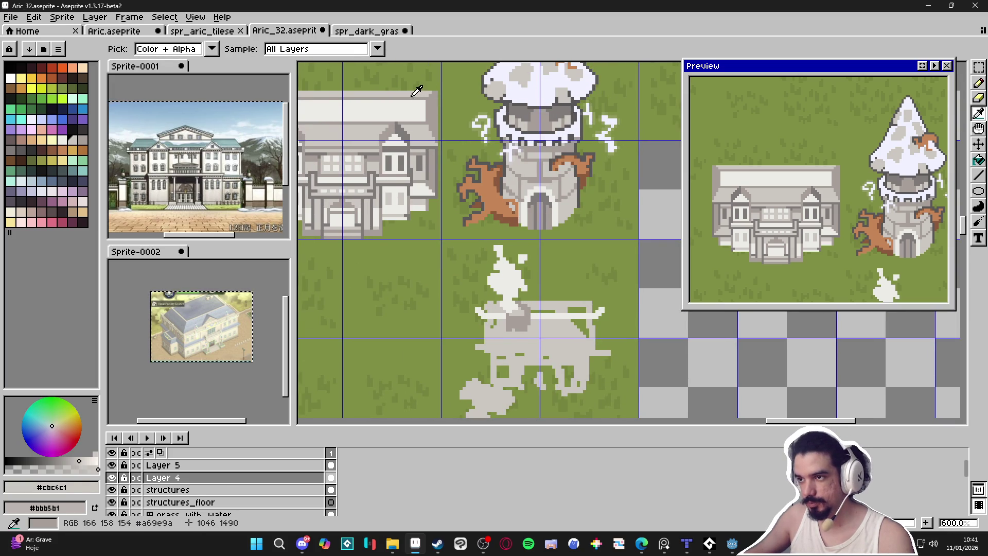
scroll(571, 347, "up", 3)
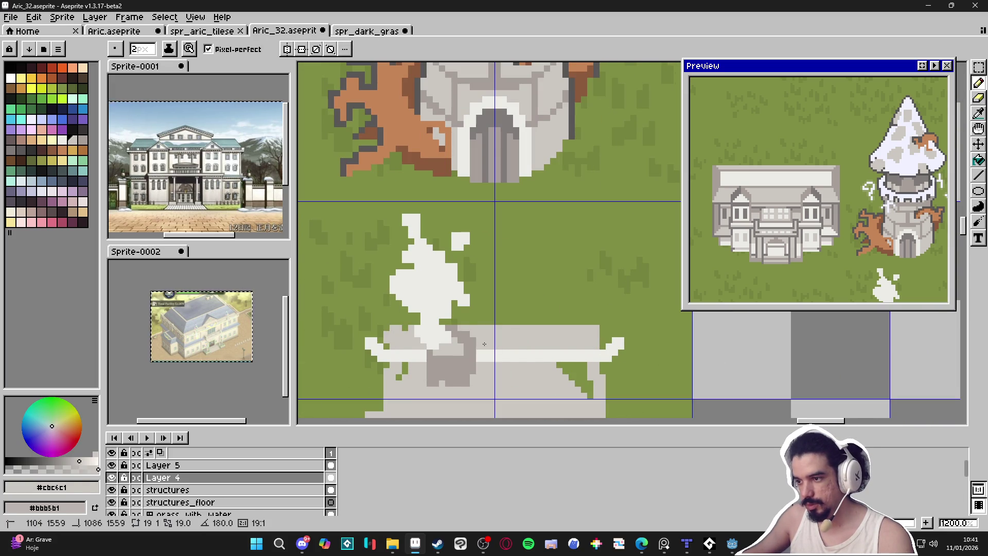
scroll(568, 346, "down", 1)
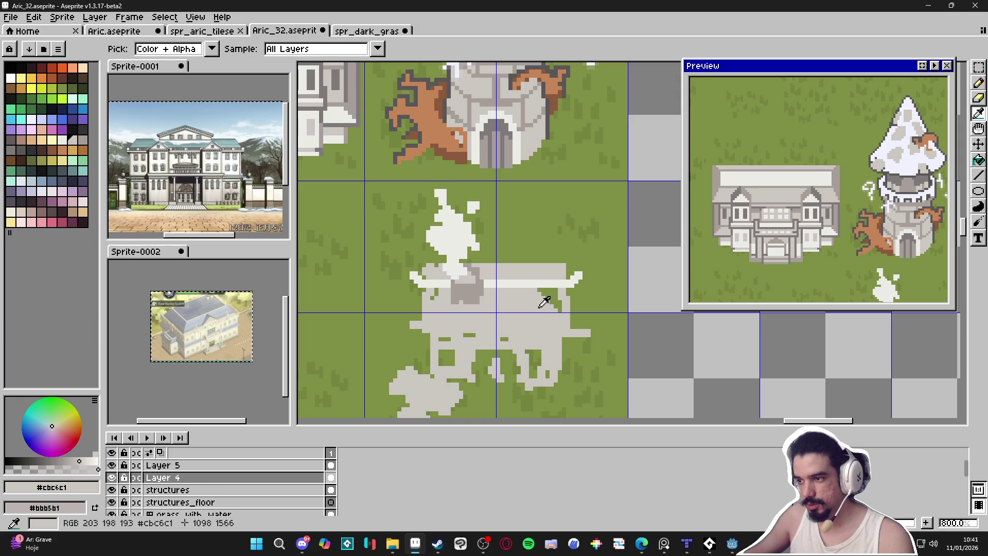
- Fill the green roof notch and left-wall gaps with grey, then pick #a69e9a from the chimney
left_click_drag(541, 289, 560, 301)
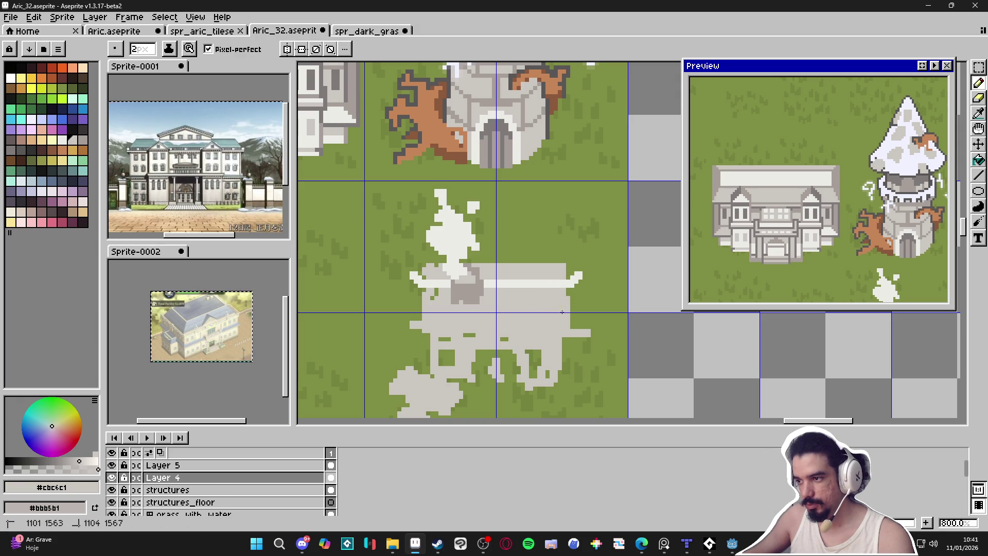
scroll(514, 299, "down", 1)
scroll(433, 286, "up", 2)
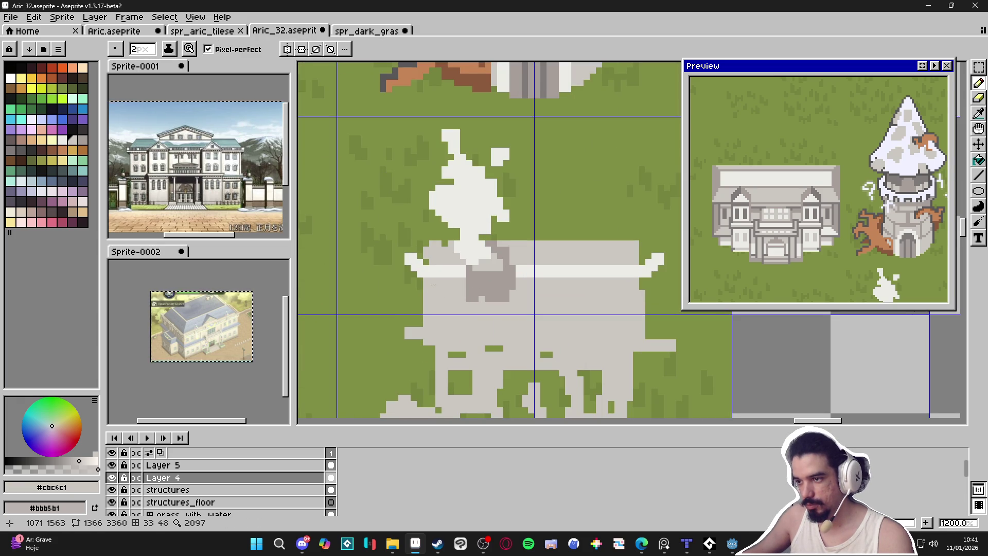
left_click_drag(420, 305, 423, 331)
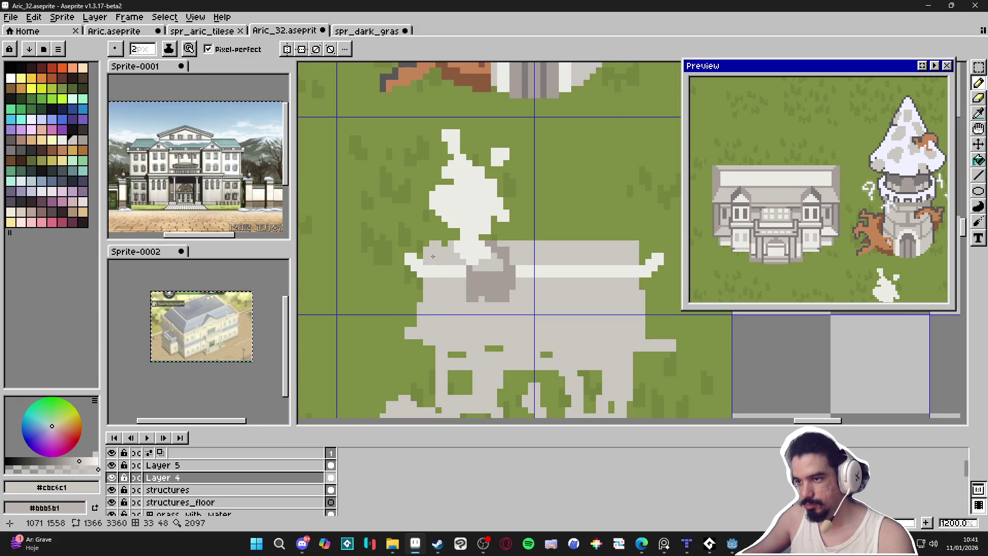
scroll(475, 262, "down", 1)
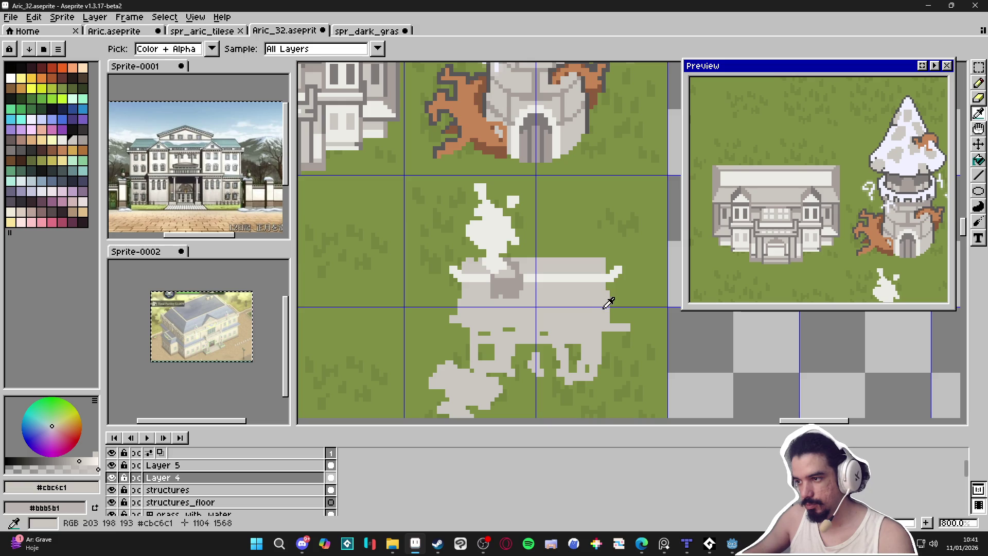
left_click_drag(604, 320, 601, 308)
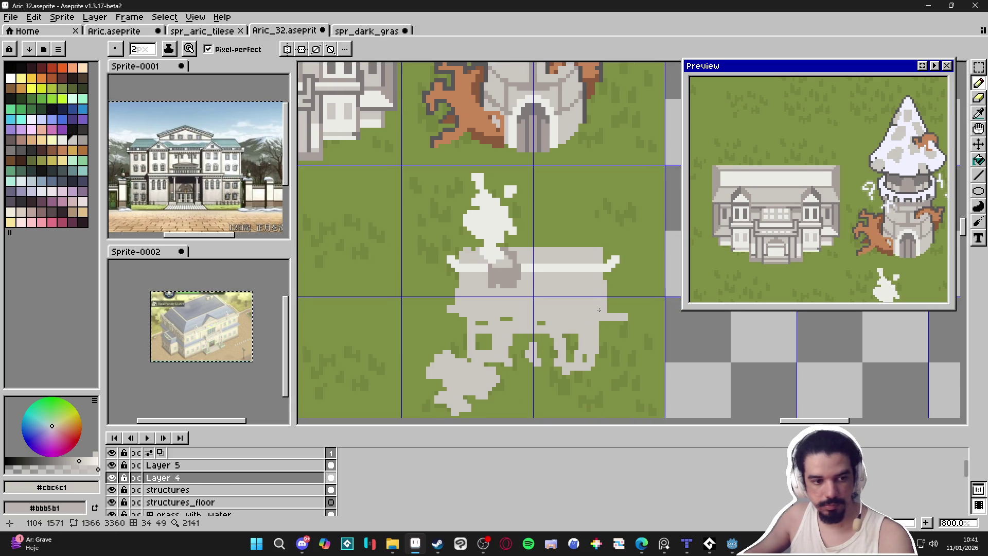
scroll(597, 309, "up", 1)
key("alt")
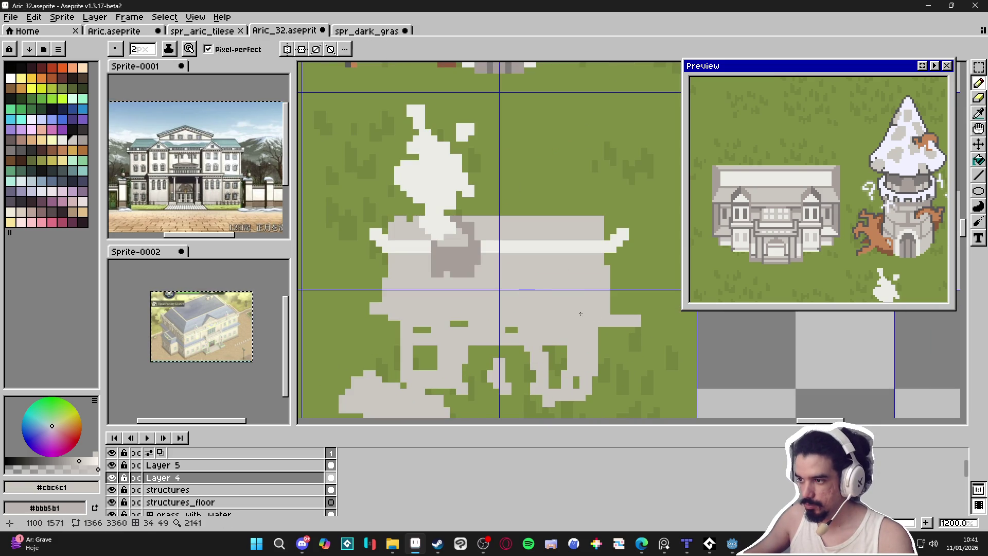
left_click(470, 254, "alt")
scroll(611, 312, "down", 1)
scroll(611, 312, "up", 1)
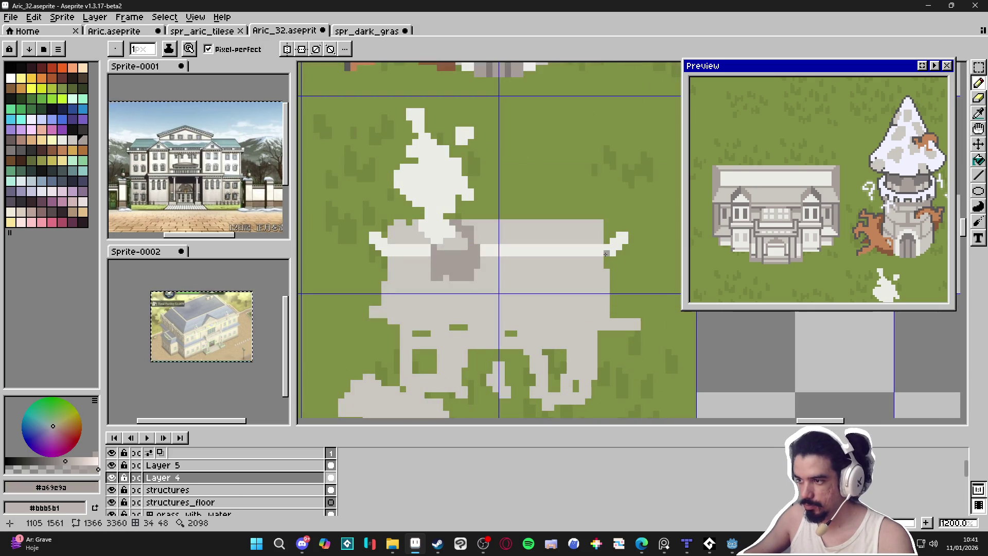
- Outline the right wall, base and lower-left edge in #a69e9a, dotting the roof's lower edge
mouse_move(610, 267)
left_mouse_down()
mouse_move(612, 328)
mouse_move(556, 328)
left_mouse_up()
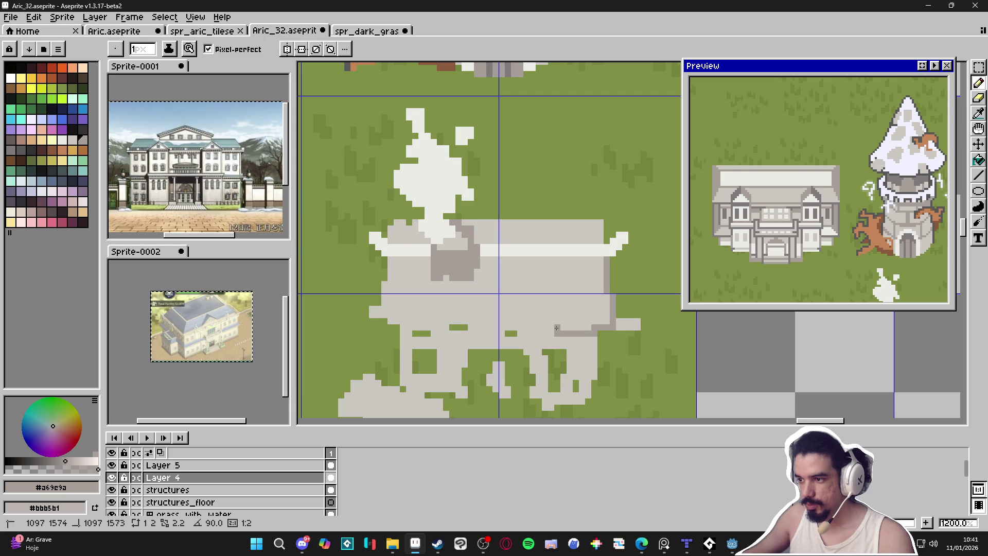
left_click(494, 329, "shift")
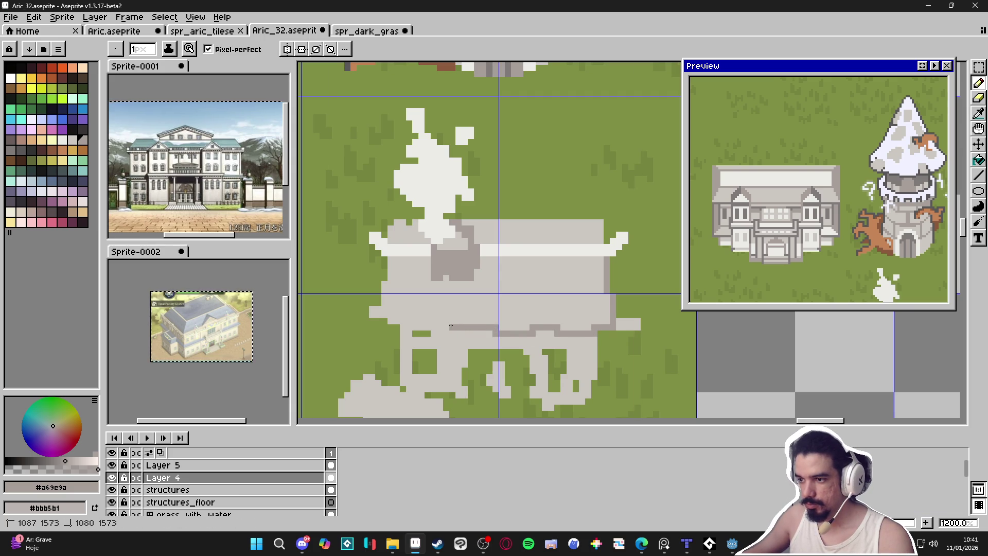
left_click_drag(446, 332, 418, 333)
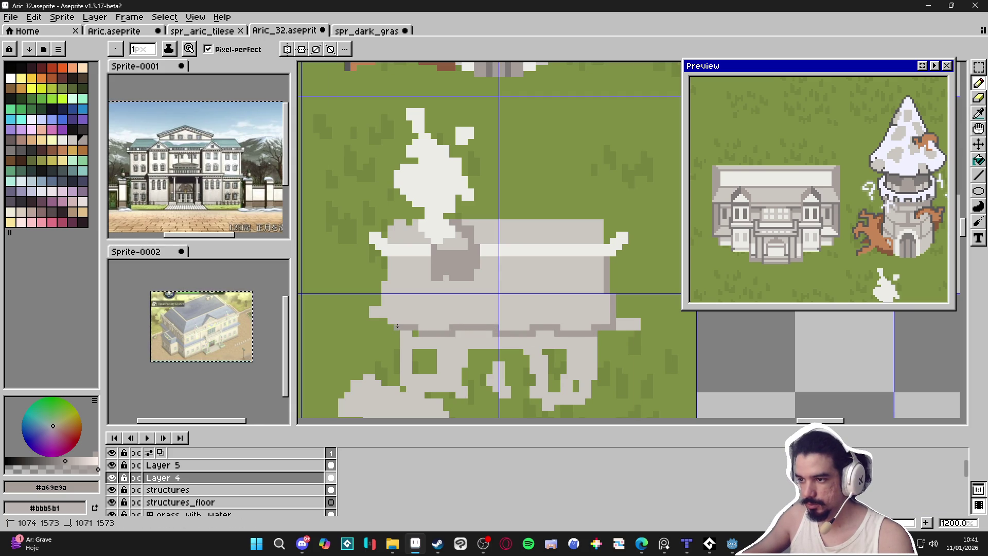
mouse_move(382, 325)
left_mouse_down()
mouse_move(378, 258)
mouse_move(410, 222)
mouse_move(592, 223)
mouse_move(608, 249)
left_mouse_up()
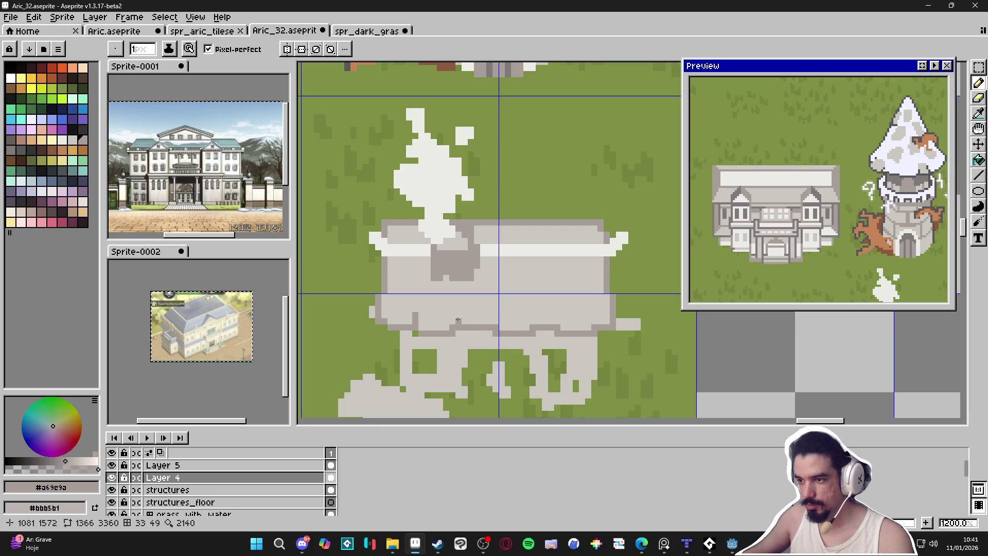
left_click(498, 321)
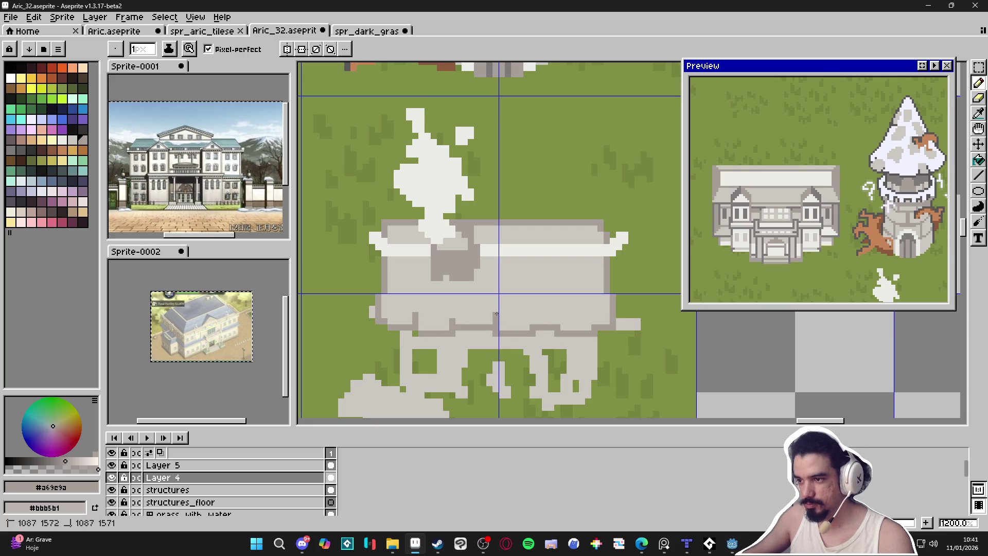
left_click(533, 324)
- Draw a horizontal stone seam with short dark stubs across the lower wall
key("v")
scroll(533, 319, "down", 2)
key("b")
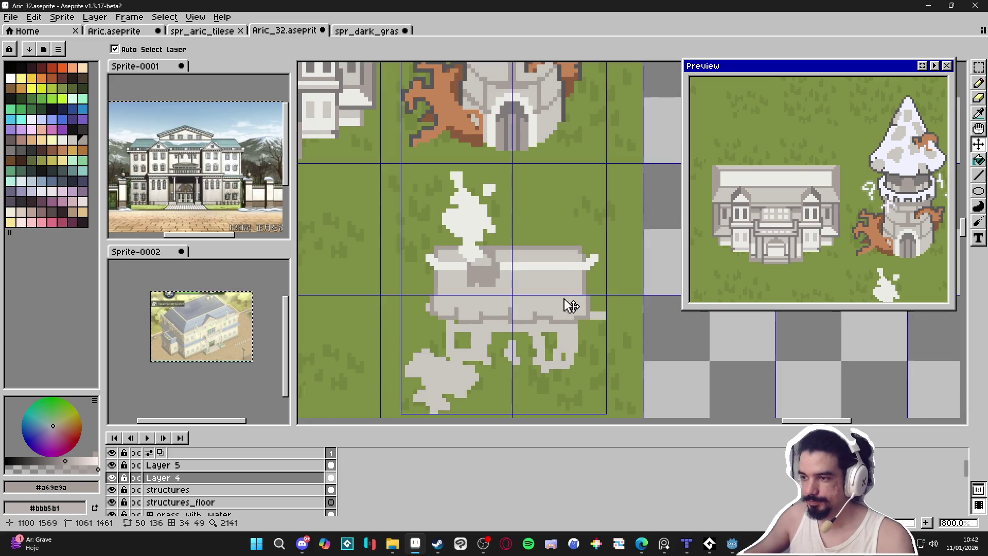
scroll(566, 309, "up", 2)
scroll(514, 296, "up", 1)
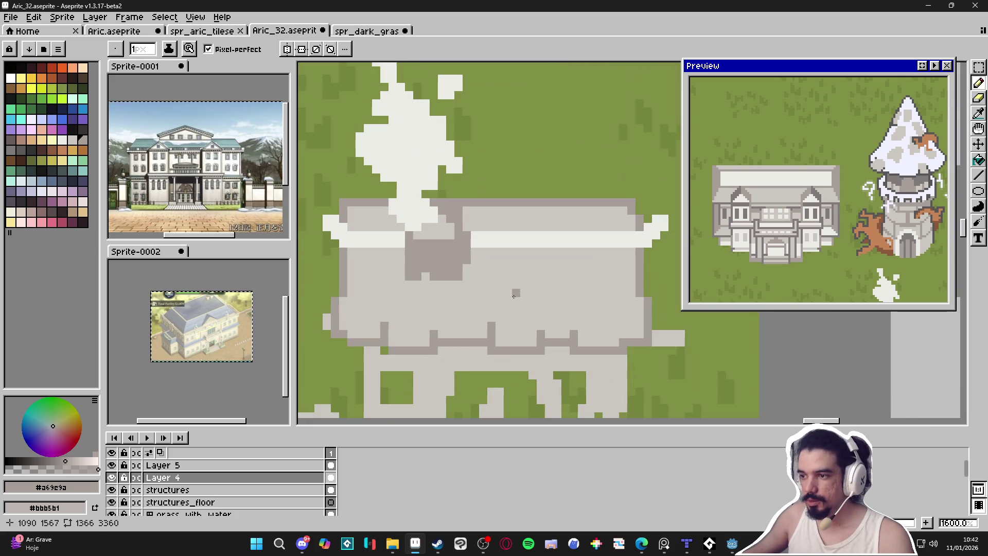
mouse_move(516, 316)
left_mouse_down()
mouse_move(469, 314)
mouse_move(516, 292)
left_mouse_up()
left_click(467, 310)
- Draw more stone seams on the grey building's wall
mouse_move(565, 318)
left_mouse_down()
mouse_move(587, 320)
mouse_move(590, 291)
left_mouse_up()
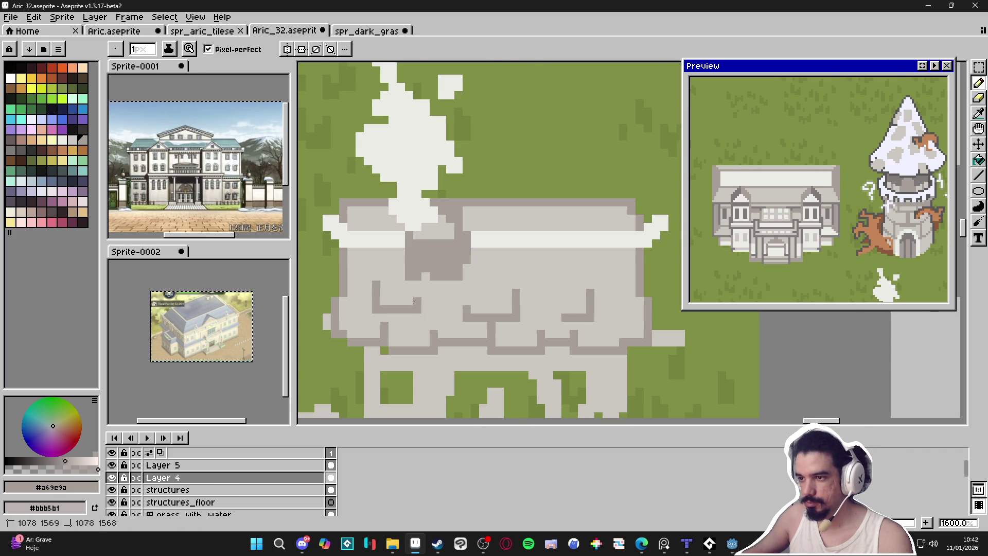
scroll(413, 301, "down", 3)
scroll(437, 206, "up", 3)
scroll(459, 138, "down", 2)
scroll(459, 138, "down", 1)
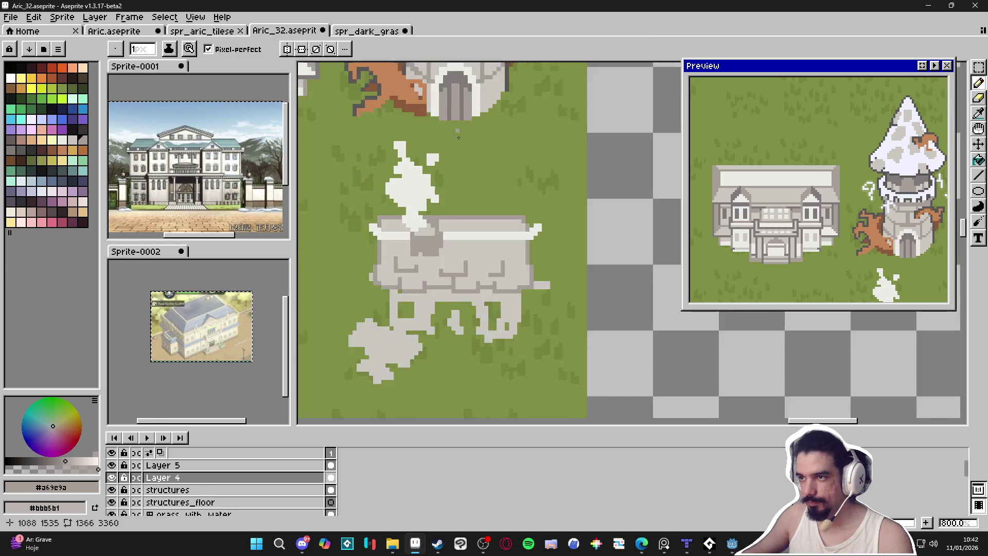
scroll(459, 137, "up", 1)
- Outline the chimney's right and left edges in the darkest grey
left_click(522, 125, "alt")
scroll(523, 126, "down", 1)
scroll(499, 286, "up", 1)
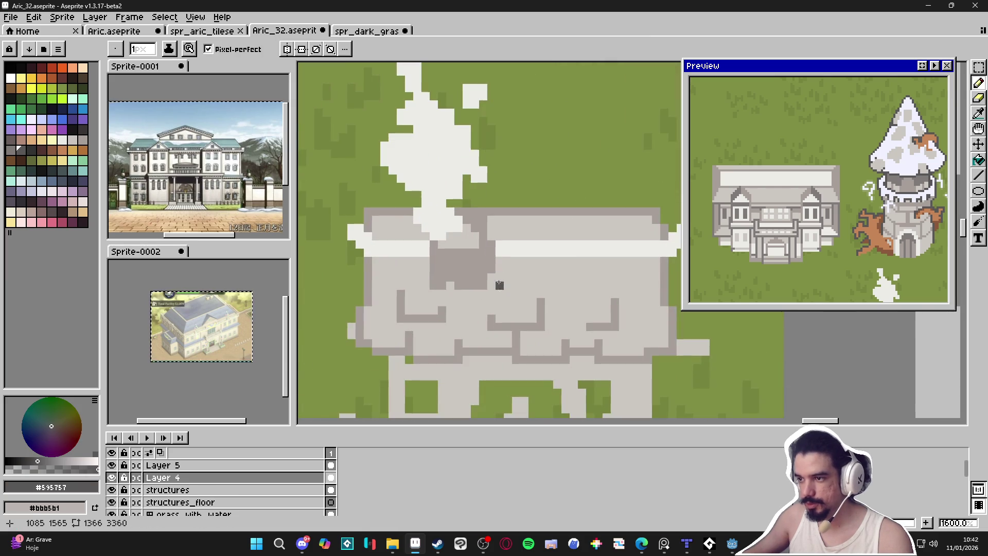
mouse_move(491, 285)
left_mouse_down()
mouse_move(498, 220)
mouse_move(492, 273)
mouse_move(491, 247)
left_mouse_up()
left_click(494, 222, "alt")
left_click(495, 269, "alt")
left_click(418, 236)
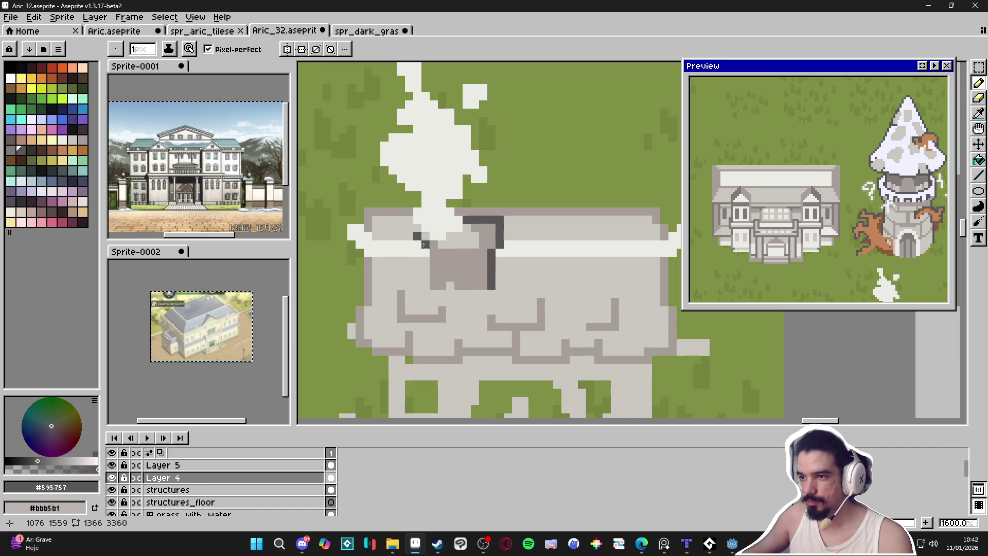
left_click_drag(423, 244, 425, 288)
- Shade the chimney block with light and mid-grey pixels sampled from the canvas
left_click(445, 258, "alt")
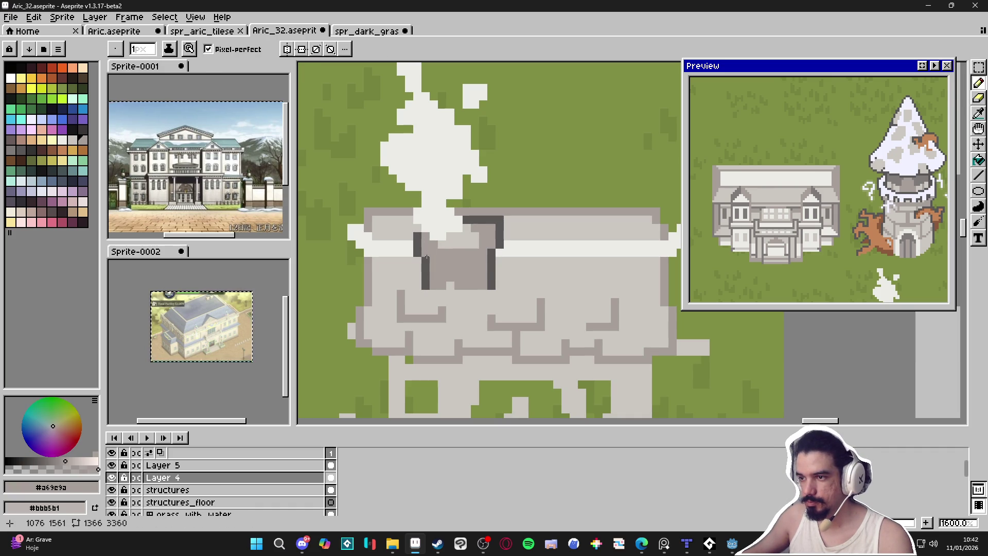
left_click(437, 243, "alt")
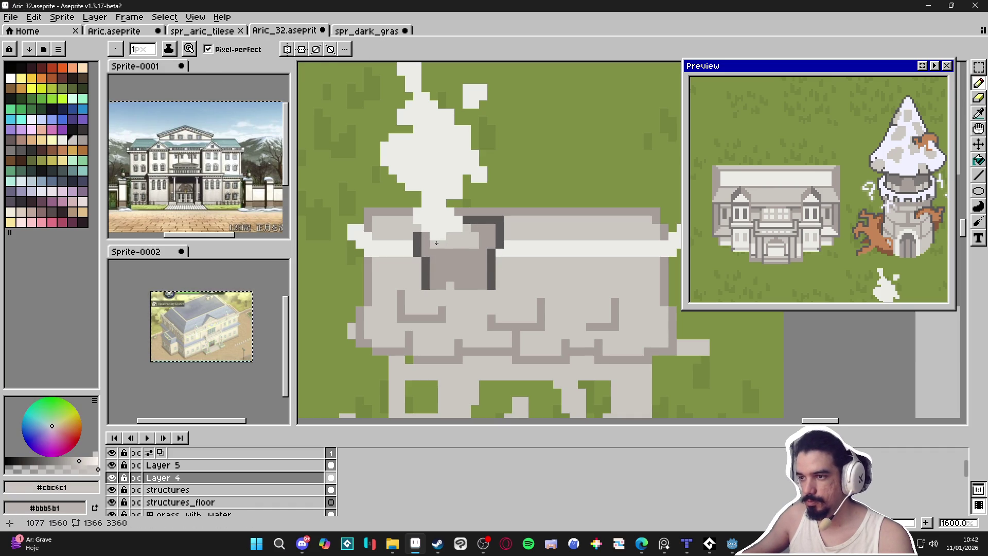
scroll(478, 231, "down", 3)
scroll(484, 231, "up", 3)
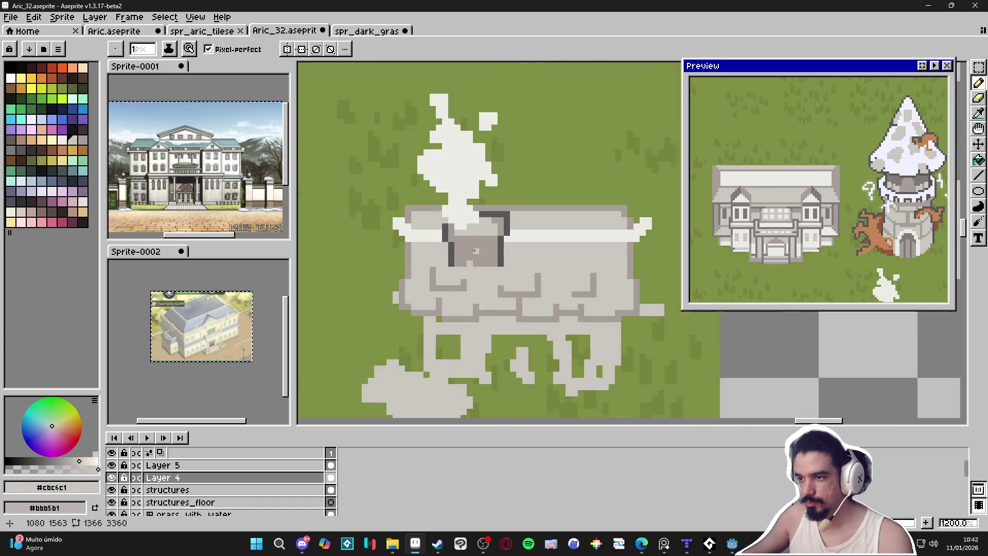
scroll(484, 229, "down", 2)
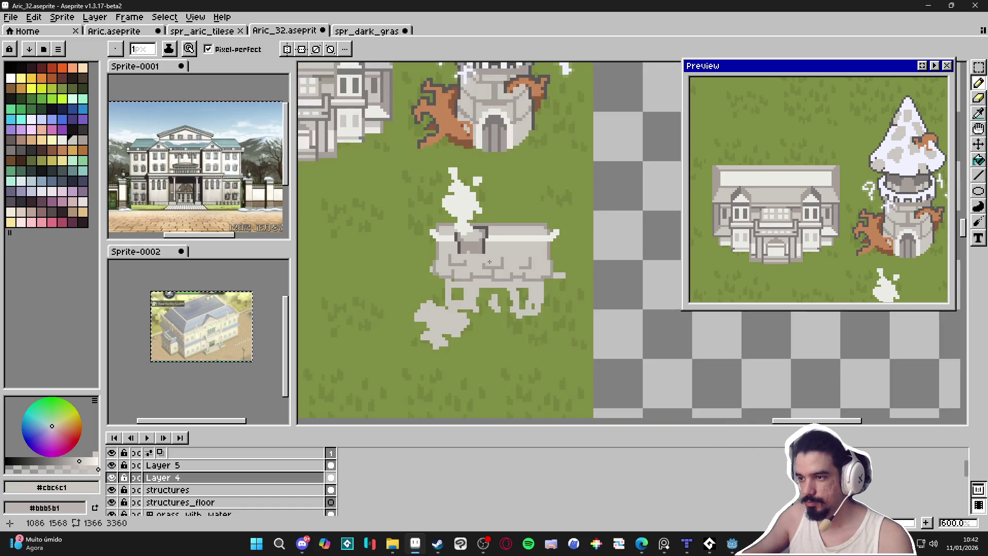
scroll(468, 218, "up", 2)
left_click(462, 215, "alt")
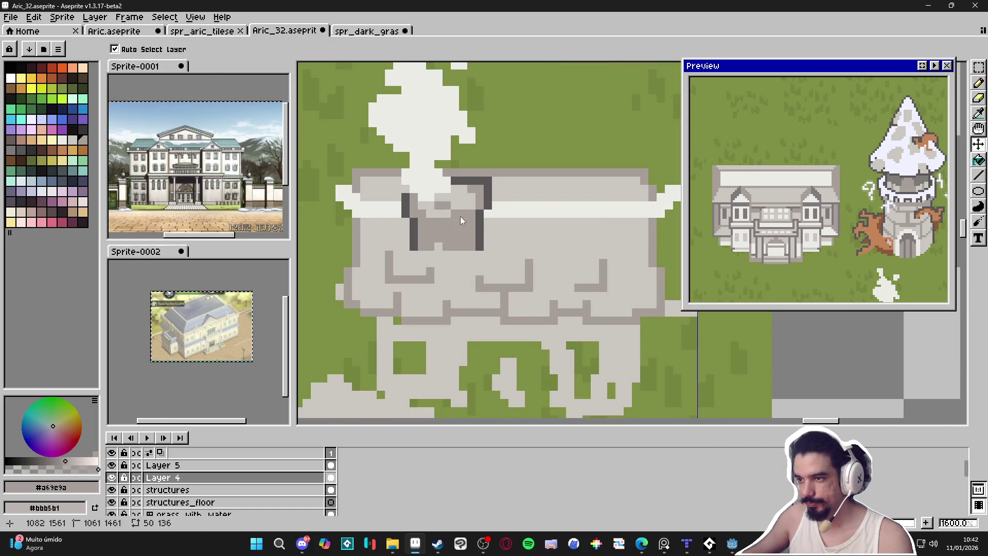
key("alt")
left_click(455, 255, "alt")
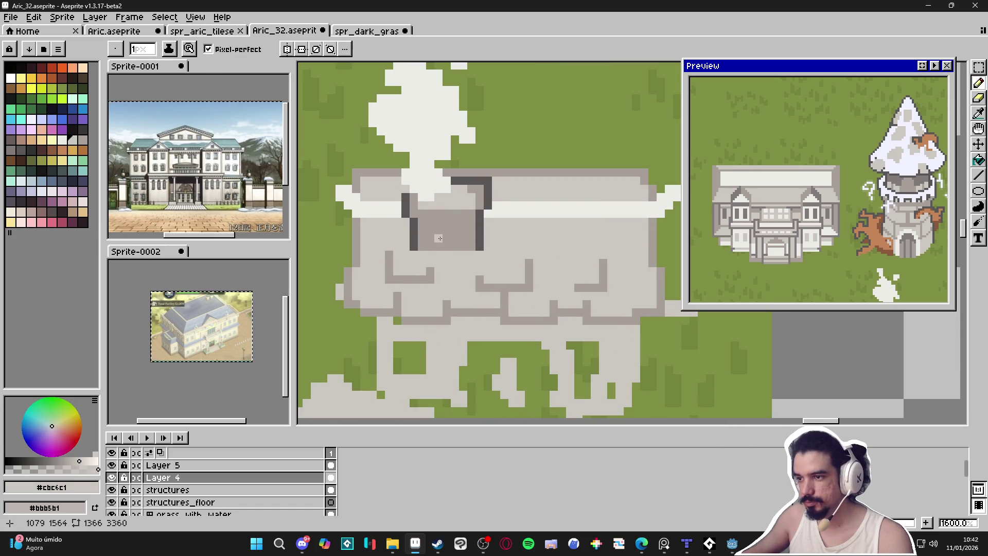
left_click_drag(444, 238, 454, 228)
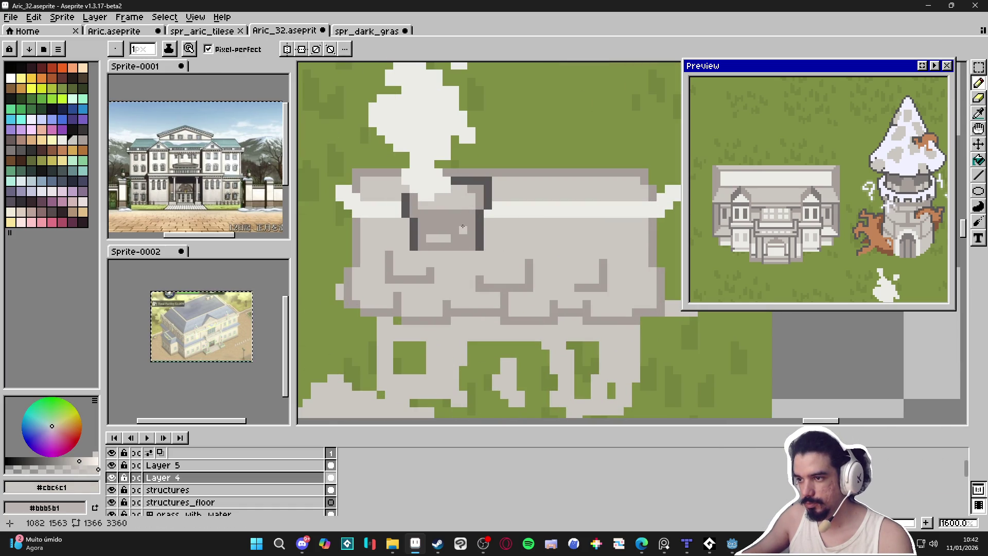
left_click(446, 230, "alt")
left_click(439, 239)
- Recentre the view on the building and sample the dark chimney-outline grey
scroll(489, 265, "down", 1)
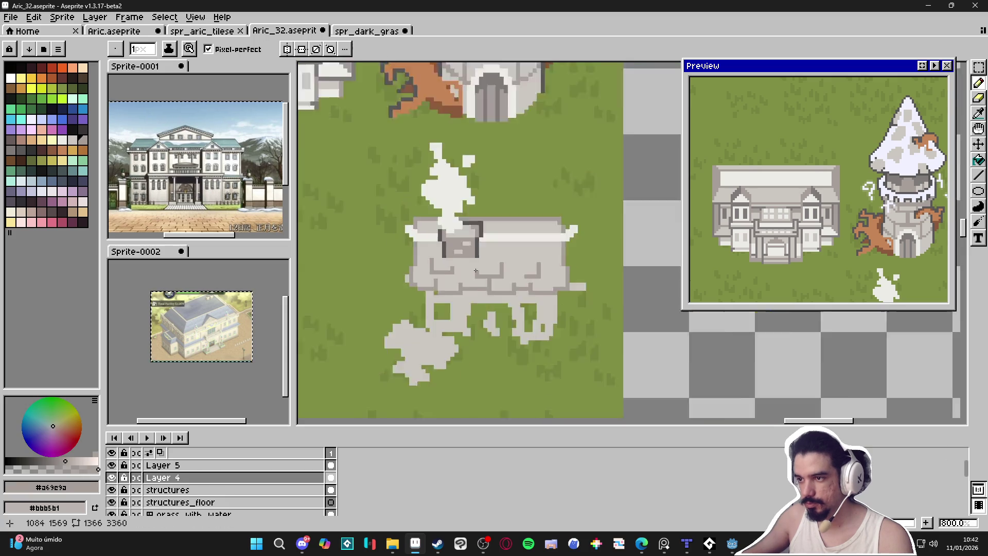
scroll(492, 261, "up", 1)
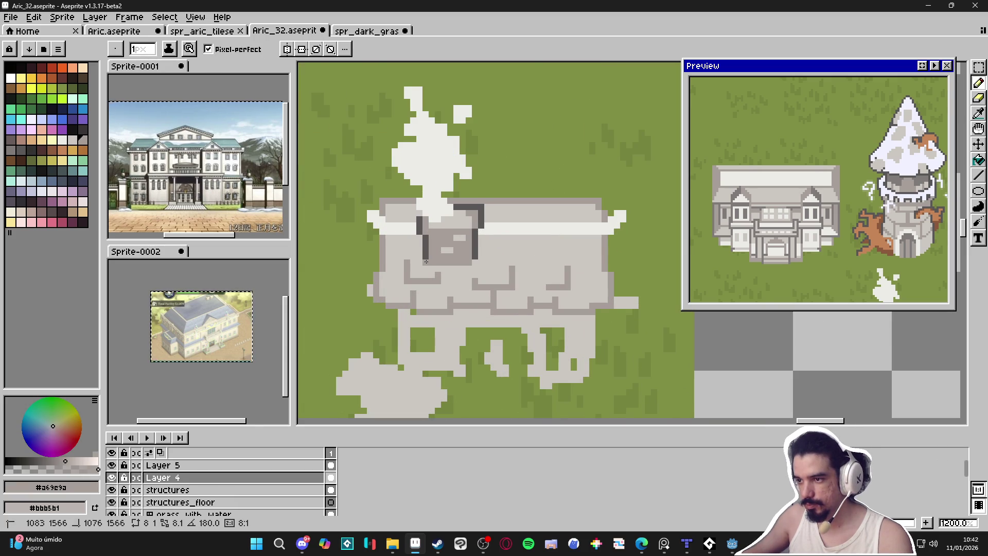
scroll(488, 277, "down", 1)
scroll(490, 294, "down", 1)
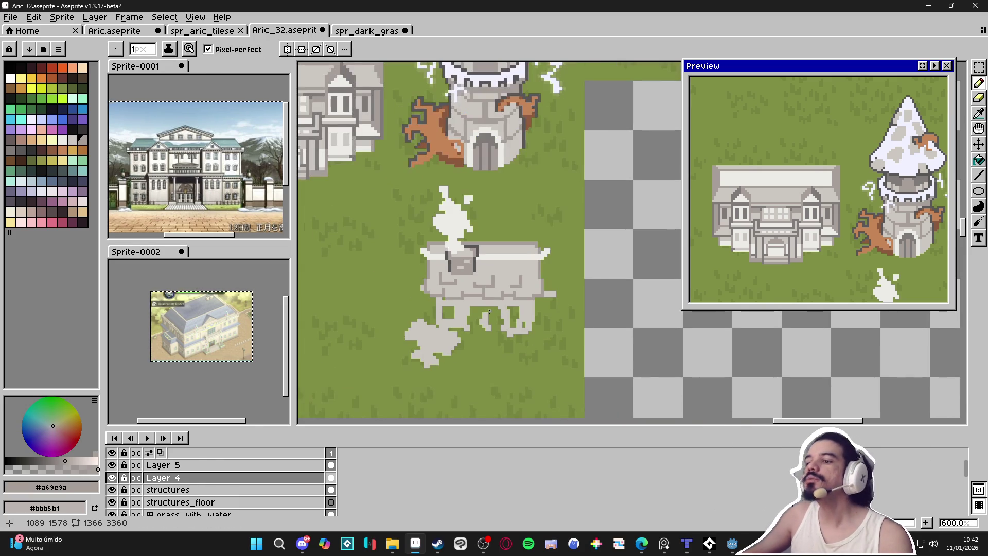
scroll(487, 264, "up", 1)
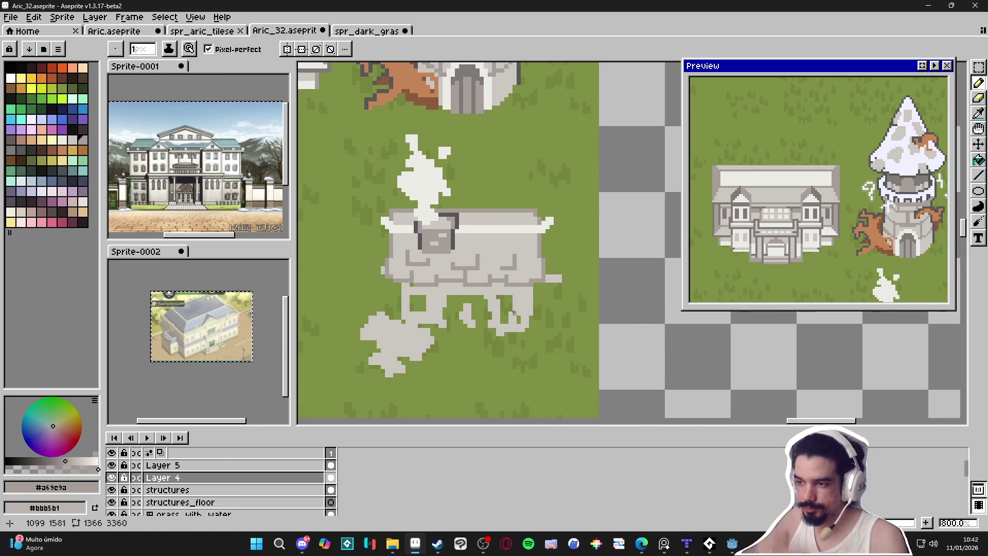
scroll(474, 305, "up", 1)
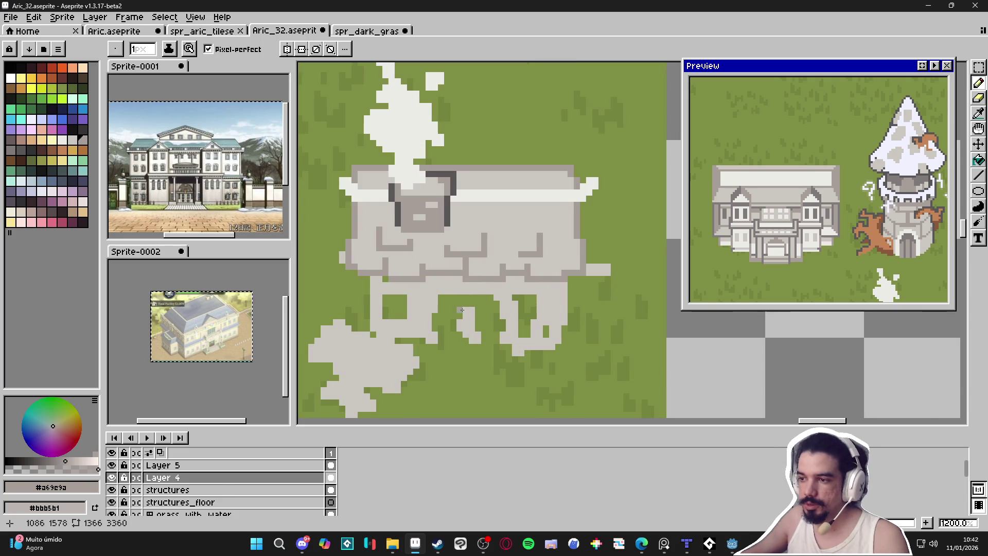
left_click_drag(446, 322, 477, 302)
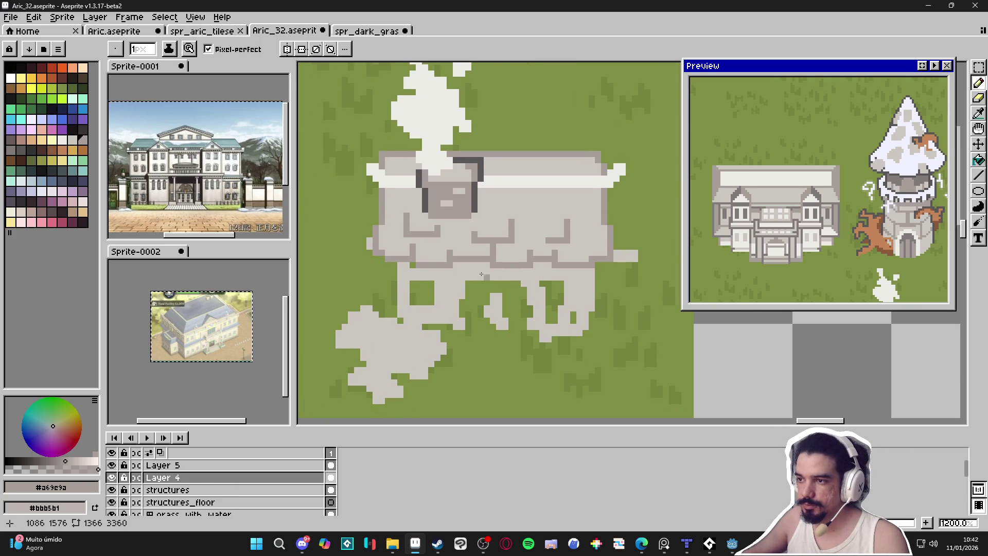
scroll(482, 274, "down", 2)
scroll(520, 240, "up", 2)
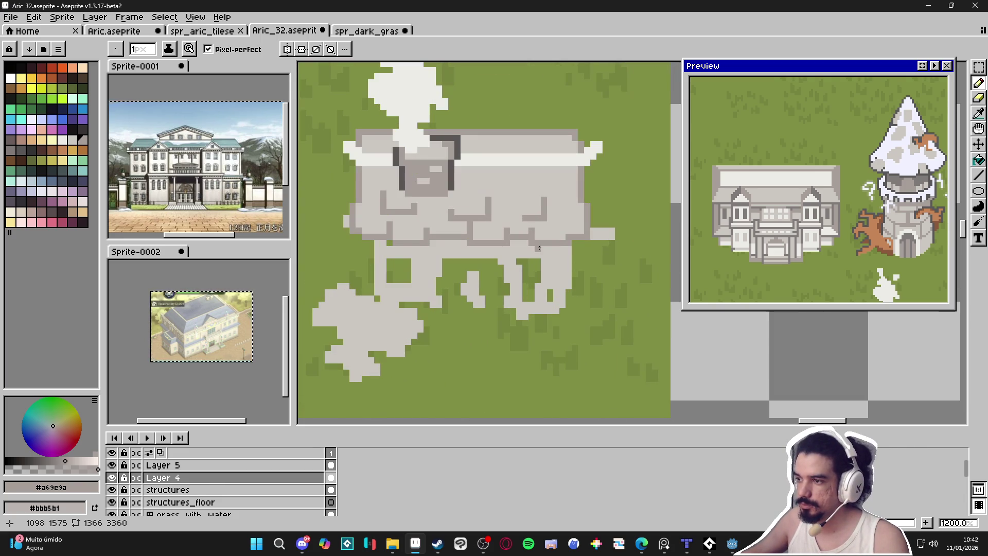
left_click(454, 171, "alt")
- Draw a dark grey outline across the full roof top edge
mouse_move(427, 132)
left_mouse_down()
mouse_move(584, 133)
mouse_move(574, 137)
mouse_move(581, 150)
mouse_move(606, 151)
left_mouse_up()
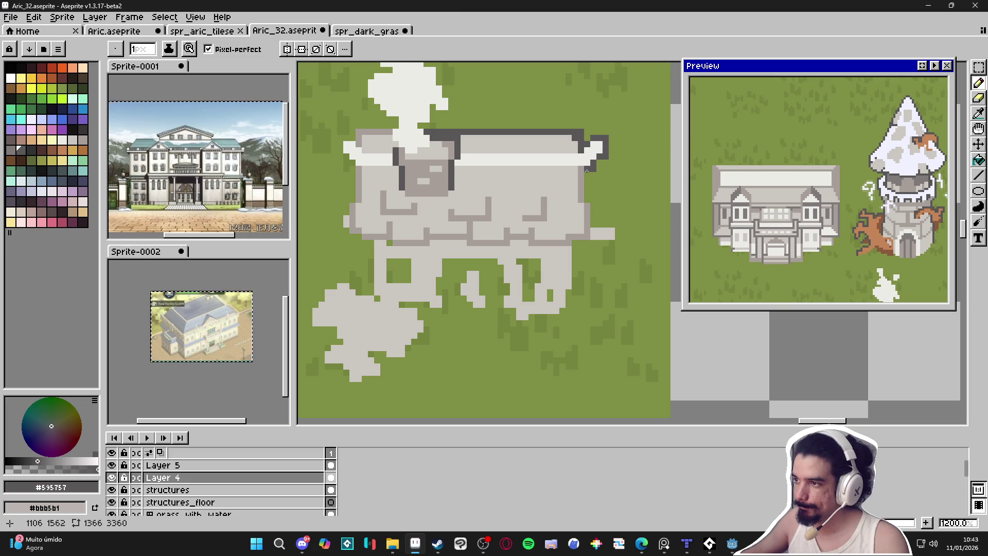
key("ctrl+z")
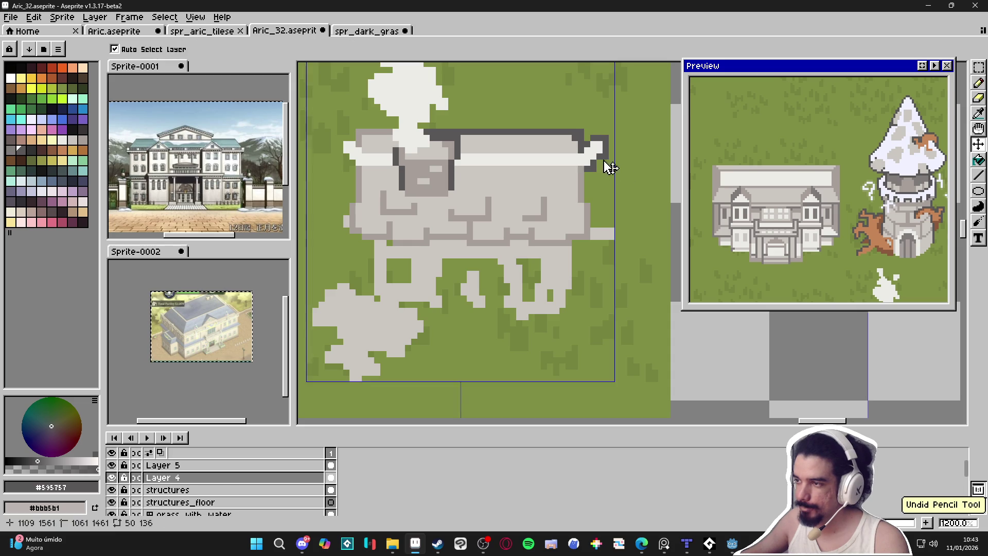
left_click_drag(582, 151, 458, 152)
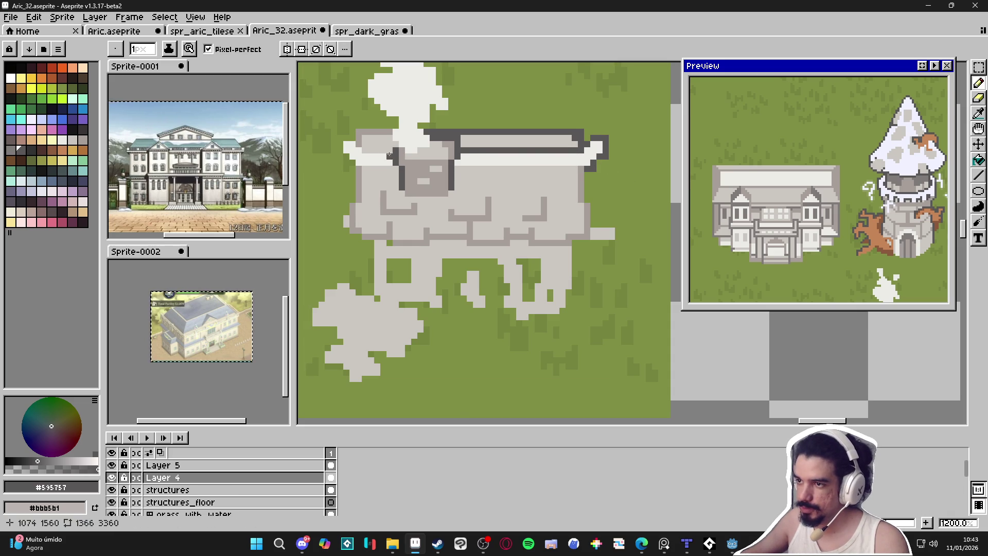
left_click_drag(389, 151, 363, 151)
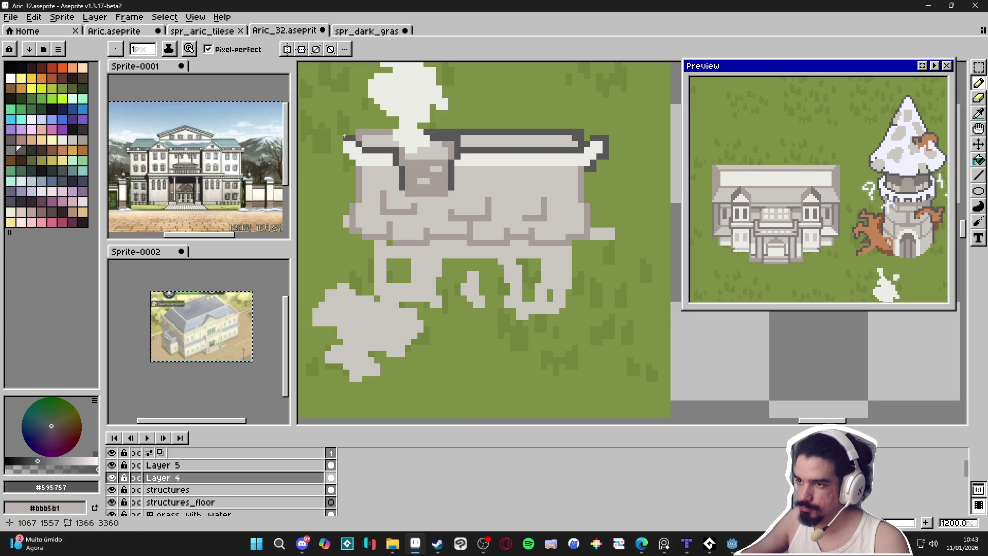
scroll(458, 195, "down", 4)
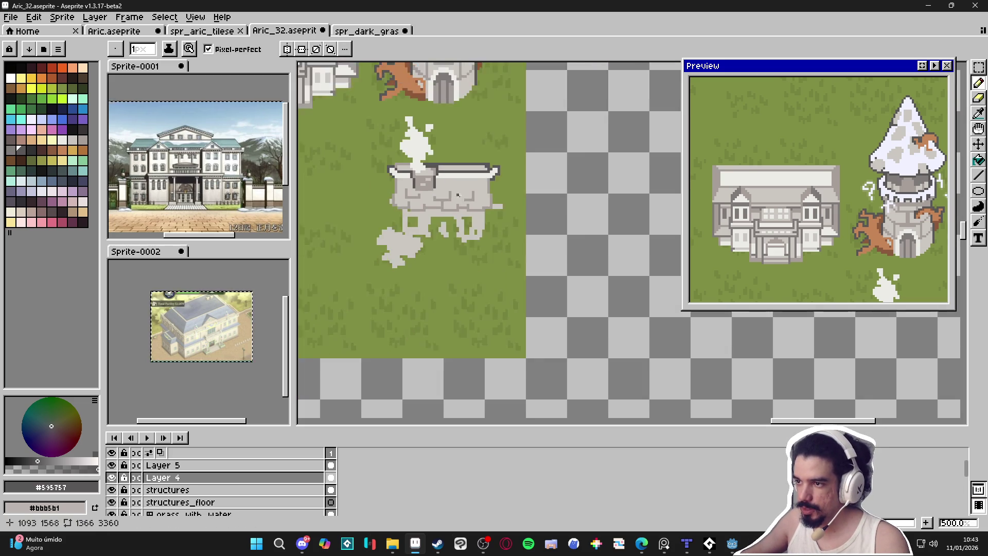
scroll(501, 171, "up", 4)
- Outline the right and left walls and bucket-fill the bottom brick lines dark grey
mouse_move(499, 179)
left_mouse_down()
mouse_move(500, 241)
mouse_move(447, 250)
mouse_move(444, 240)
left_mouse_up()
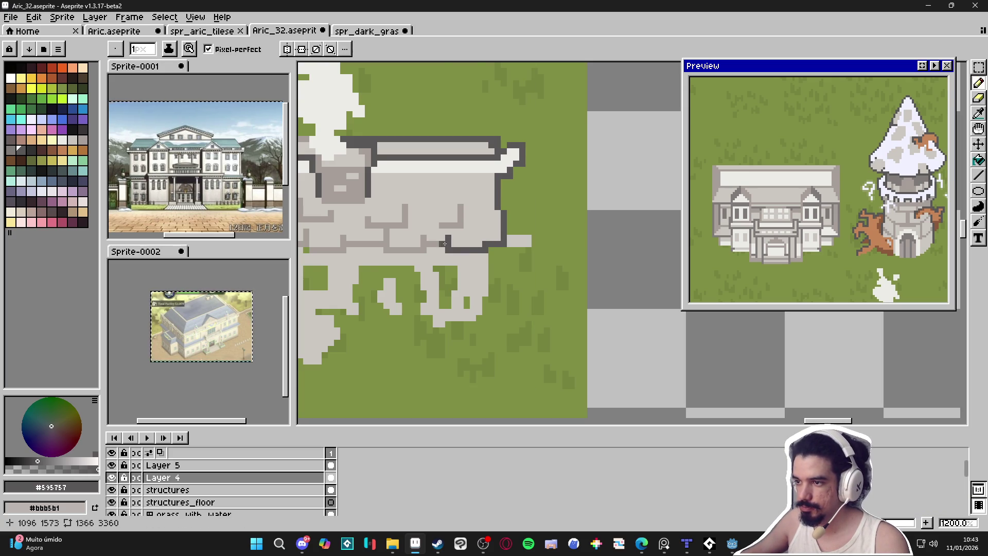
scroll(448, 243, "down", 2)
scroll(402, 210, "up", 2)
mouse_move(403, 211)
left_mouse_down()
mouse_move(403, 279)
mouse_move(435, 273)
mouse_move(435, 284)
left_mouse_up()
key("g")
left_click(469, 282)
key("b")
- Undo the last pencil stroke and save Aric_32.aseprite
scroll(470, 281, "down", 5)
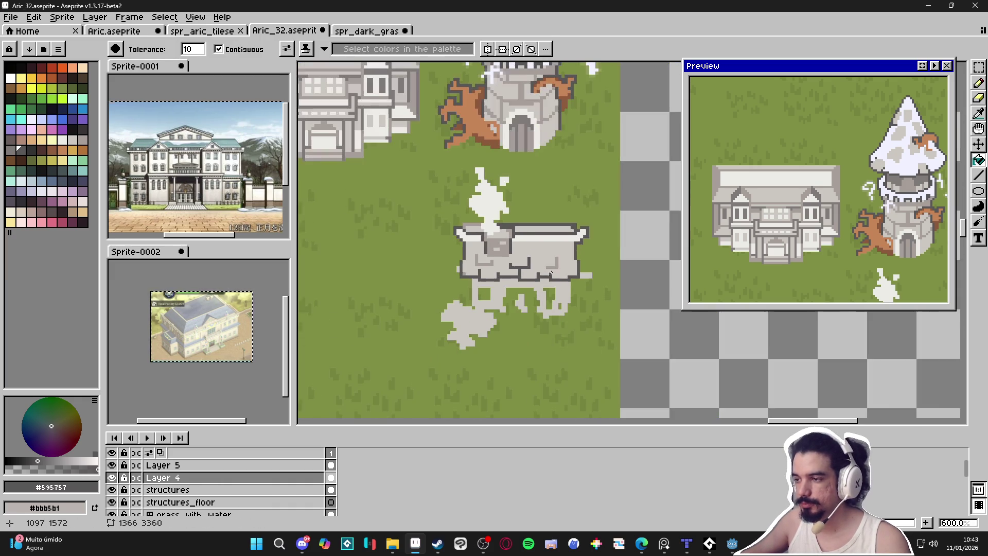
scroll(560, 278, "up", 6)
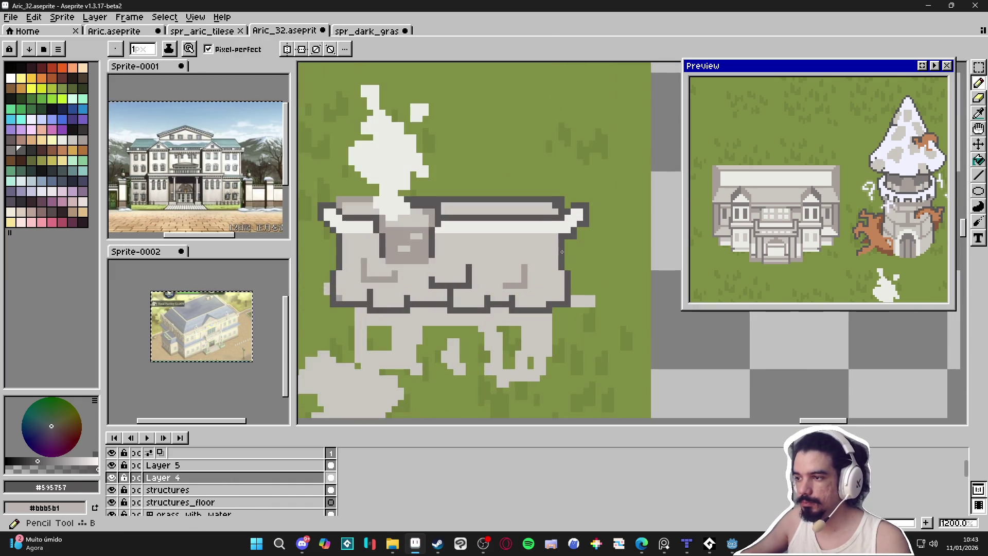
scroll(557, 242, "down", 6)
scroll(437, 243, "up", 6)
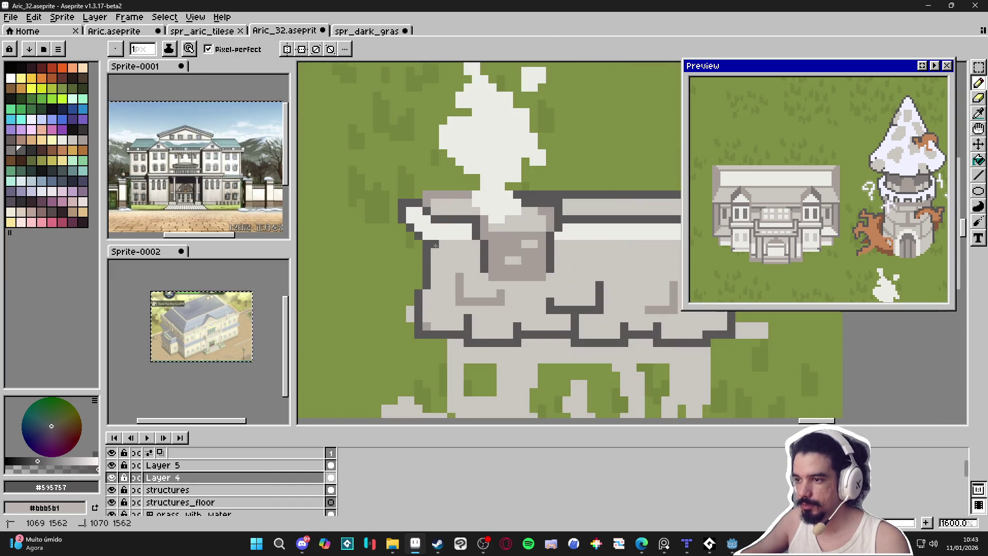
scroll(437, 243, "down", 6)
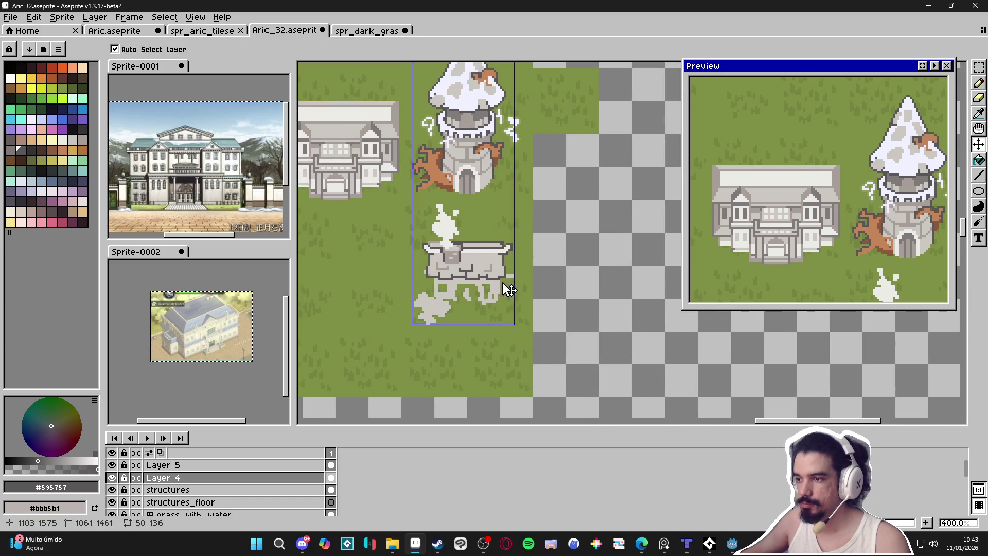
scroll(434, 256, "up", 6)
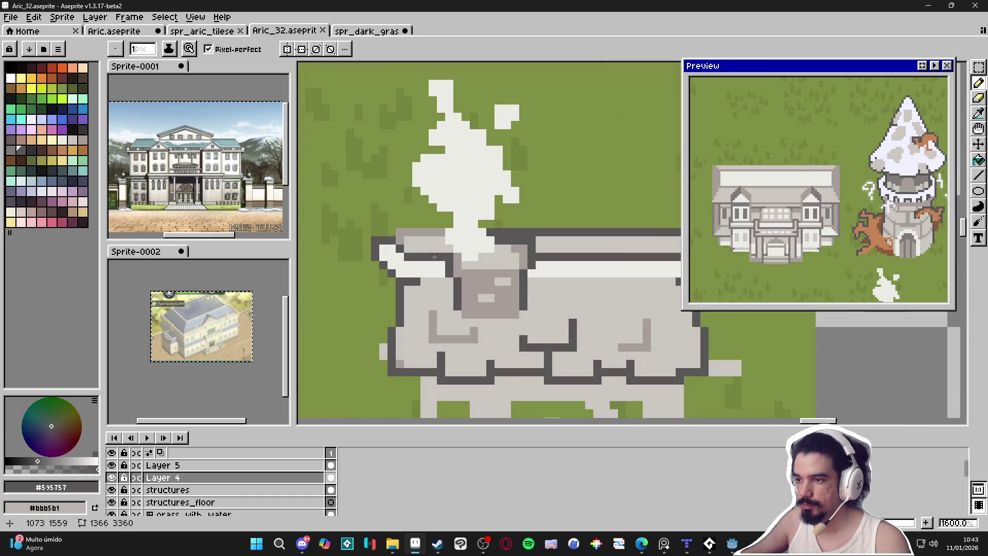
key("ctrl+z")
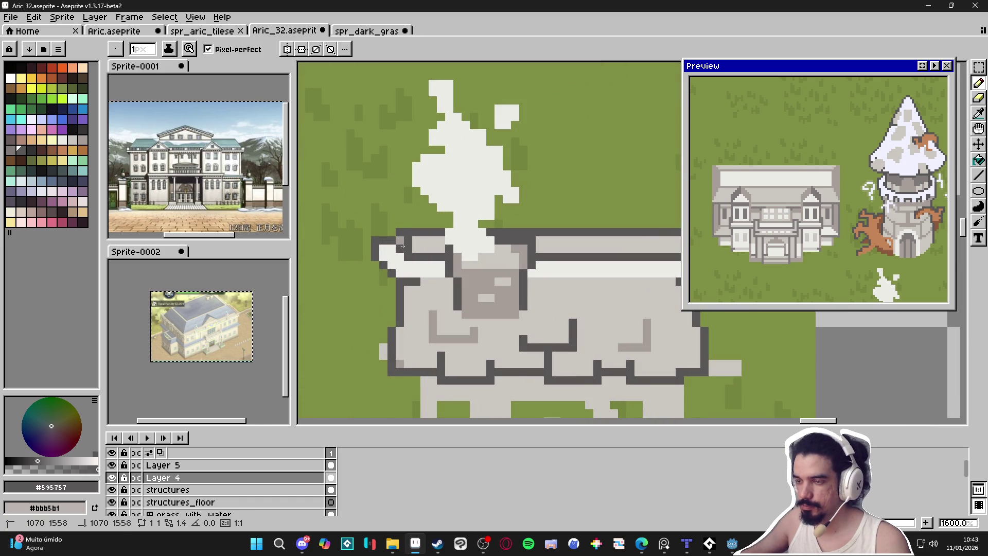
key("ctrl+s")
scroll(426, 262, "down", 3)
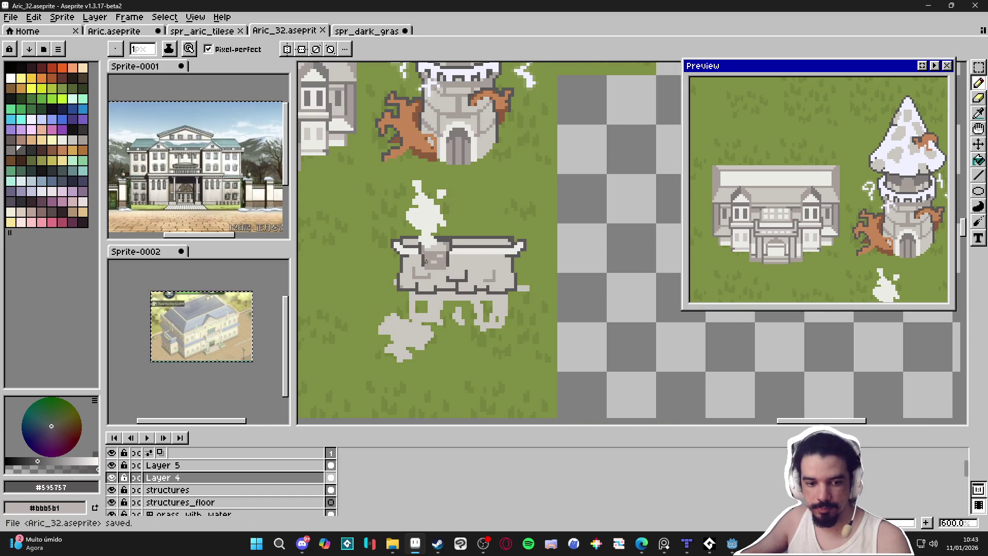
- Outline the fallen slab's top, right and vertical edges in dark grey
left_click_drag(463, 259, 458, 232)
scroll(500, 281, "up", 1)
scroll(495, 280, "up", 2)
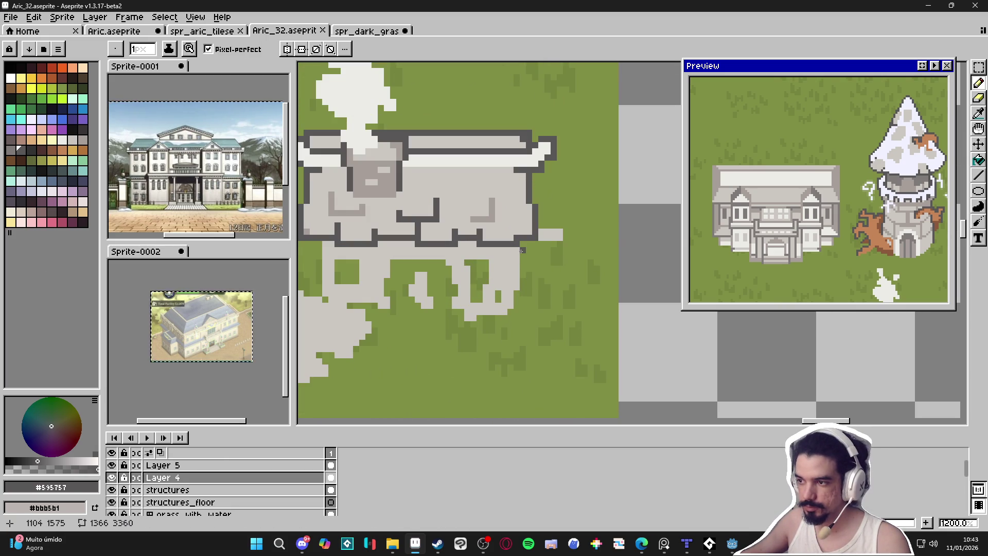
left_click_drag(523, 241, 523, 314)
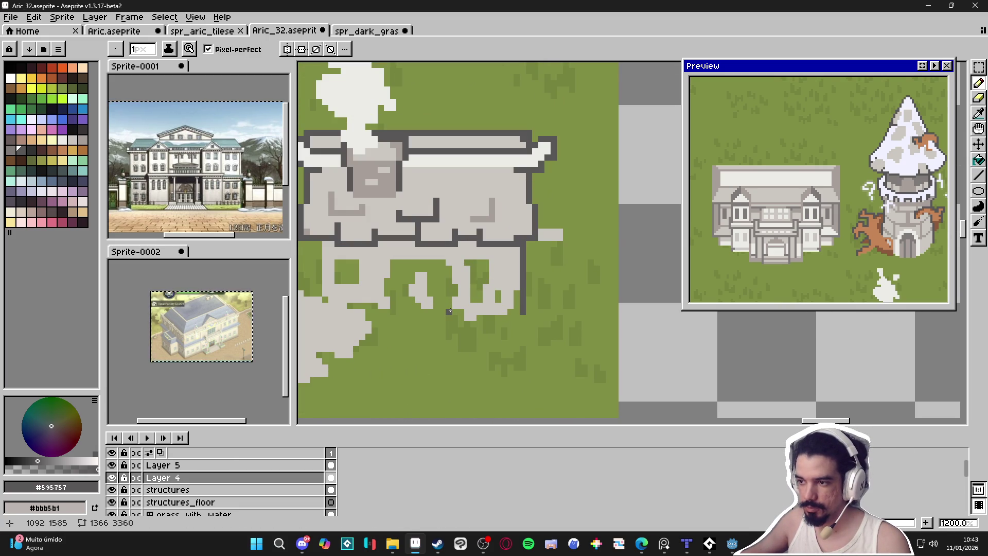
scroll(442, 304, "down", 1)
scroll(453, 292, "up", 1)
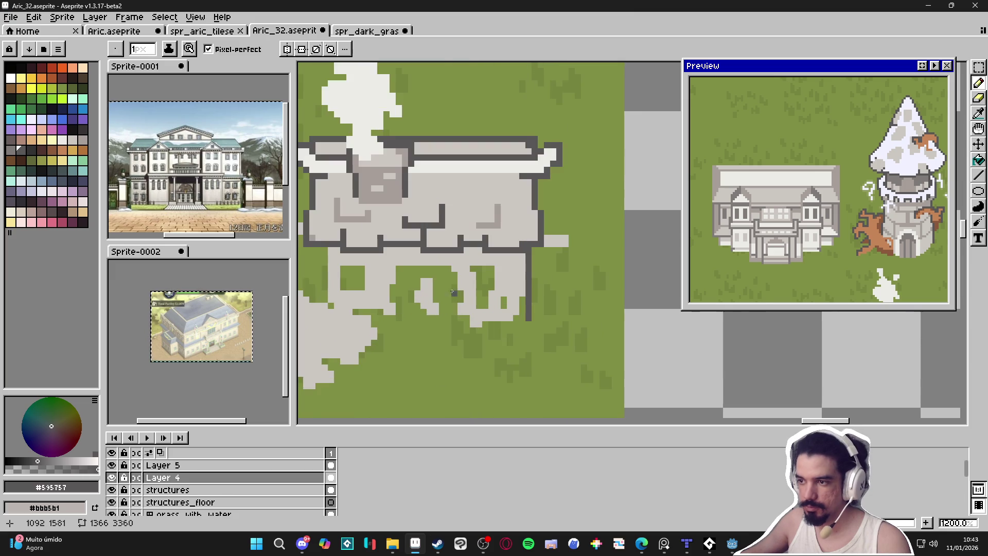
mouse_move(399, 268)
left_mouse_down()
mouse_move(452, 270)
mouse_move(460, 306)
left_mouse_up()
left_click_drag(399, 270, 391, 313)
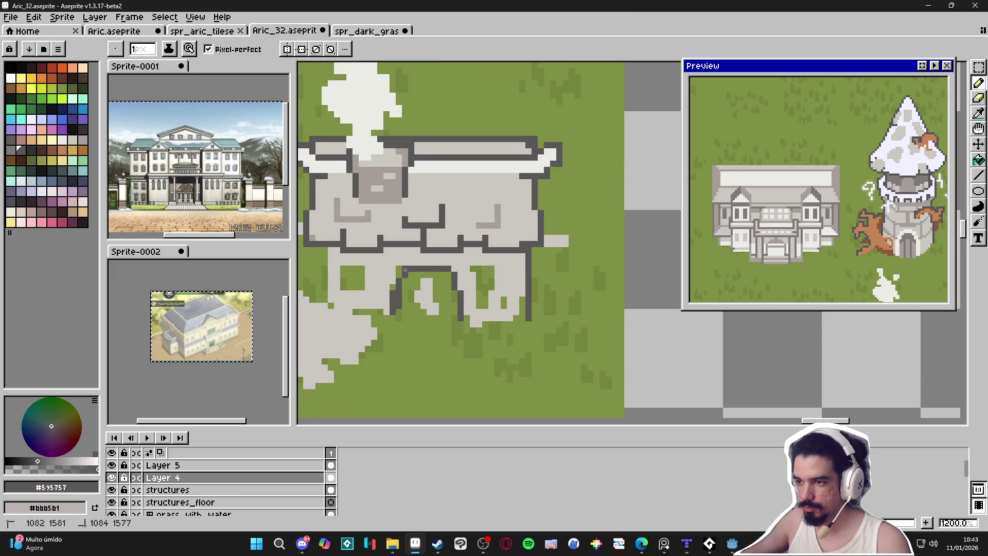
- Paint pale smoke grey over the arch's green patch with a 2px brush, then return to 1px
left_click(473, 307, "alt")
key("plus")
key("plus")
key("plus")
mouse_move(479, 307)
left_mouse_down()
mouse_move(486, 278)
mouse_move(490, 287)
left_mouse_up()
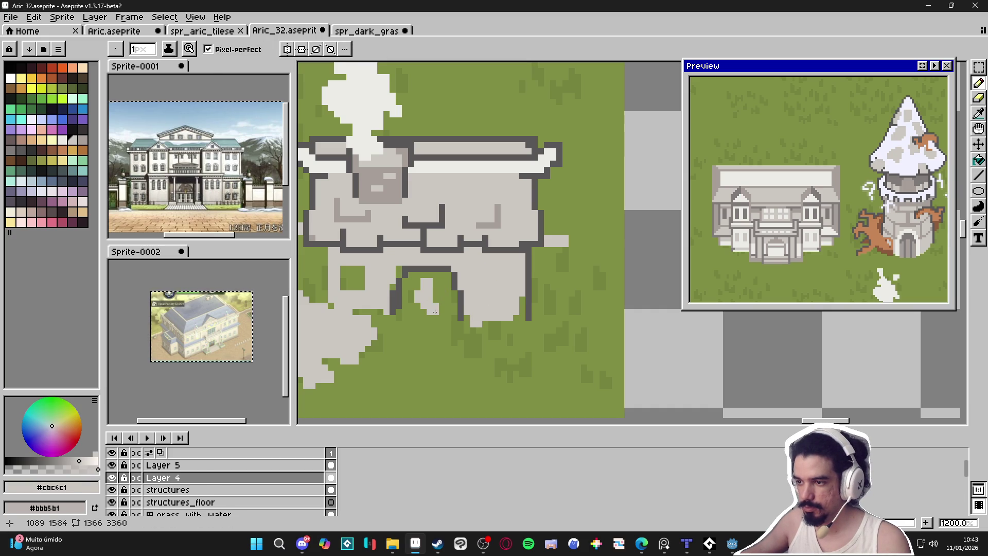
scroll(407, 197, "down", 3)
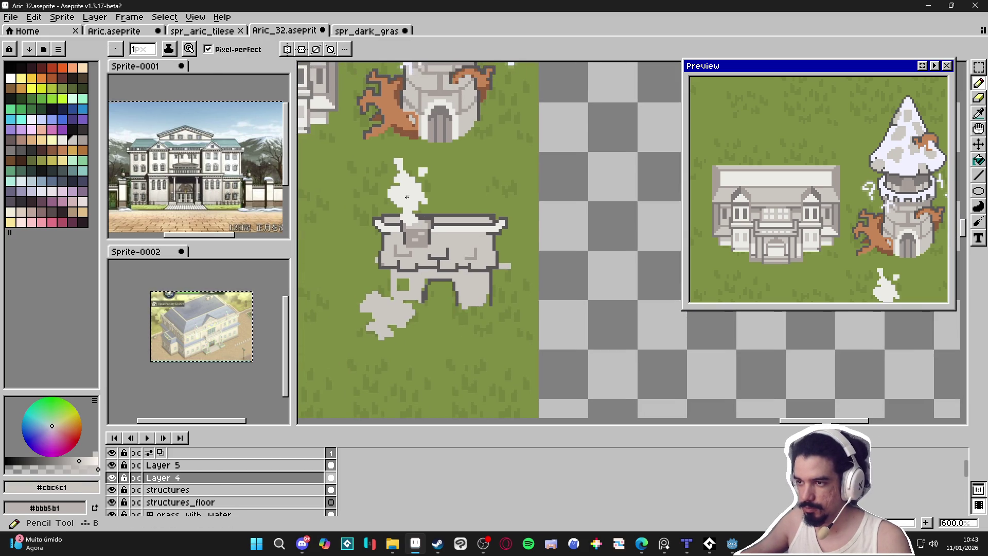
left_click(406, 197, "alt")
scroll(434, 287, "up", 4)
key("plus")
mouse_move(464, 340)
left_mouse_down()
mouse_move(428, 306)
mouse_move(475, 294)
mouse_move(498, 320)
left_mouse_up()
key("minus")
- Bucket-fill the green inside the arch with light stone grey sampled from the wall
scroll(491, 285, "down", 3)
scroll(504, 273, "up", 3)
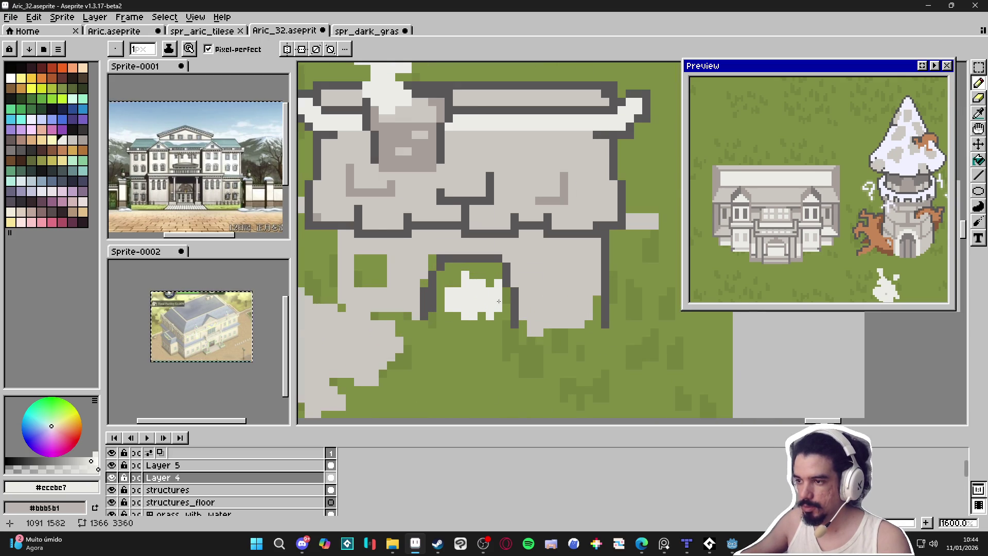
key("i")
left_click(587, 137, "alt")
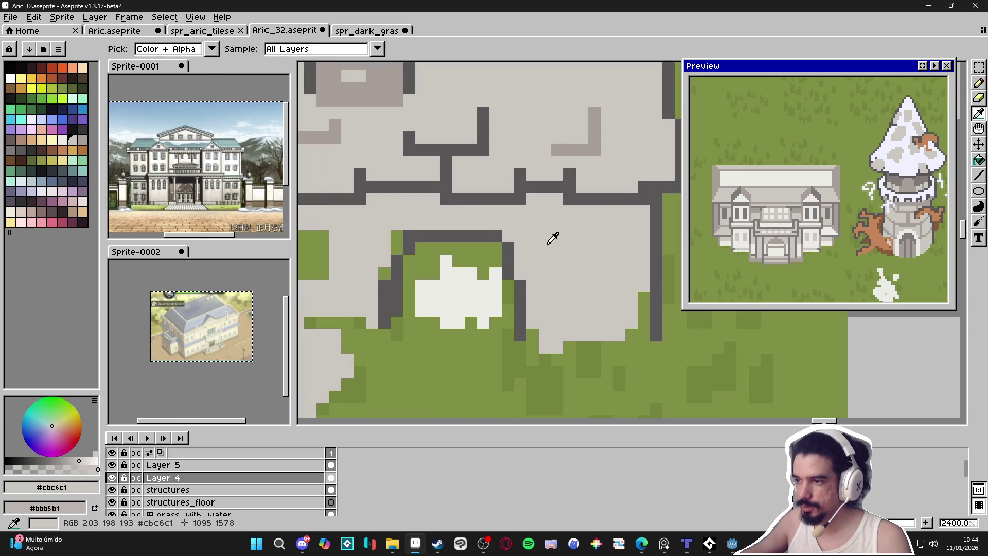
key("g")
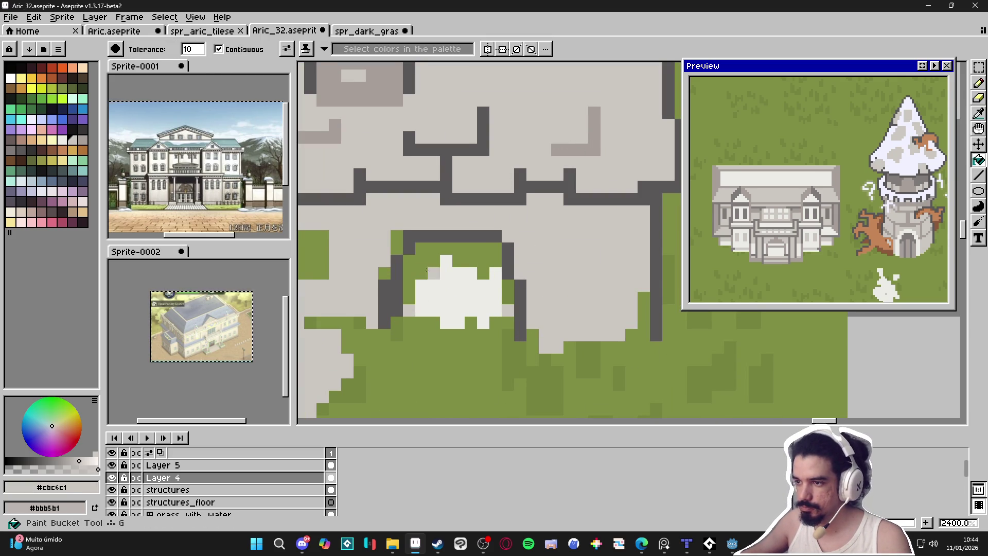
left_click(410, 296)
scroll(489, 285, "down", 2)
key("b")
- Draw a pale curved rim over the doorway and dot pale highlight pixels on the wall
scroll(491, 296, "down", 2)
scroll(495, 283, "up", 2)
key("i")
left_click(492, 289)
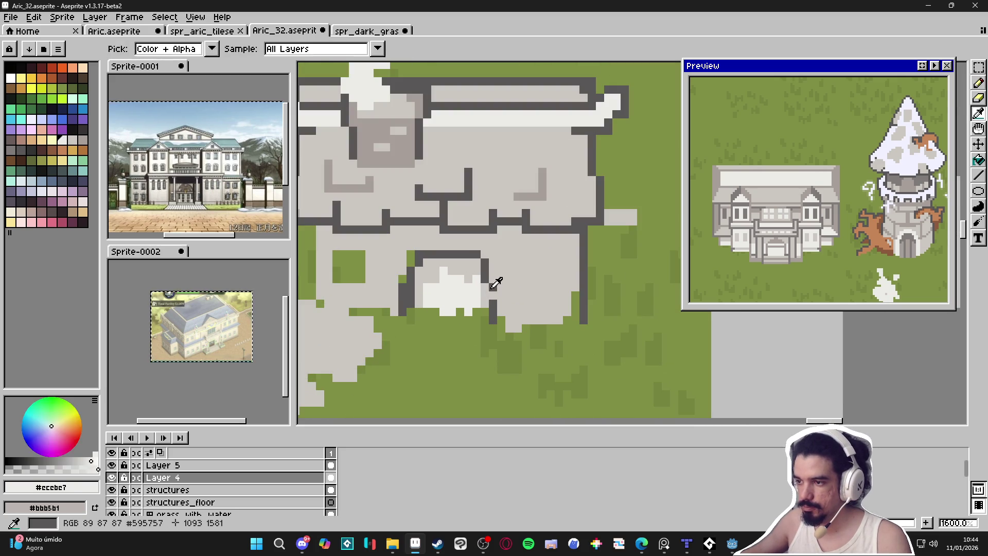
key("v")
mouse_move(509, 304)
left_mouse_down()
mouse_move(493, 260)
mouse_move(477, 249)
mouse_move(418, 242)
mouse_move(394, 293)
mouse_move(399, 311)
mouse_move(394, 302)
left_mouse_up()
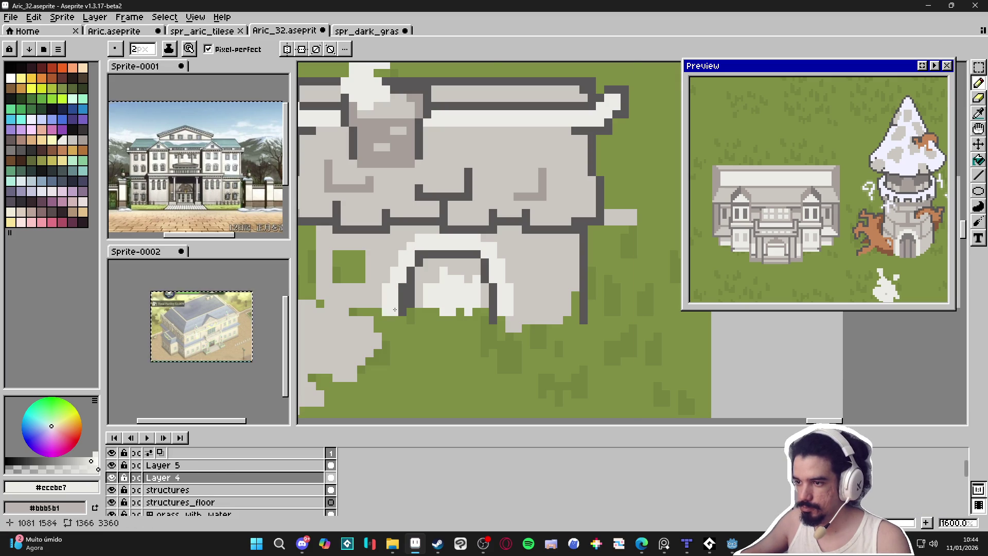
scroll(395, 309, "down", 3)
scroll(423, 314, "up", 3)
left_click(483, 286)
left_click(496, 286)
left_click(510, 261)
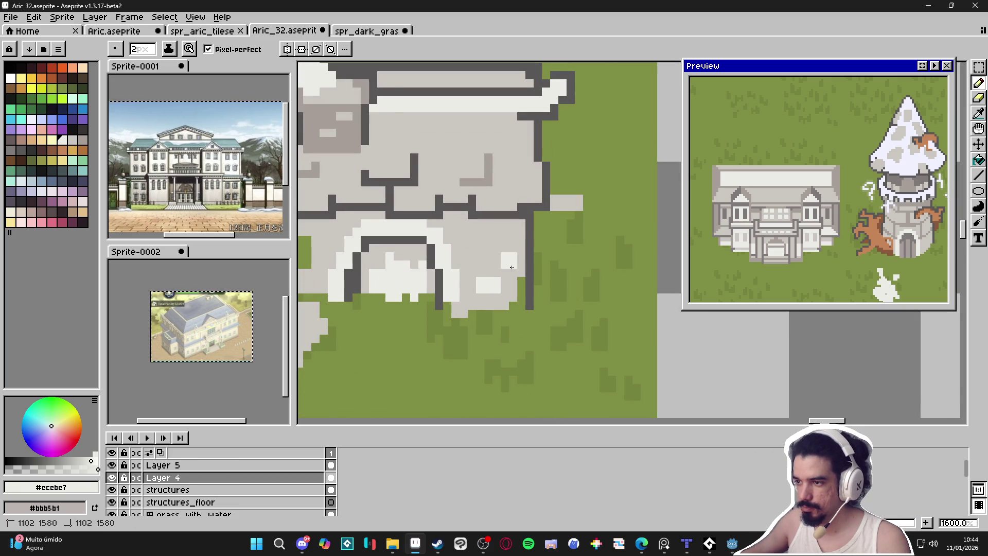
scroll(512, 267, "down", 3)
scroll(432, 285, "up", 3)
- Cover the remaining grass gaps in the wall with grey and add a lighter highlight pixel
mouse_move(419, 296)
left_mouse_down()
mouse_move(431, 285)
mouse_move(420, 304)
mouse_move(420, 281)
left_mouse_up()
left_click(624, 325, "alt")
left_click(443, 303)
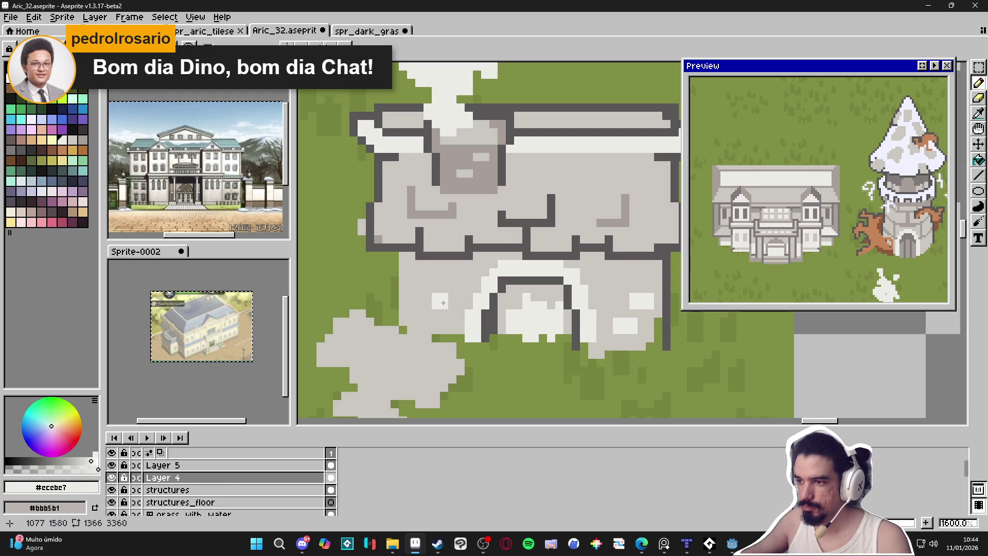
scroll(496, 299, "down", 3)
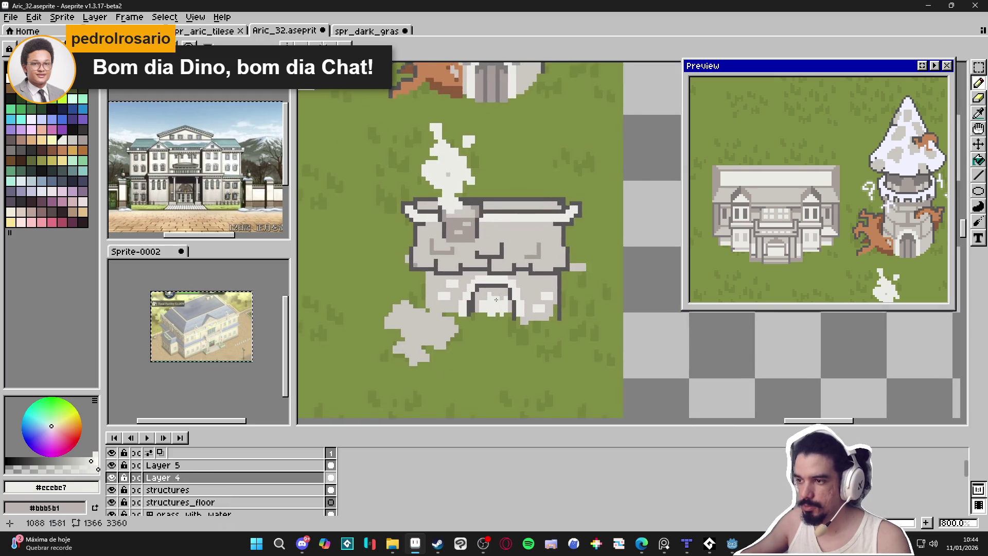
scroll(497, 299, "up", 1)
- Draw a dark outline line down the building's left wall
left_click(426, 252, "alt")
left_click_drag(420, 264, 419, 300)
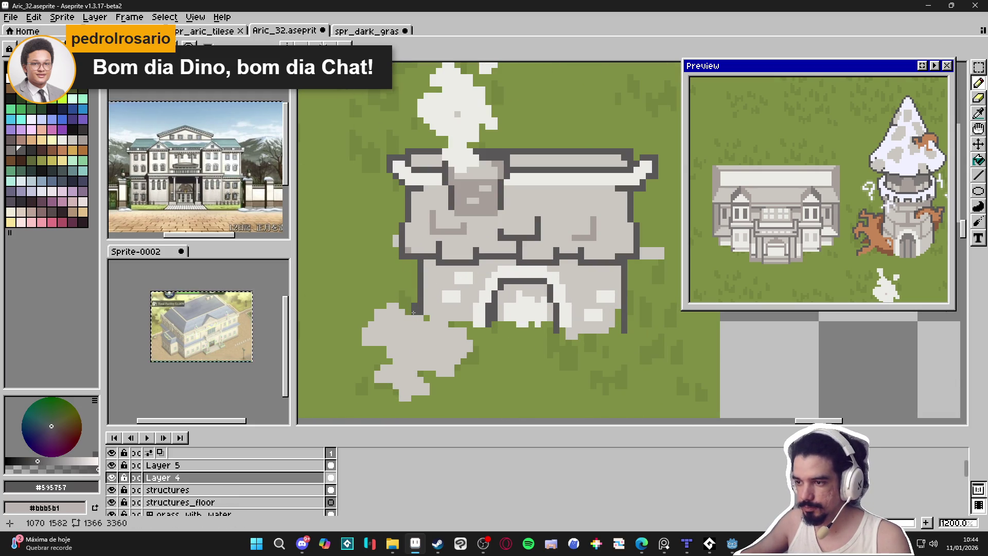
left_click(441, 307, "alt")
scroll(426, 314, "left", 1)
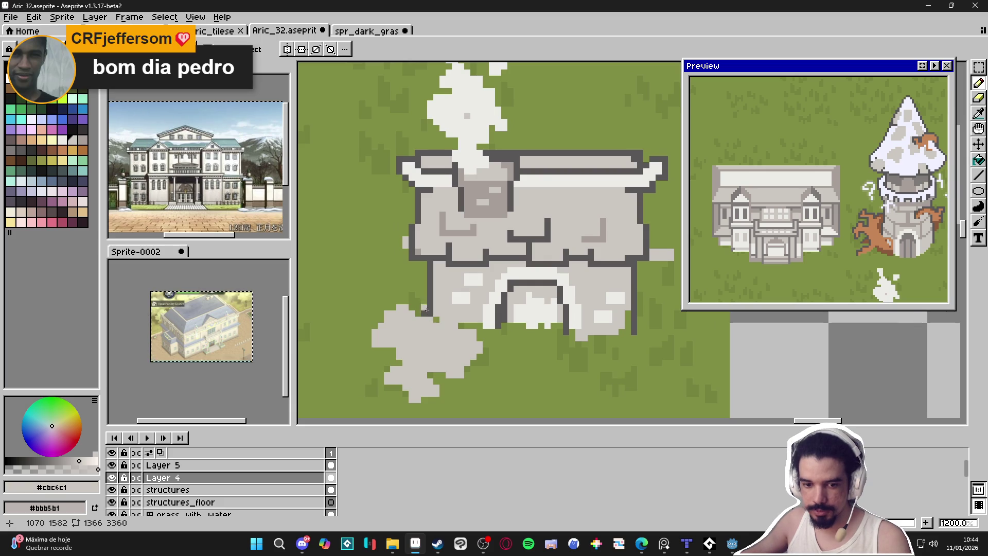
scroll(434, 308, "up", 3)
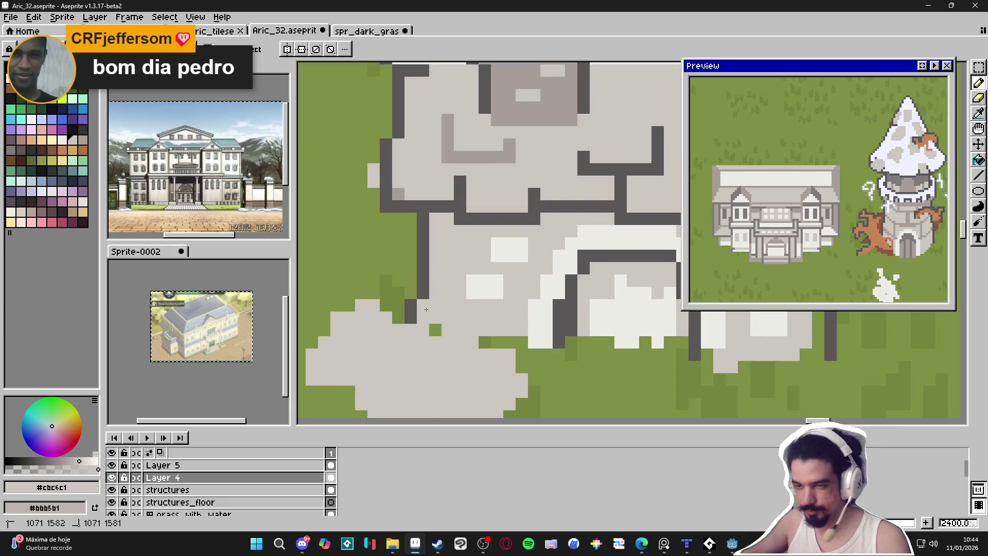
scroll(432, 306, "down", 4)
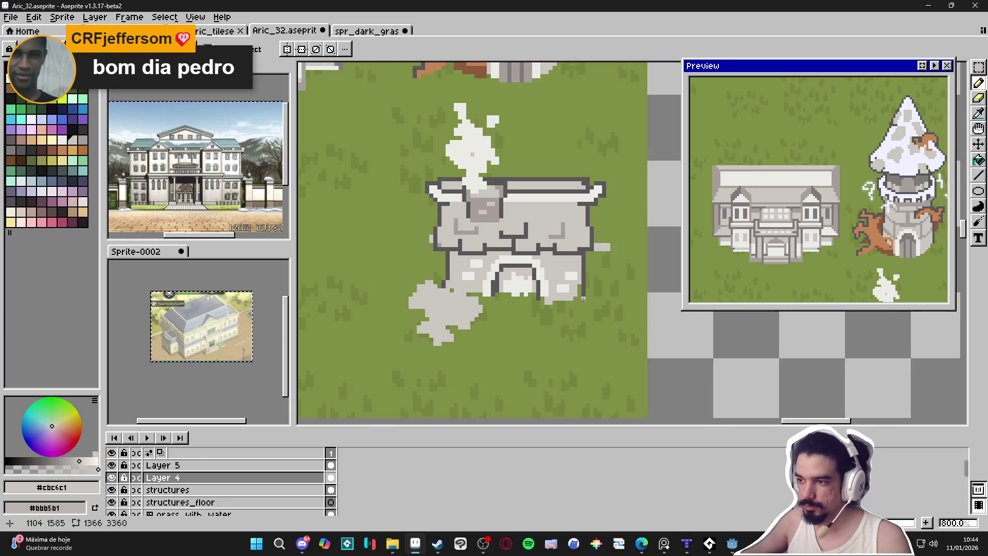
scroll(567, 288, "down", 1)
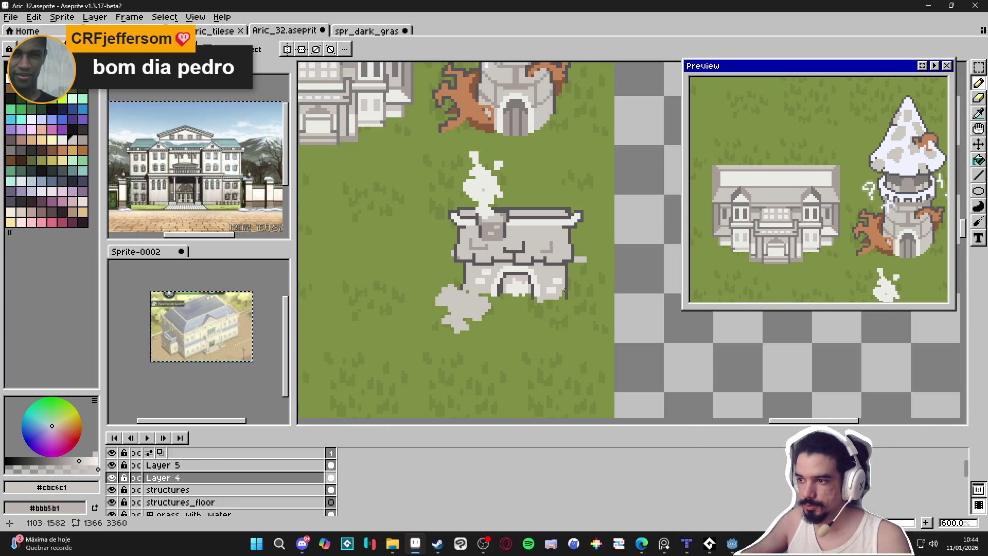
scroll(477, 298, "up", 4)
left_click(440, 278, "alt")
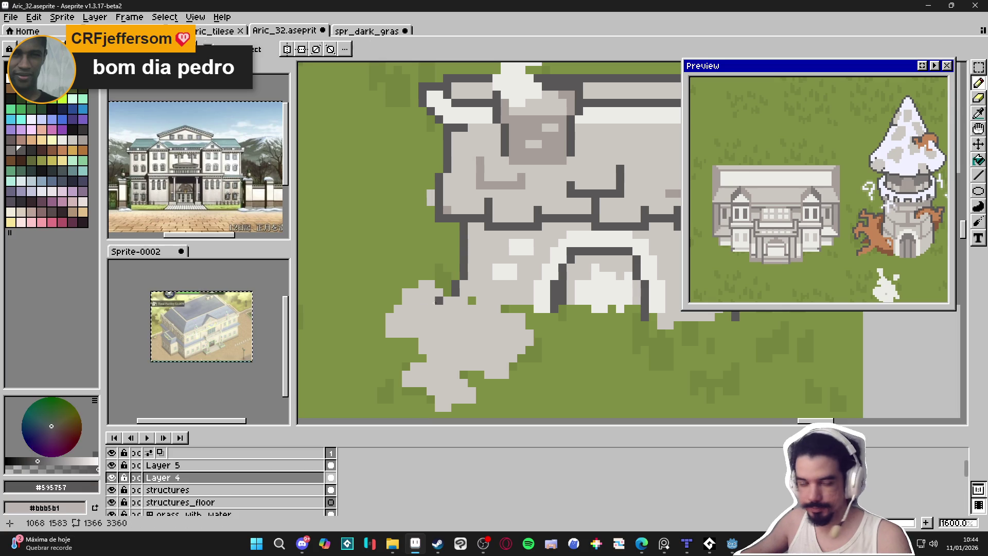
scroll(440, 278, "down", 1)
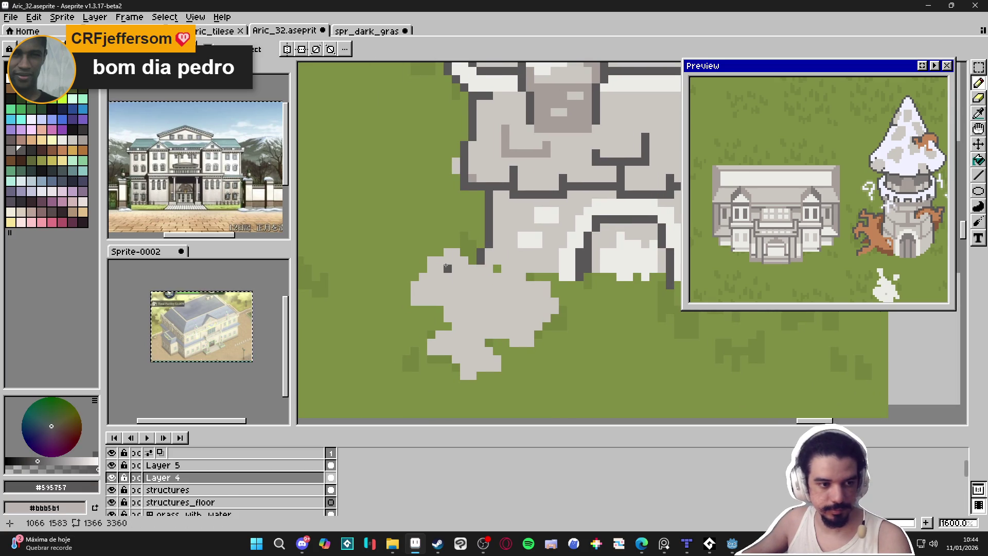
key("alt+Tab")
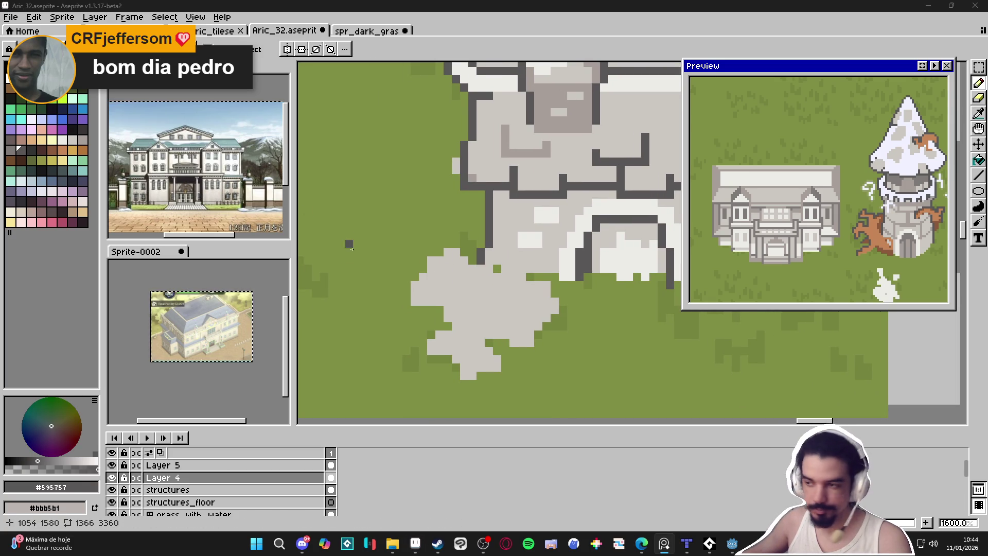
- Outline the slab's top and 2:1 diagonal edges in dark grey, with the tile grid shown
mouse_move(447, 252)
left_mouse_down()
mouse_move(398, 300)
mouse_move(447, 267)
mouse_move(571, 296)
mouse_move(562, 287)
mouse_move(528, 345)
left_mouse_up()
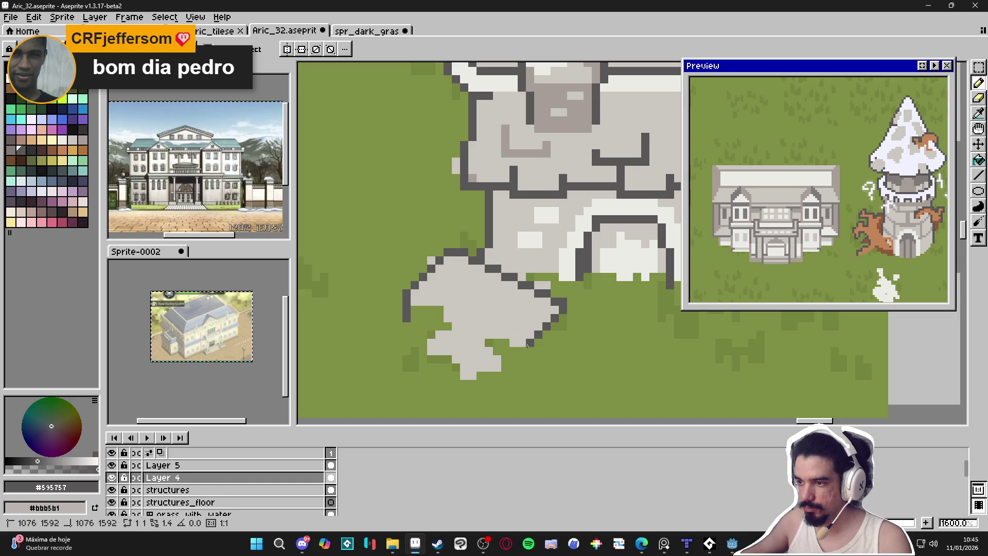
left_click_drag(414, 294, 518, 344)
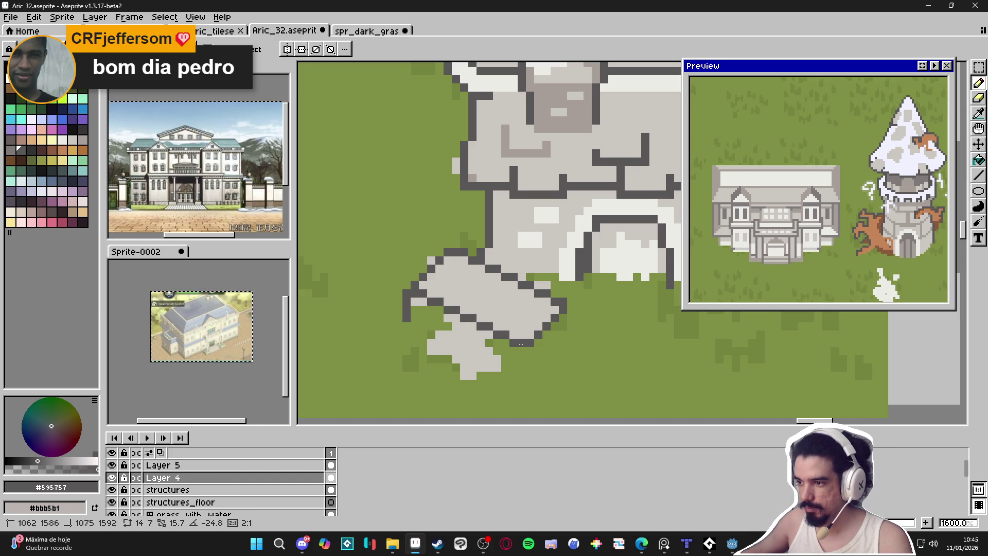
scroll(571, 309, "down", 4)
scroll(571, 309, "up", 1)
key("ctrl+apostrophe")
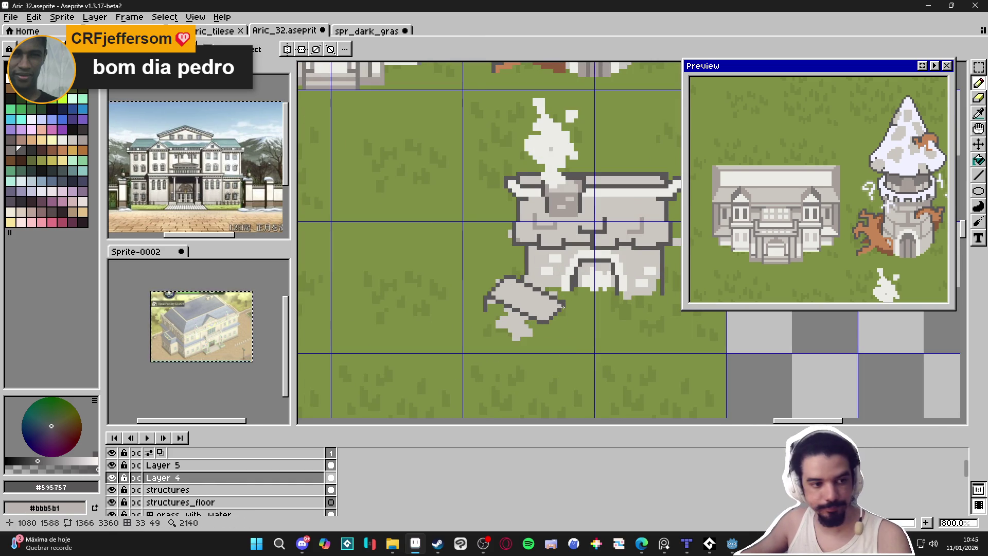
mouse_move(564, 308)
left_mouse_down()
mouse_move(563, 325)
mouse_move(543, 344)
left_mouse_up()
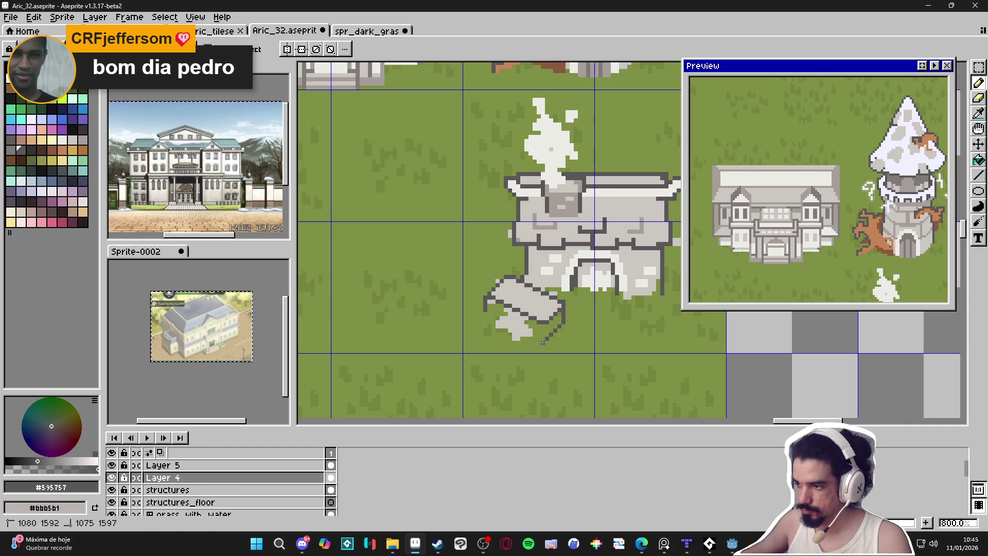
- Add a dark line along the slab's right end and touch up its edge with light grey
scroll(544, 329, "up", 2)
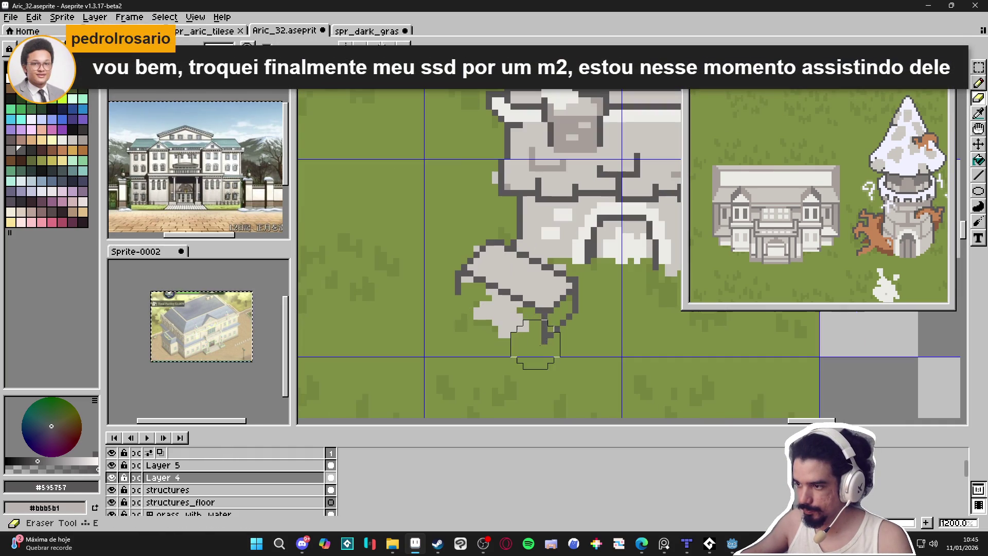
left_click_drag(572, 302, 556, 297)
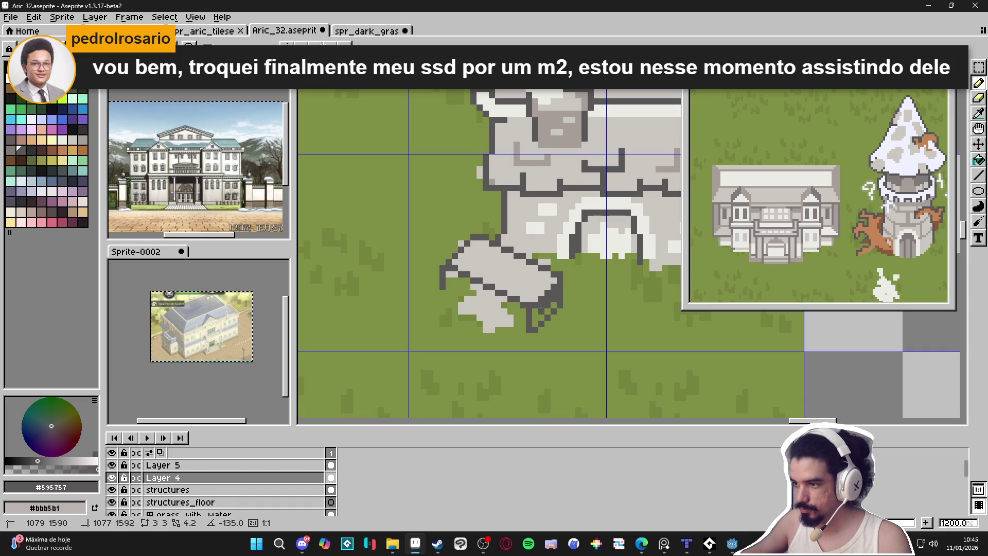
left_click(560, 288, "shift")
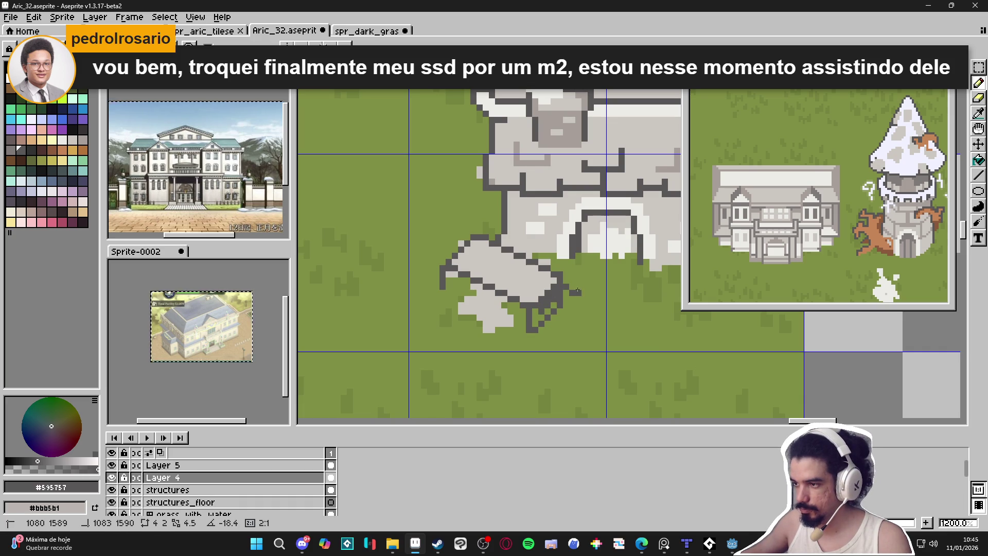
key("ctrl+z")
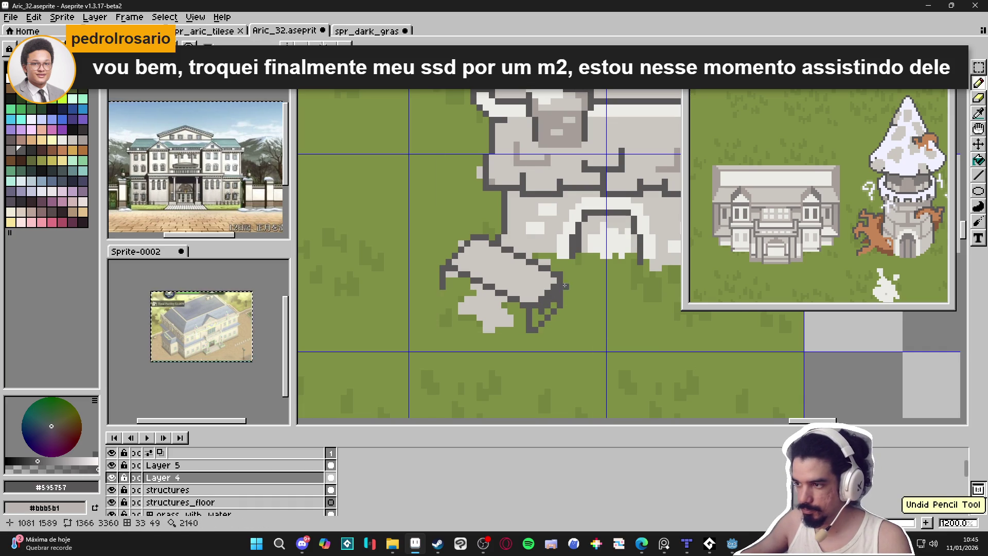
left_click(580, 299, "shift")
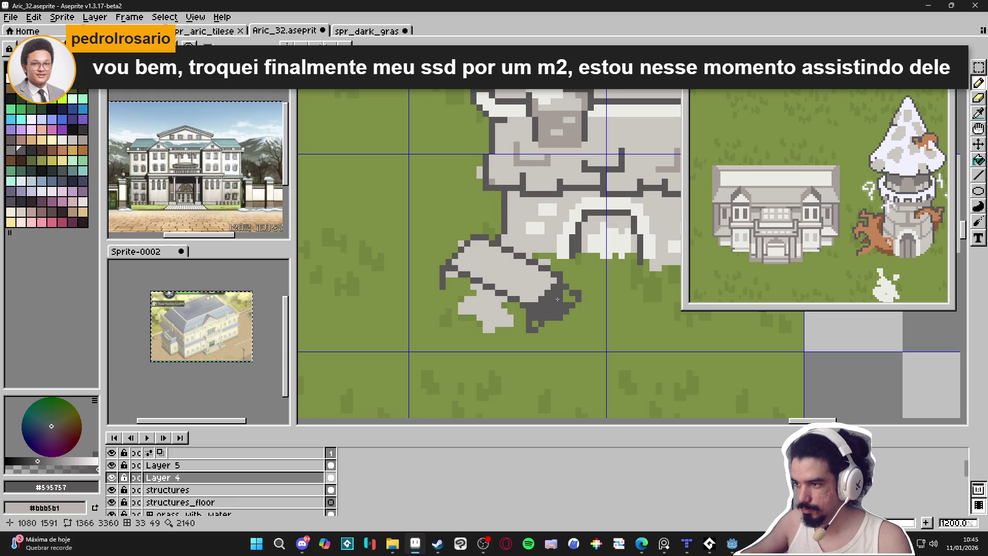
left_click(560, 304, "alt")
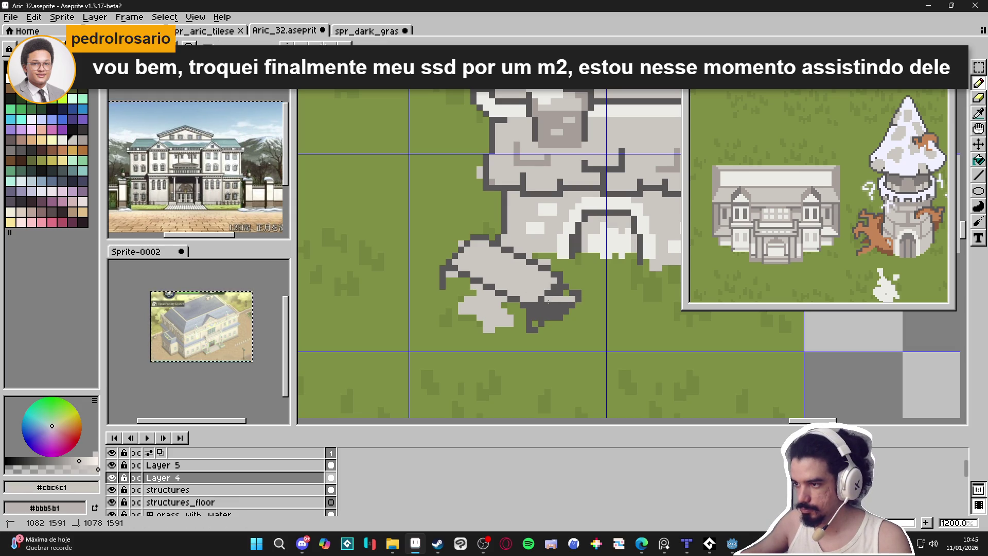
left_click(554, 300, "shift")
left_click(566, 300, "shift")
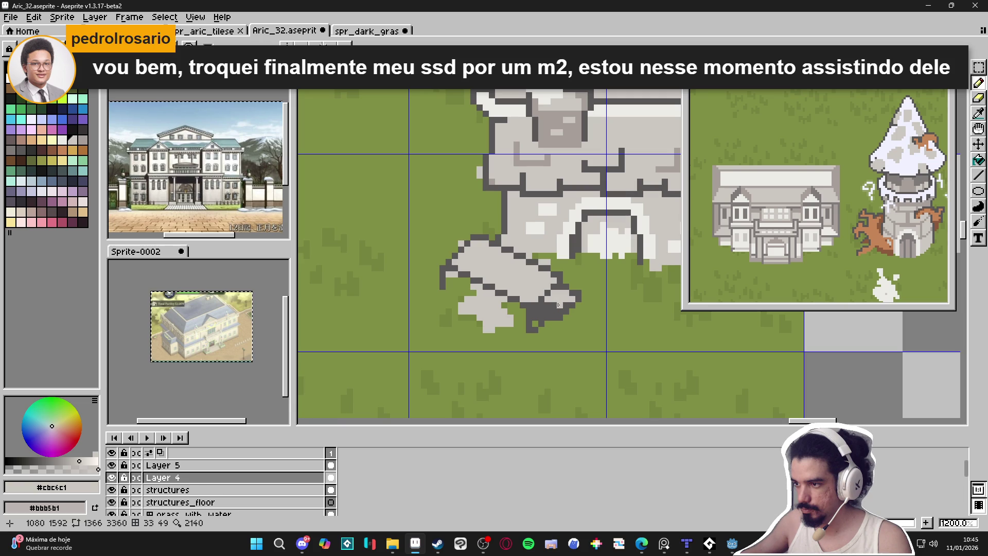
- Draw a long dark diagonal under the slab and erase stray light grey along its underside
scroll(544, 305, "down", 3)
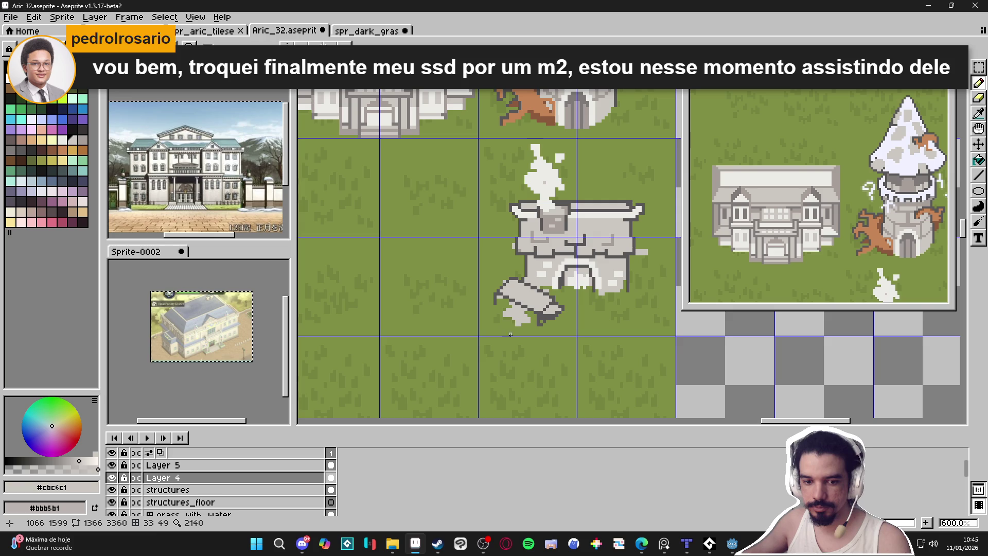
scroll(541, 320, "up", 4)
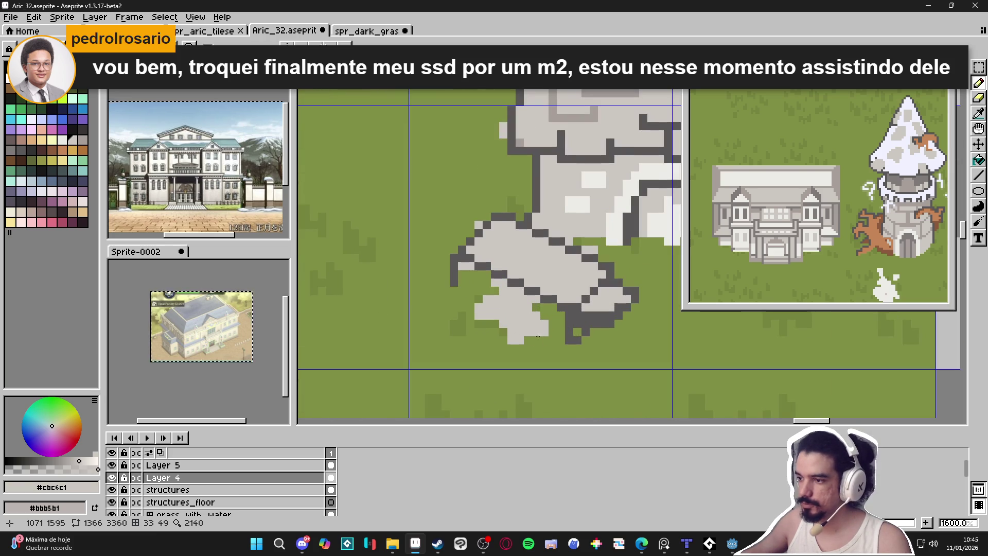
left_click(569, 338, "alt")
left_click(457, 281, "shift")
key("e")
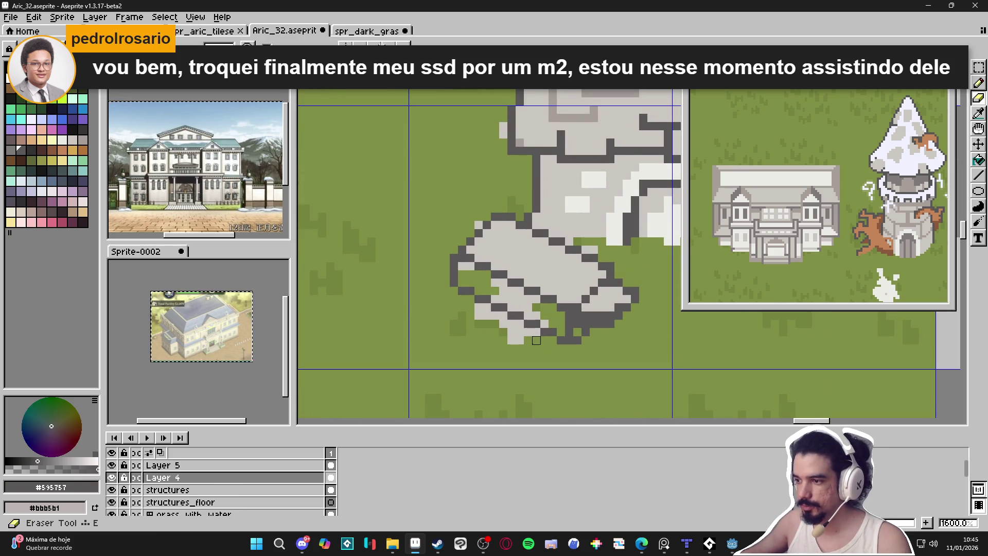
left_click_drag(524, 336, 483, 311)
- Bucket-fill the gap along the slab's lower edge with mid grey #a69e9a
left_click(553, 307, "alt")
key("g")
left_click(545, 308)
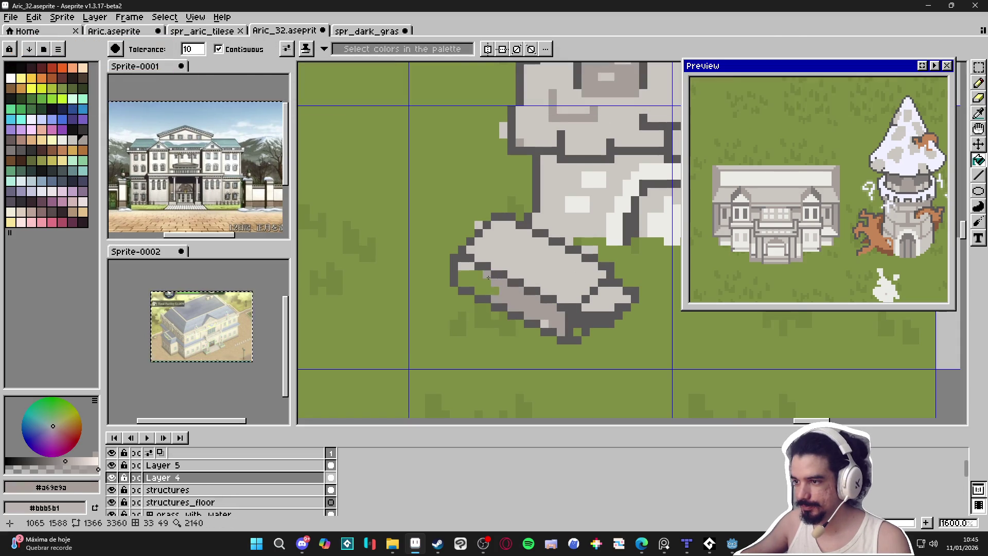
left_click(469, 269)
scroll(494, 289, "down", 2)
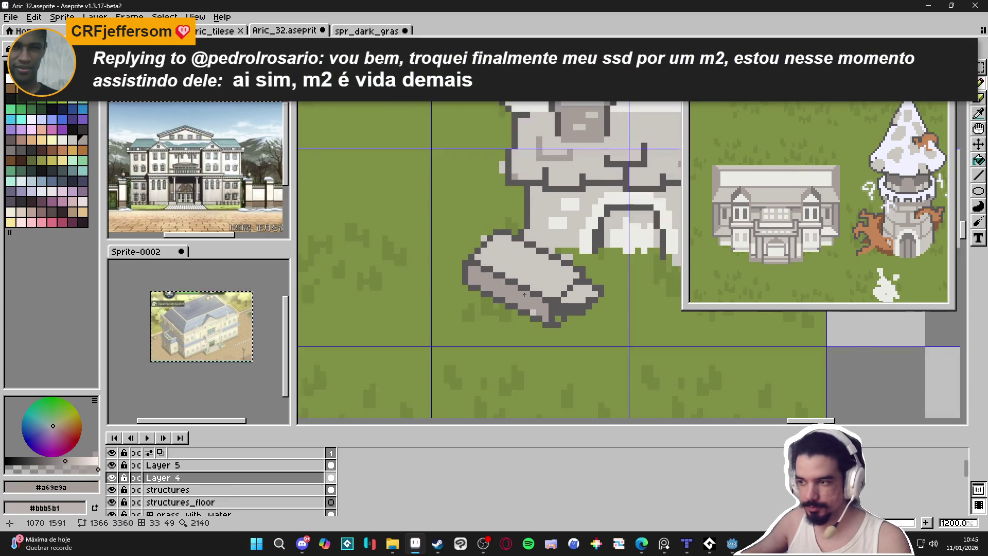
scroll(524, 304, "up", 2)
- Outline the slab's bottom tip and lower-left edge in dark grey #595757
left_click(553, 316, "alt")
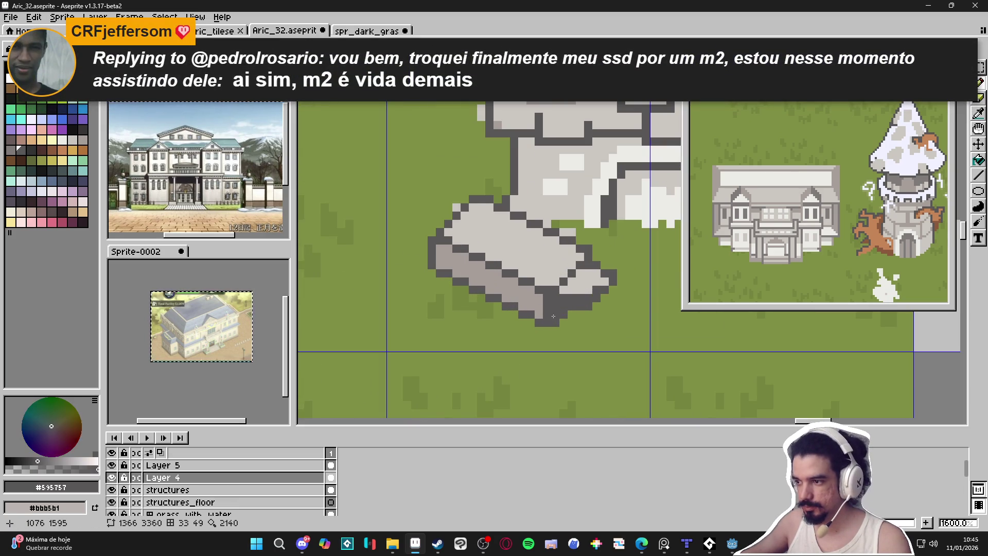
scroll(449, 207, "down", 3)
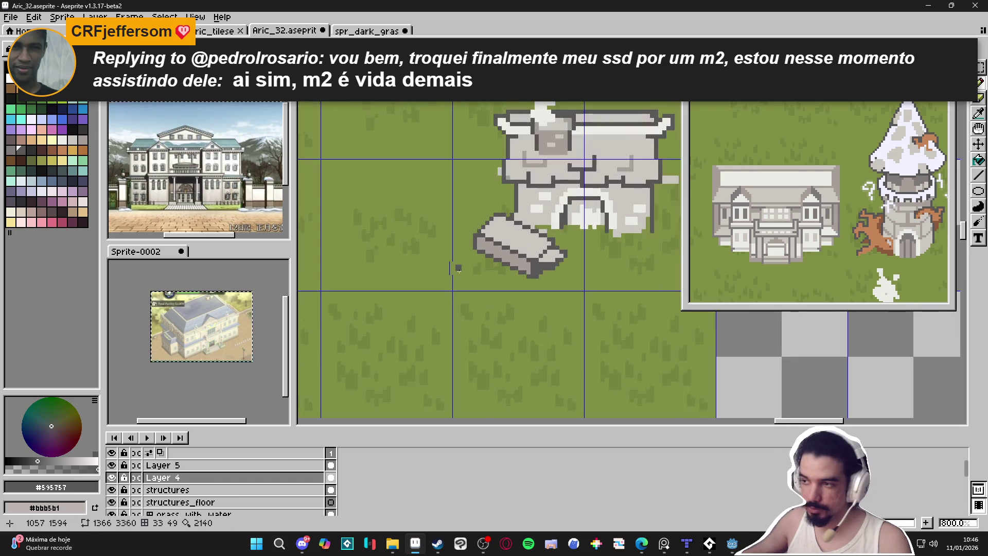
scroll(481, 260, "up", 3)
left_click(571, 289)
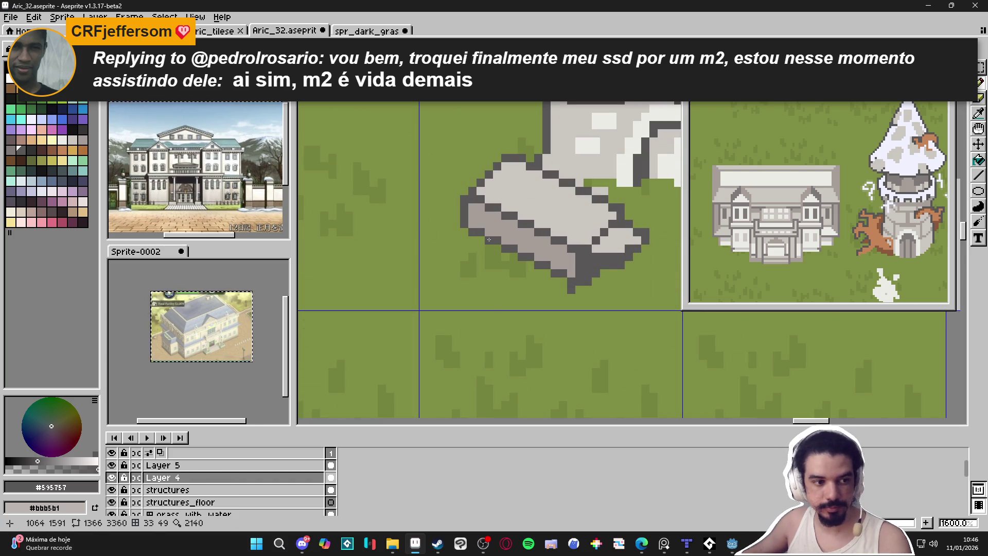
mouse_move(489, 248)
left_mouse_down()
mouse_move(566, 292)
mouse_move(543, 265)
mouse_move(500, 249)
left_mouse_up()
- Sample the slab's mid grey, then choose light grey #cccbc7 as the drawing colour
left_click(572, 257, "alt")
scroll(510, 254, "down", 3)
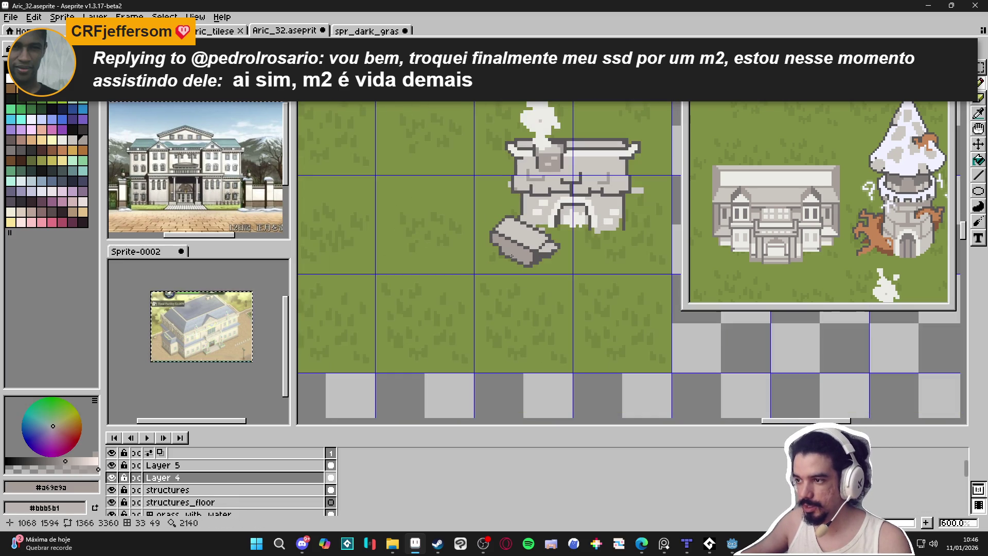
scroll(520, 266, "up", 1)
scroll(495, 249, "up", 2)
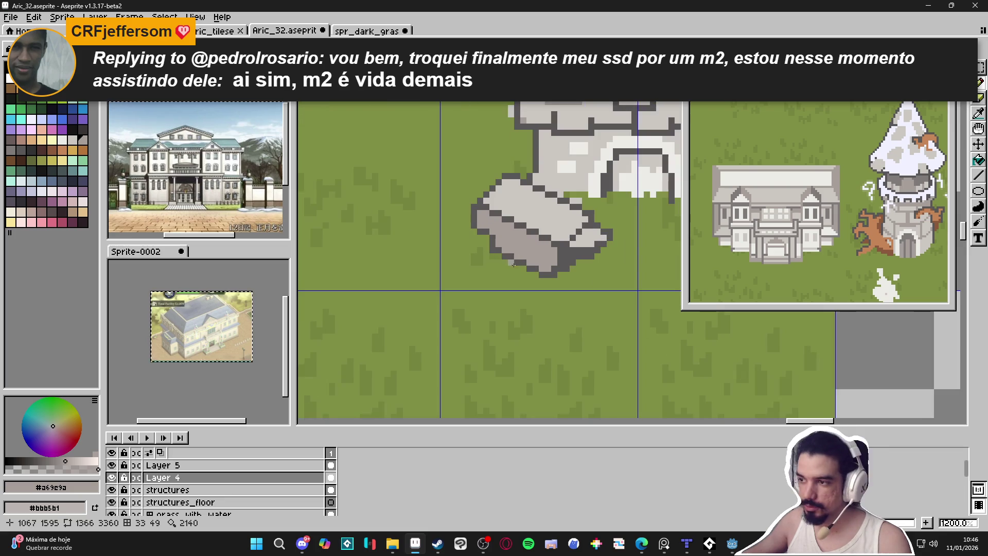
scroll(511, 267, "down", 4)
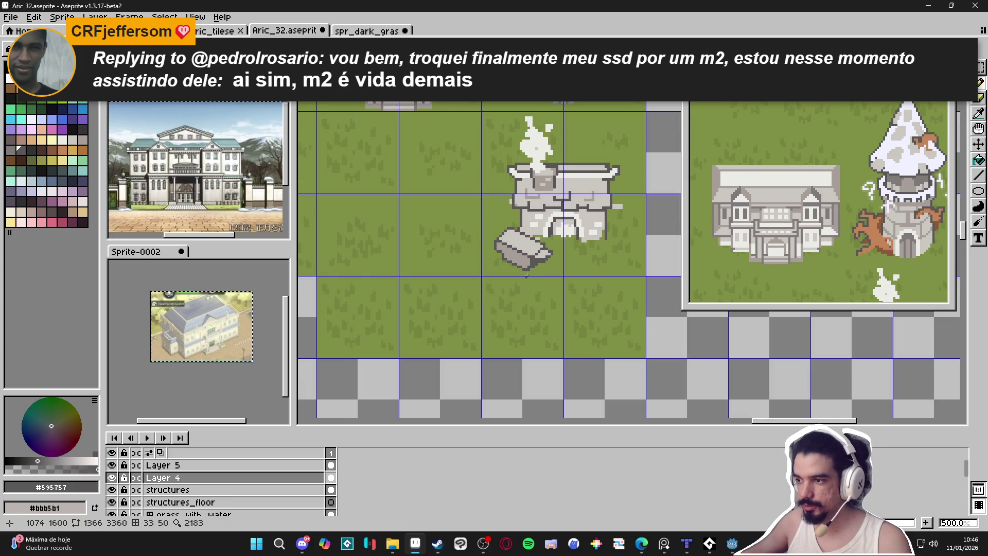
scroll(527, 276, "down", 1)
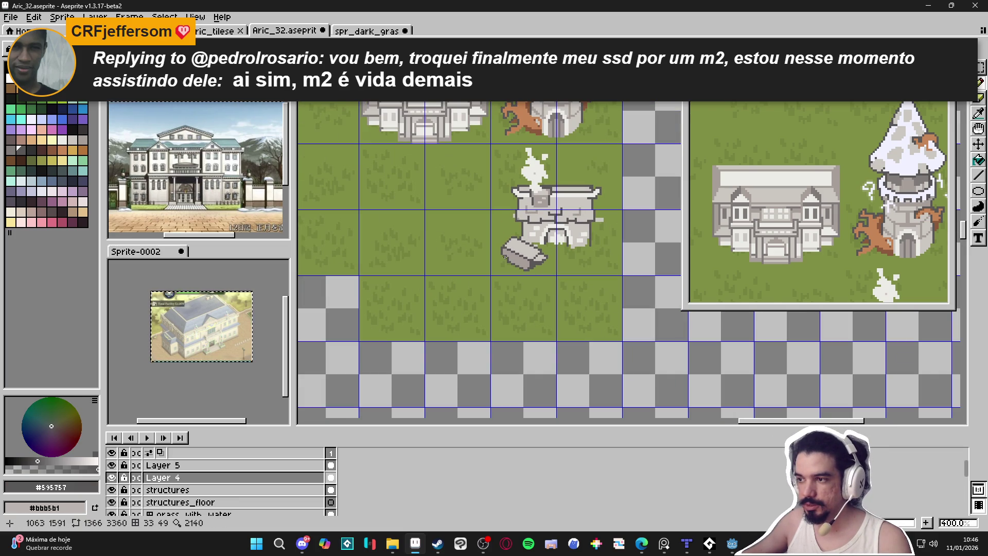
scroll(532, 246, "up", 6)
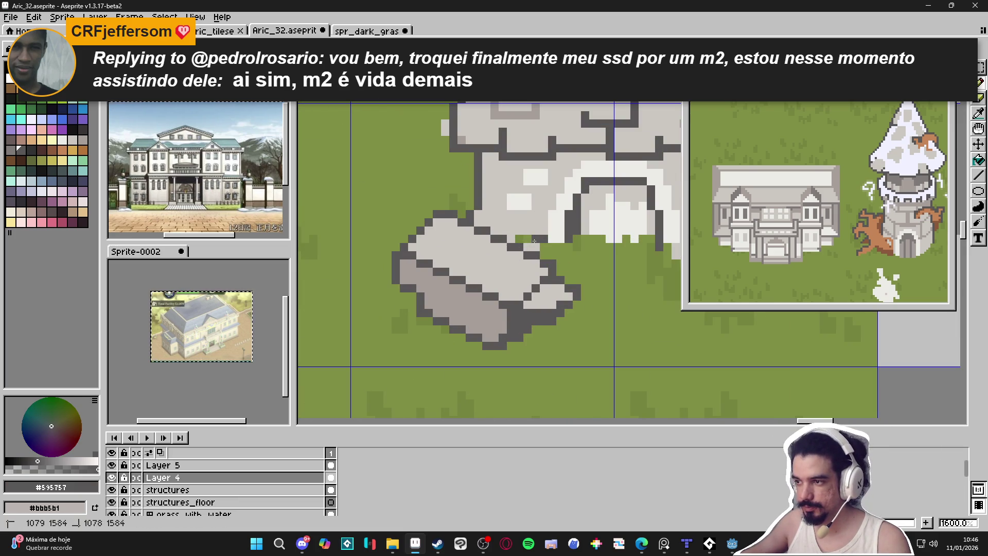
scroll(520, 241, "down", 3)
scroll(519, 241, "up", 2)
left_click(61, 139)
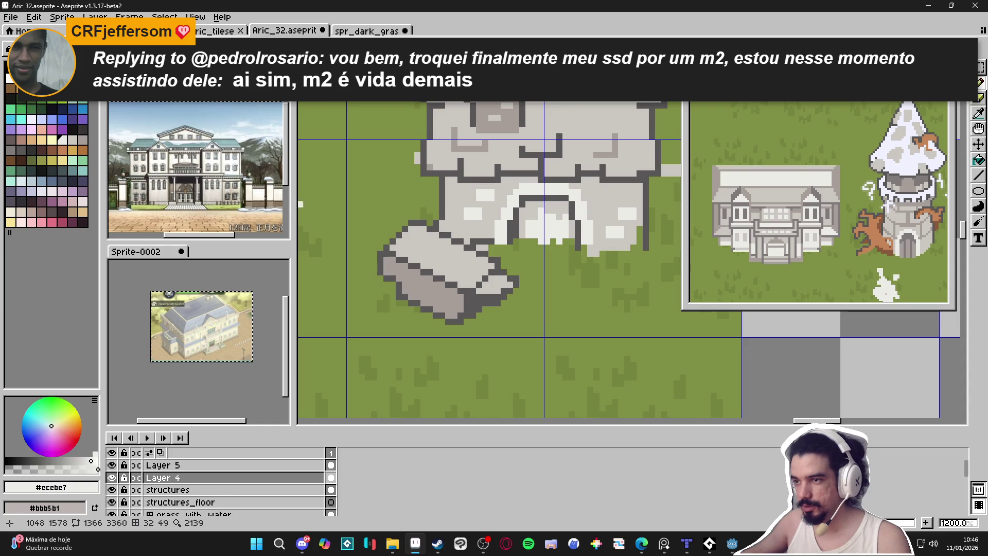
- Paint light grey #cccbc7 pixels inside the arched doorway and just right of it
scroll(613, 202, "up", 1)
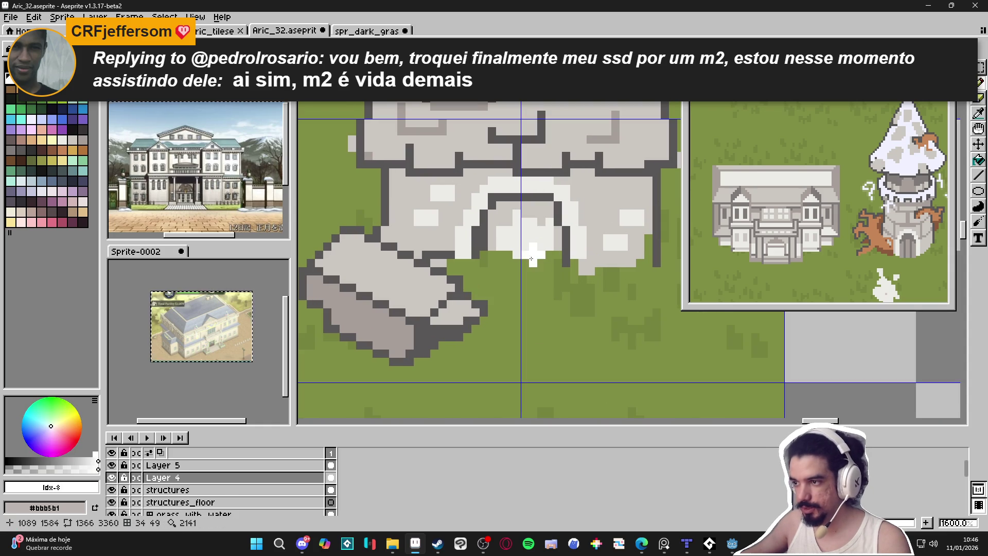
left_click(532, 251)
left_click(516, 251)
left_click(508, 251)
left_click(529, 235)
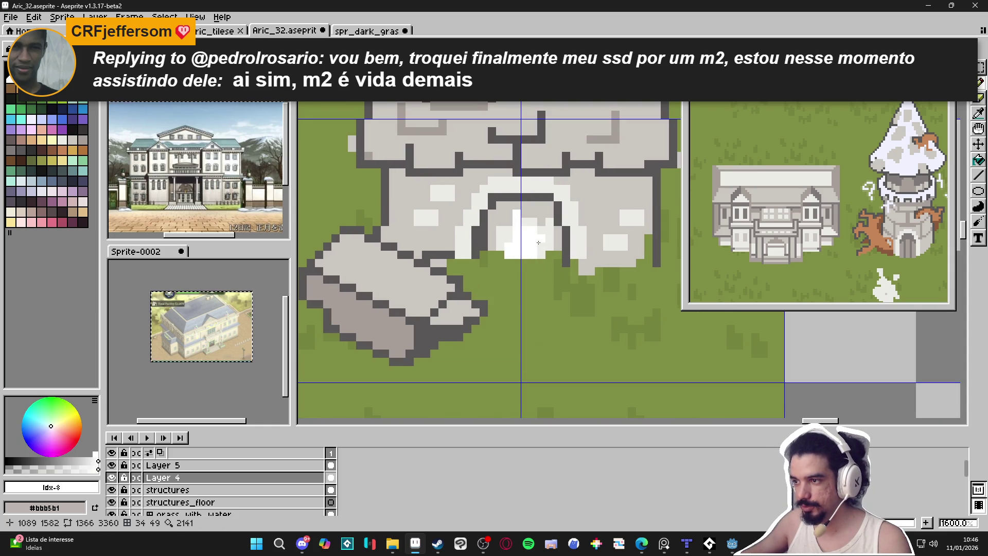
left_click(550, 239)
left_click(550, 247)
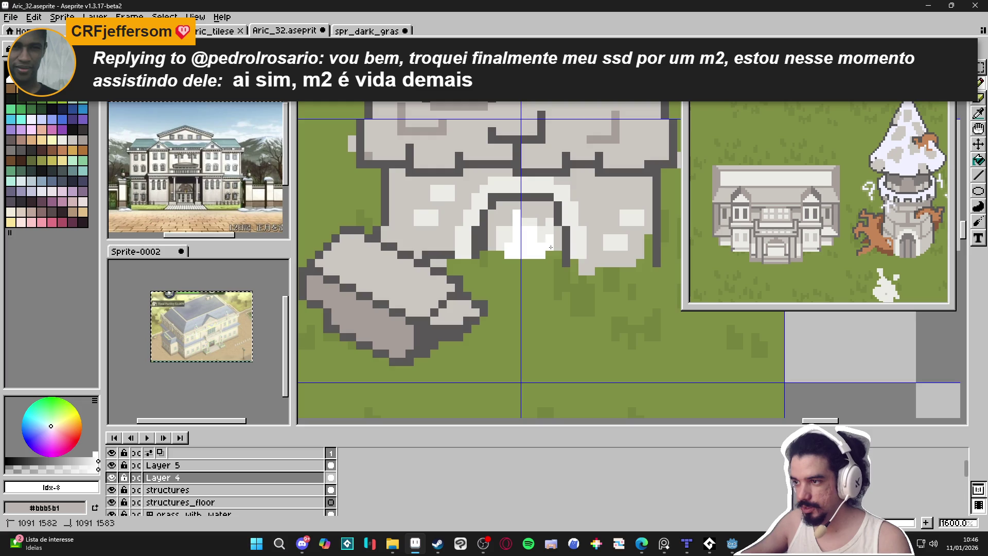
- Eyedrop the building's dark outline grey and draw a dark line from the slab's lower-left corner
scroll(511, 259, "down", 3)
scroll(518, 268, "up", 4)
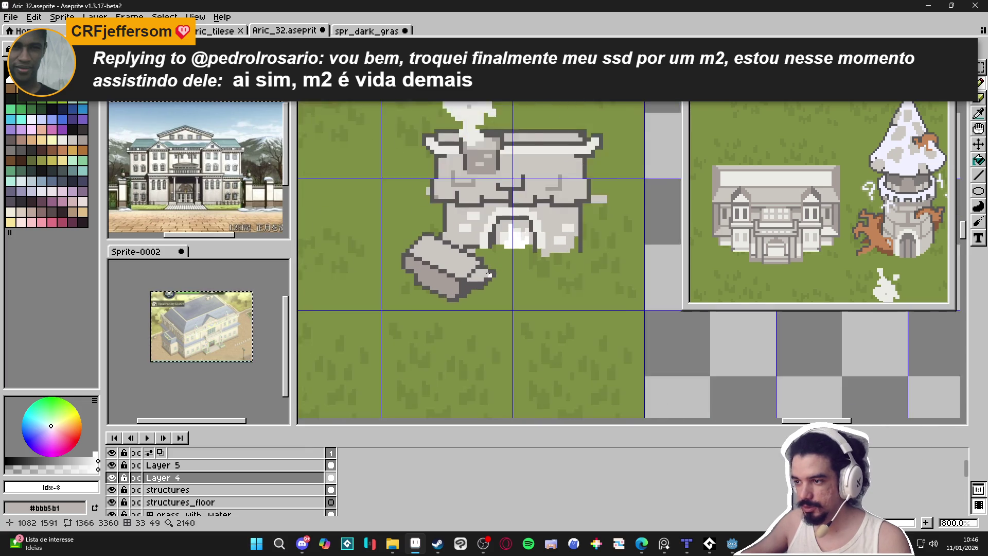
left_click(472, 293, "alt")
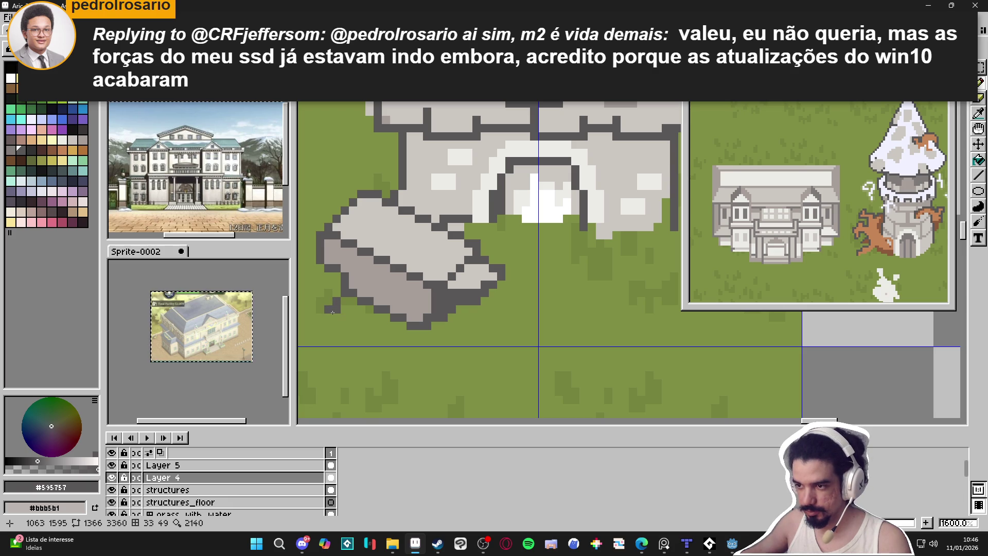
mouse_move(332, 314)
left_mouse_down()
mouse_move(397, 348)
mouse_move(401, 327)
left_mouse_up()
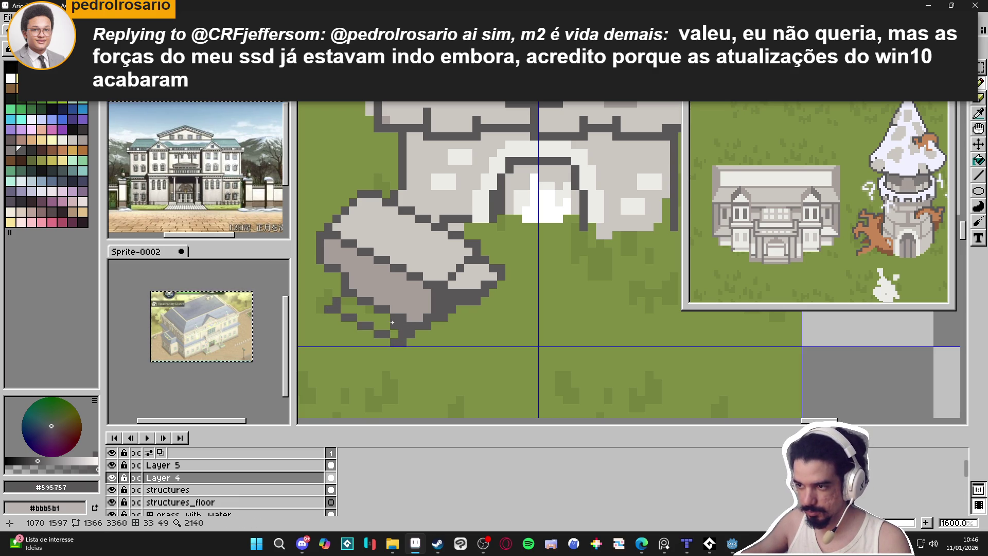
- Bucket-fill the area under the slab mid grey and its underside dark grey
left_click(391, 288, "alt")
key("g")
left_click(397, 311)
left_click(402, 315, "alt")
left_click(376, 317)
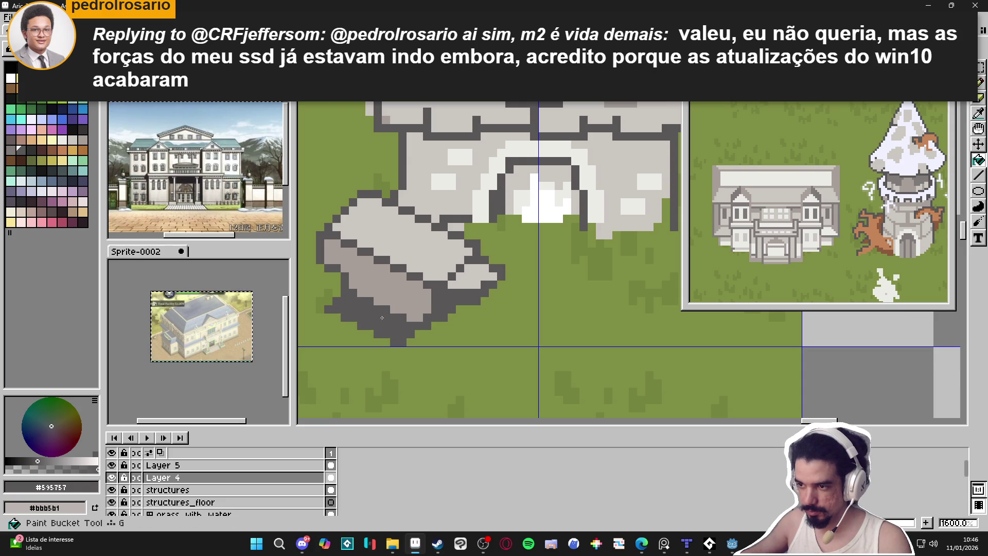
- Add dark outline pixels along the slab's bottom with the Pencil
scroll(412, 329, "down", 3)
key("b")
scroll(432, 331, "up", 3)
scroll(437, 331, "down", 4)
scroll(422, 330, "up", 4)
left_click(429, 332, "shift")
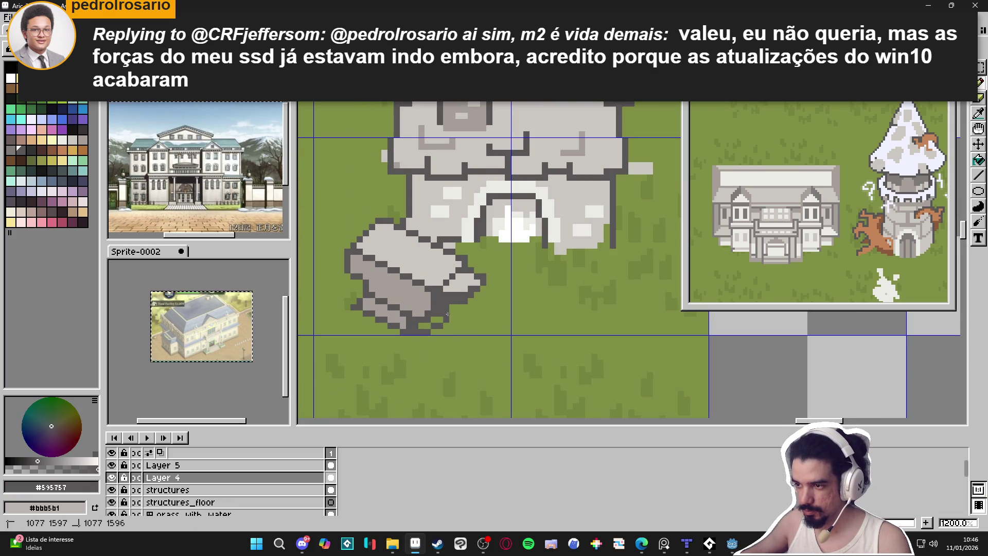
scroll(434, 320, "down", 2)
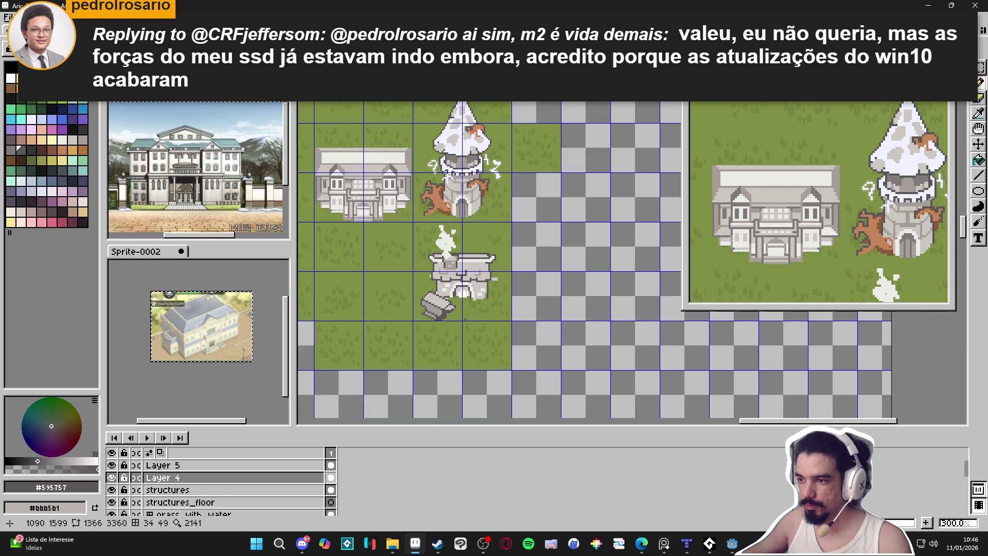
scroll(448, 312, "up", 2)
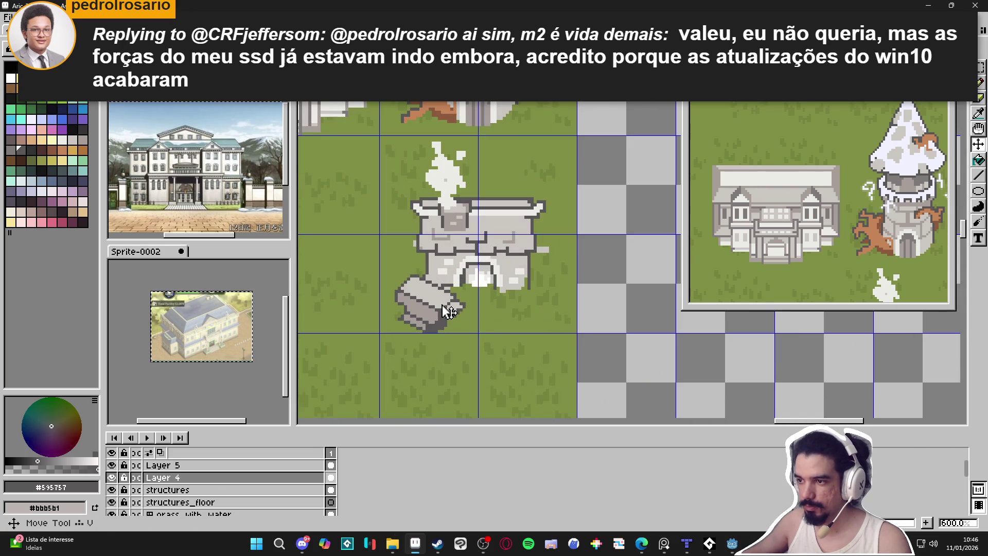
key("b")
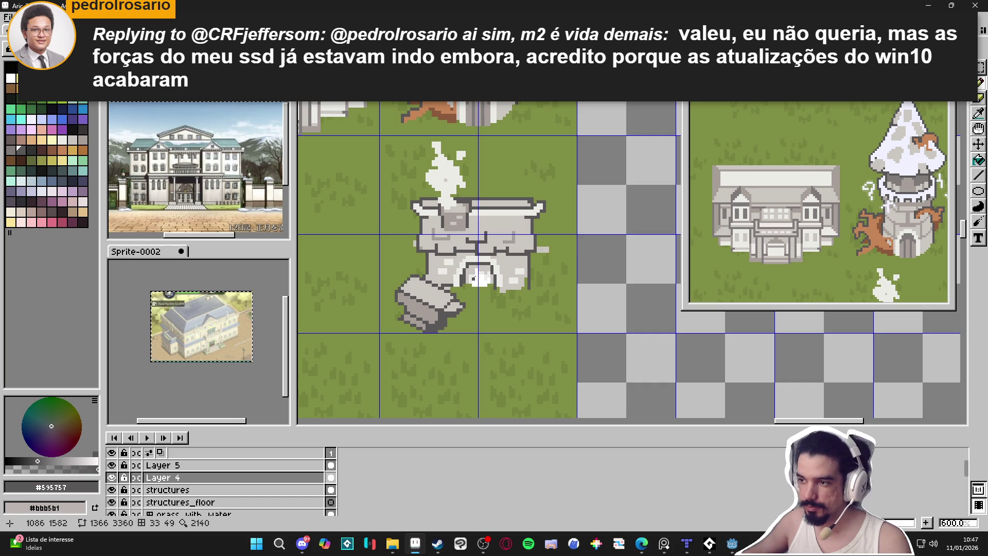
- Draw a light grey ledge line across the stone building
scroll(511, 257, "up", 1)
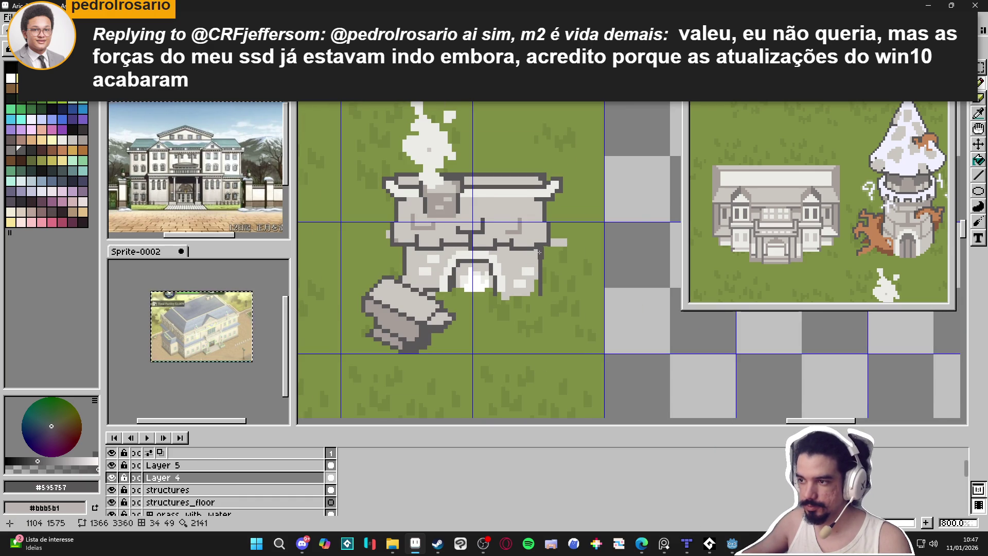
scroll(539, 253, "up", 1)
left_click(571, 238, "alt")
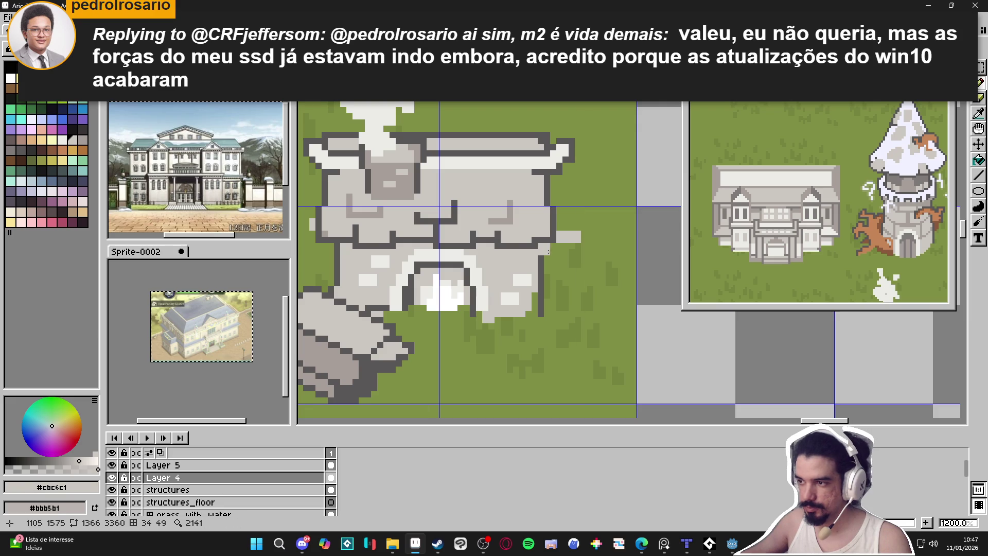
left_click(523, 237, "alt")
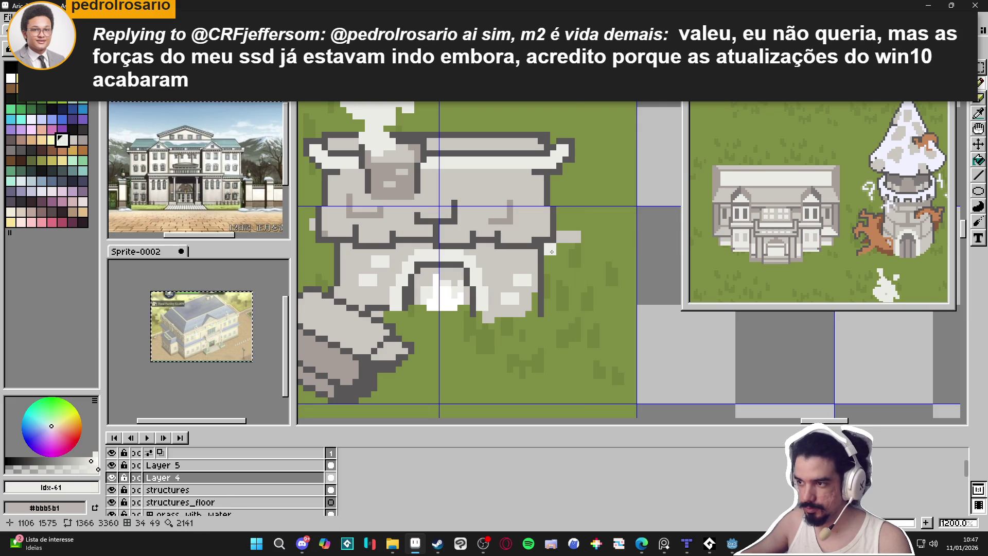
mouse_move(541, 249)
left_mouse_down()
mouse_move(343, 257)
mouse_move(351, 248)
left_mouse_up()
left_click(561, 246)
- Add dark end pixels and a dark outline line beneath the light ledge
left_click(558, 241, "alt")
left_click(564, 241)
left_click(567, 247)
left_click_drag(567, 253, 316, 258)
scroll(397, 253, "down", 3)
scroll(465, 250, "up", 1)
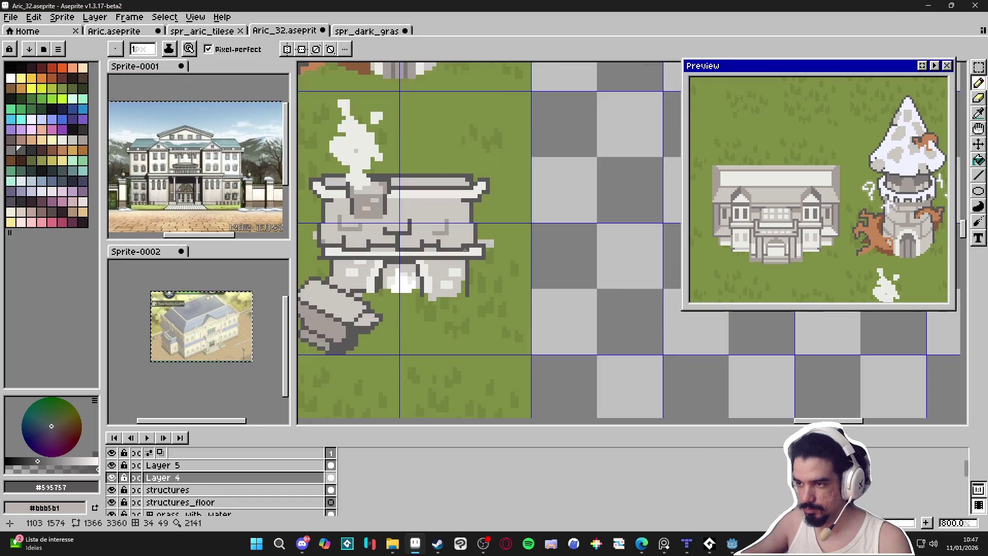
scroll(465, 250, "up", 3)
- Paint dark vertical strokes on the lower wall and down the building's right side
left_click_drag(442, 258, 484, 245)
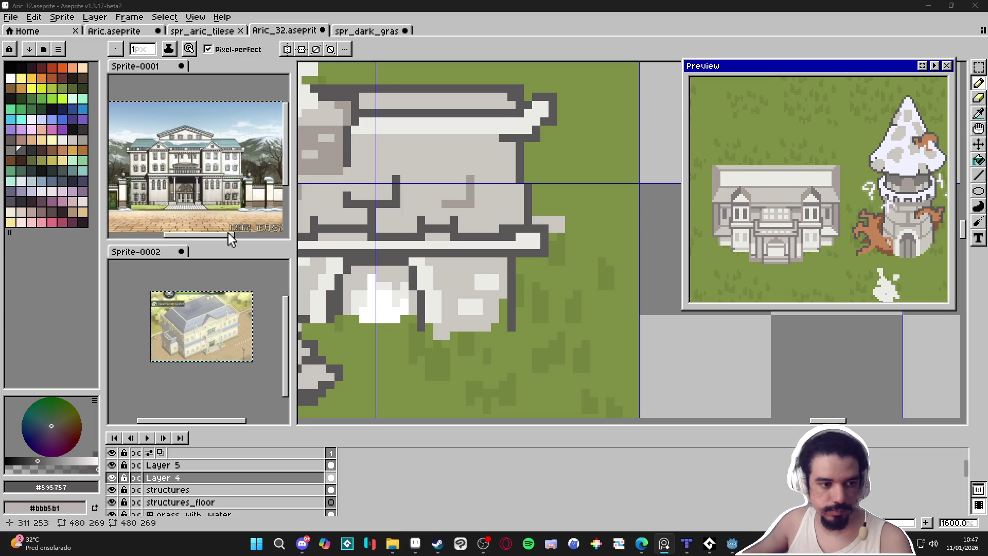
left_click_drag(477, 267, 477, 293)
left_click_drag(502, 267, 499, 281)
left_click(477, 305)
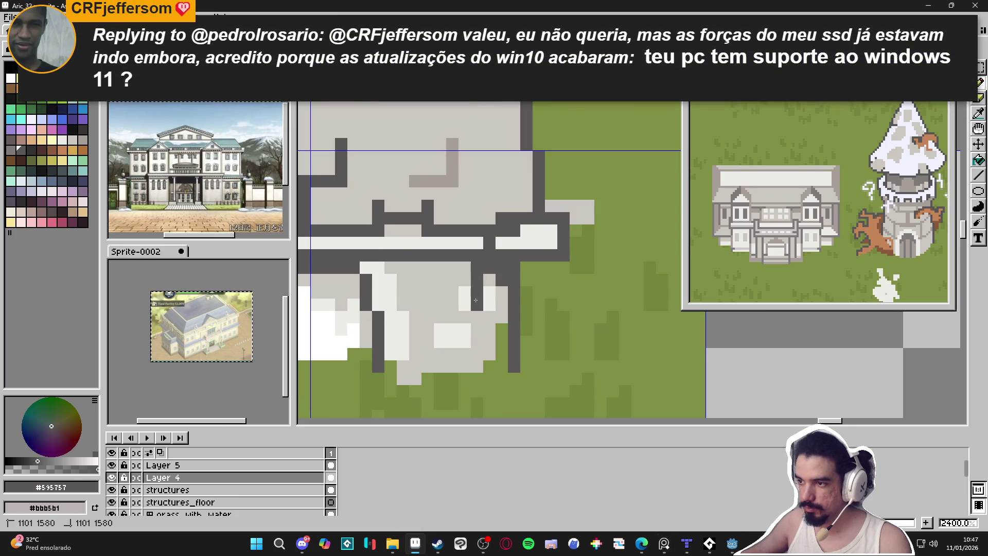
left_click_drag(539, 230, 539, 319)
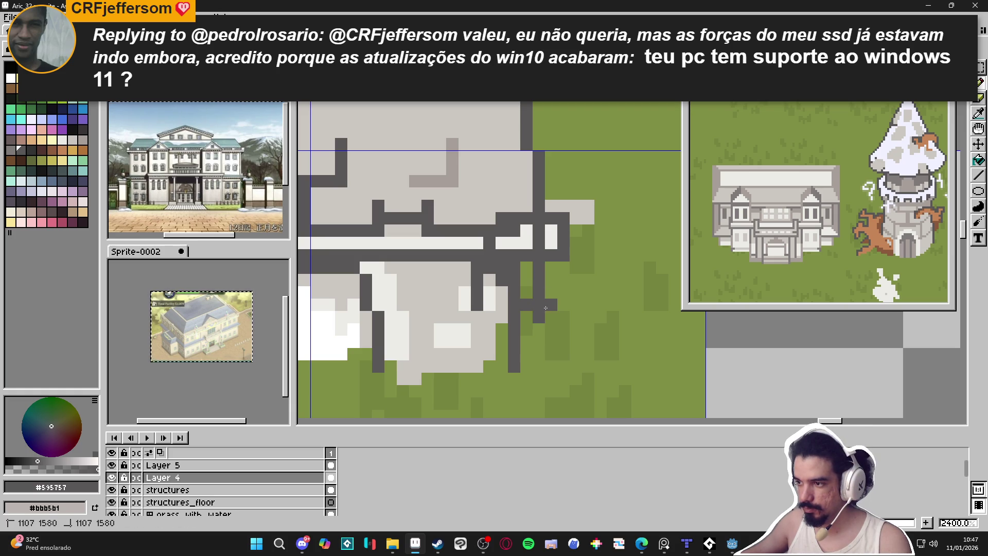
- Zoom back out and sample the building's light grey #cbc6c1 as the drawing colour
scroll(555, 335, "down", 6)
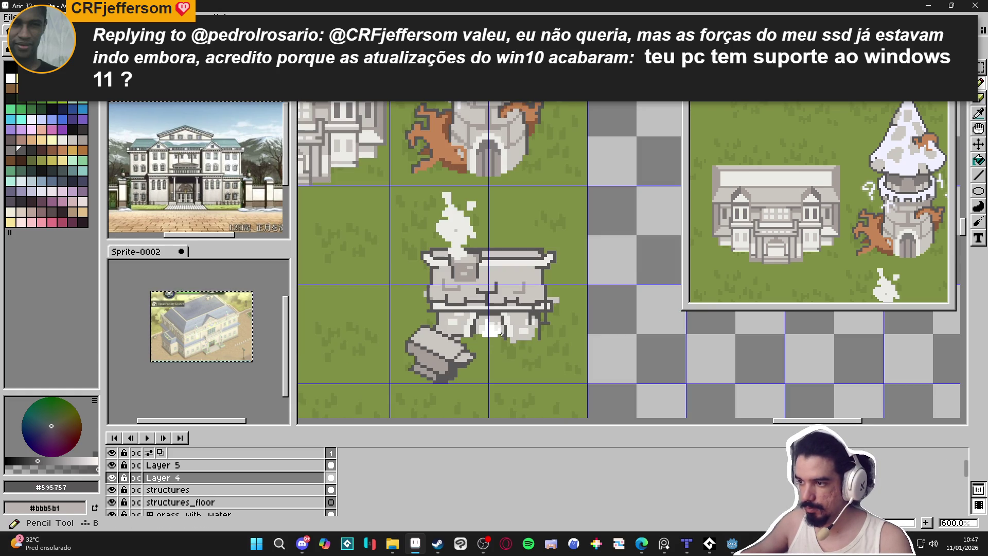
scroll(470, 318, "up", 2)
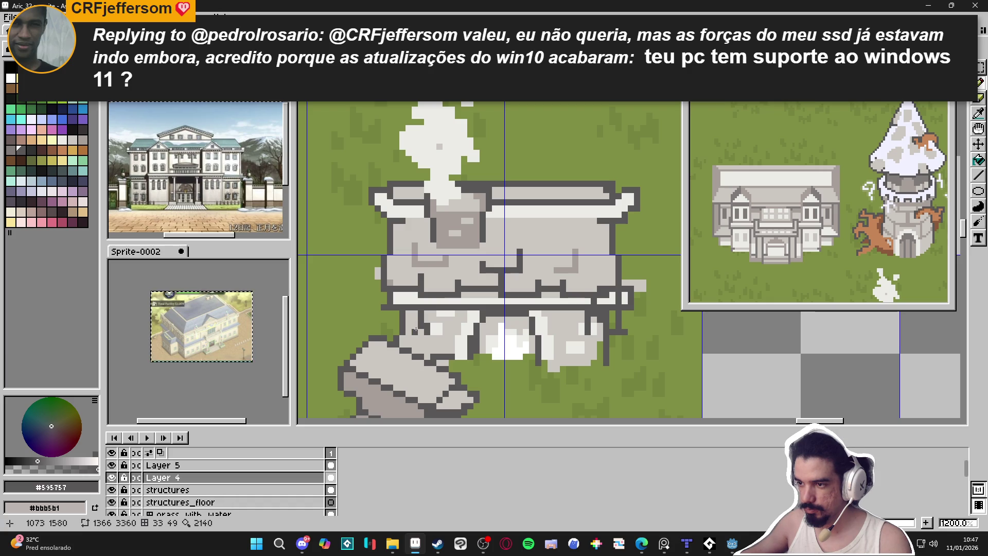
scroll(437, 324, "down", 2)
left_click_drag(484, 342, 475, 334)
scroll(476, 334, "down", 1)
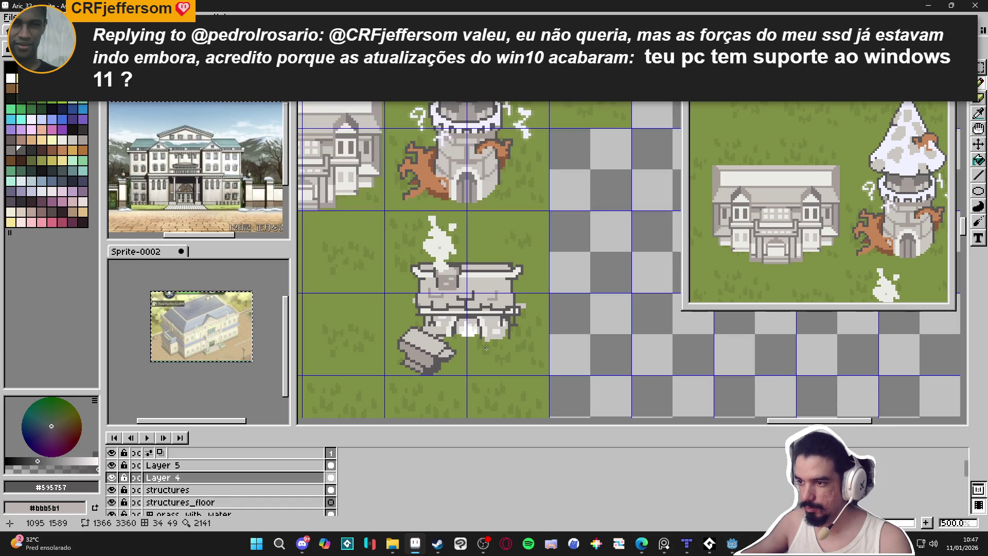
scroll(489, 334, "down", 1)
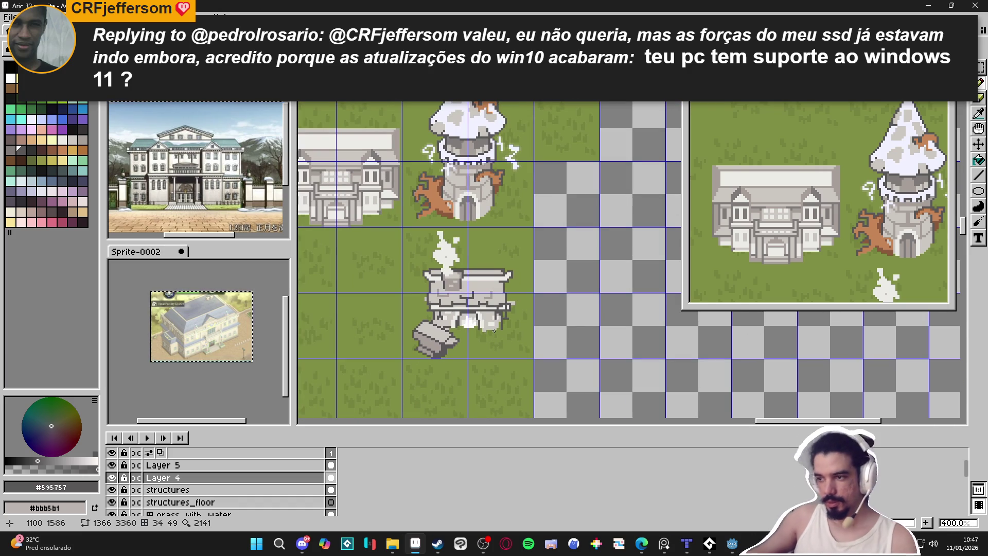
scroll(494, 331, "up", 5)
left_click(513, 326, "alt")
scroll(514, 324, "up", 1)
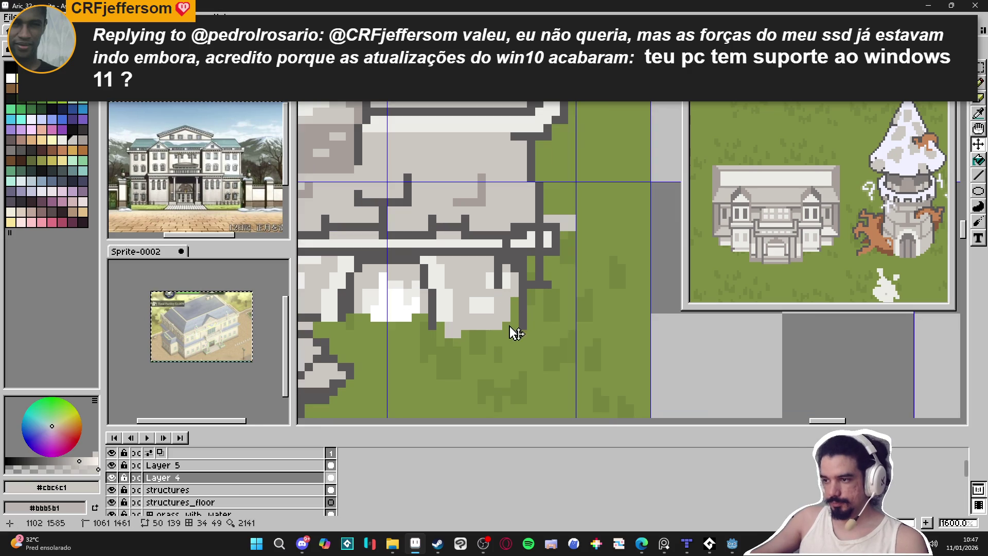
left_click(499, 275, "alt")
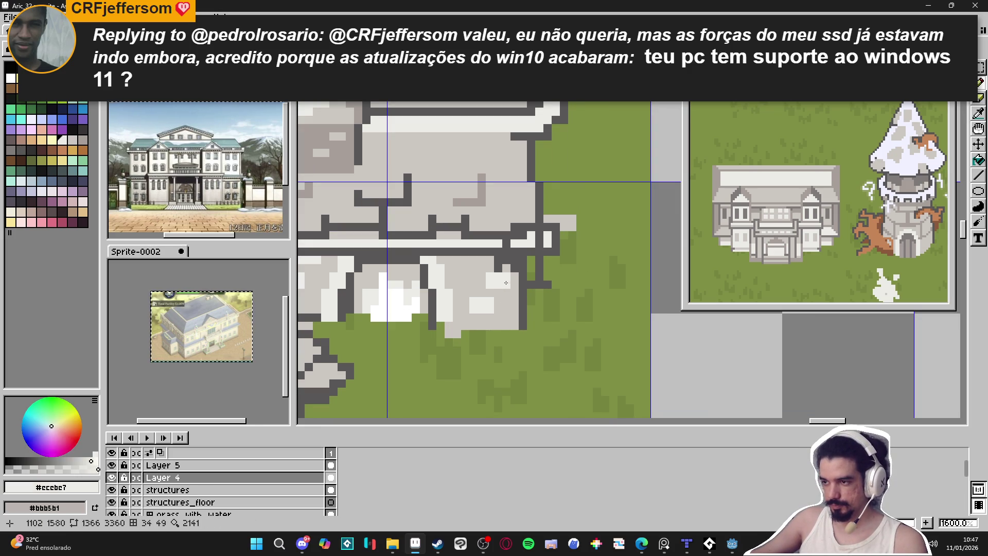
left_click(499, 277, "alt")
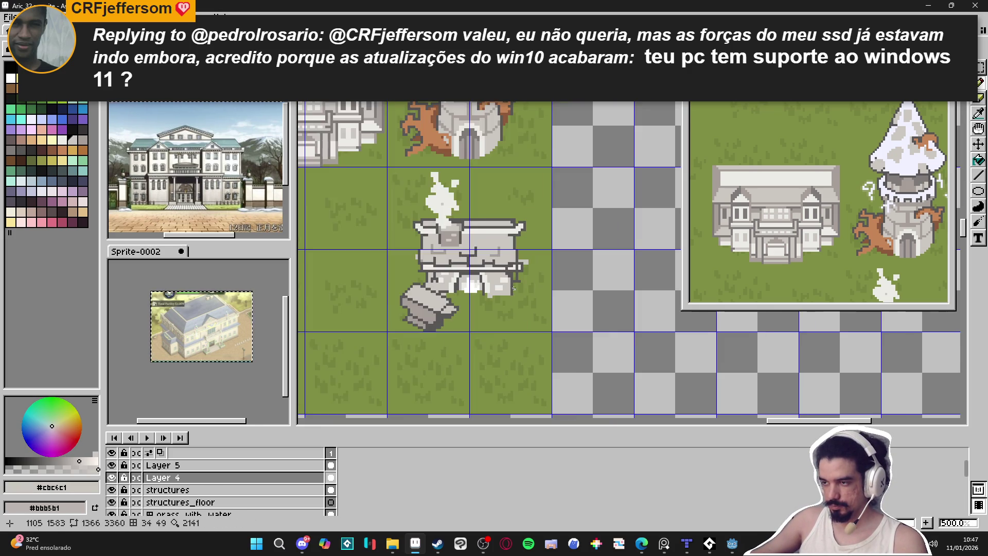
scroll(512, 292, "down", 6)
left_click_drag(514, 294, 580, 341)
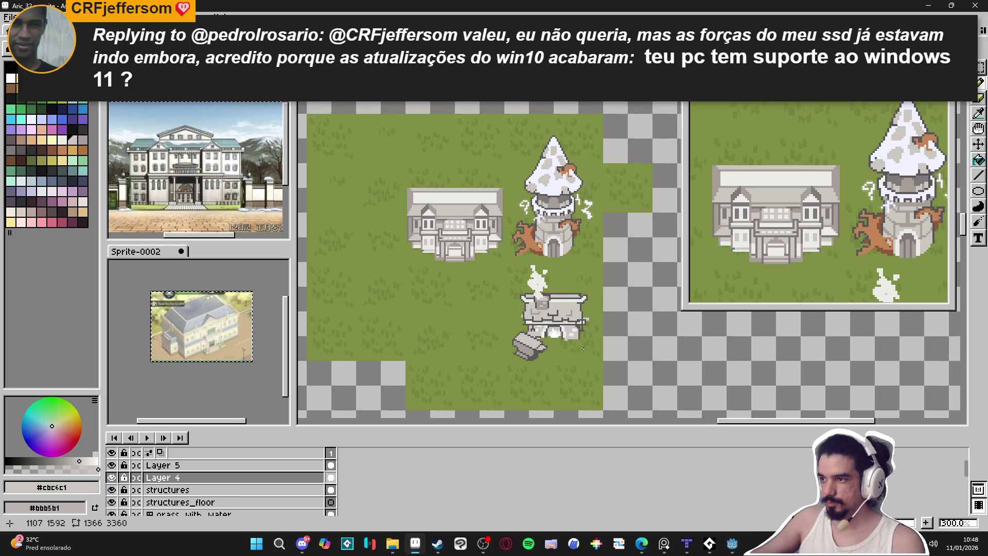
key("ctrl")
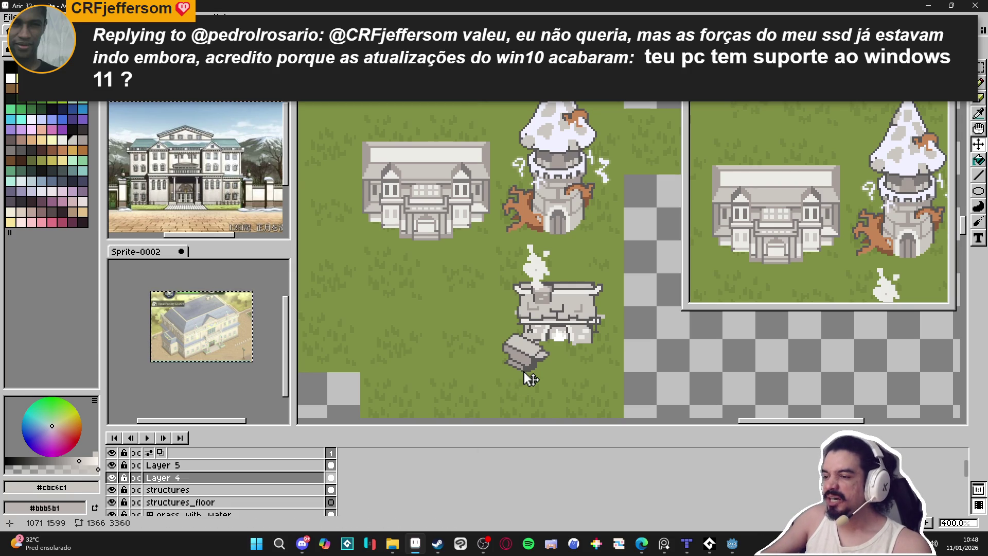
- Zoom in on the fallen slab and draw a light highlight along its edge
scroll(578, 311, "up", 2)
scroll(566, 313, "up", 3)
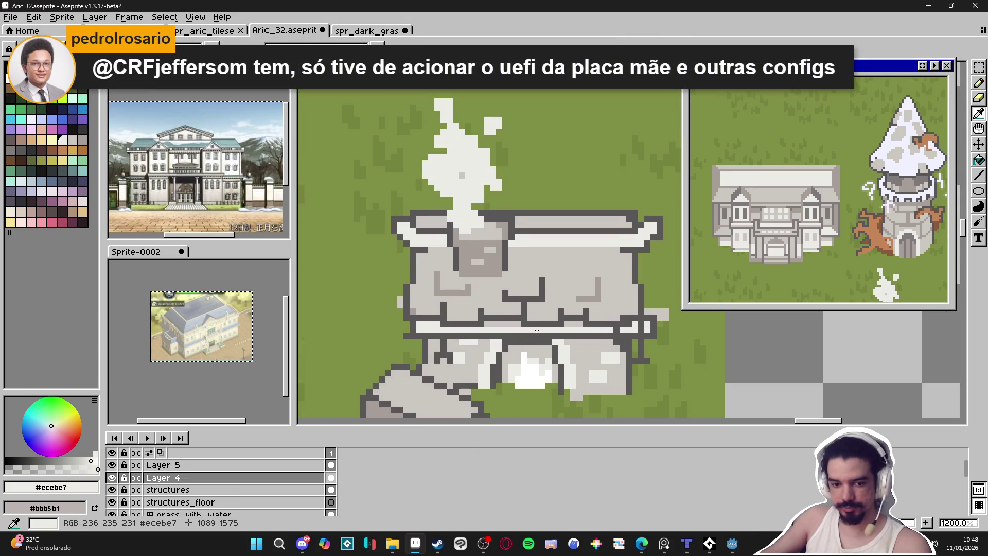
left_click_drag(538, 314, 565, 278)
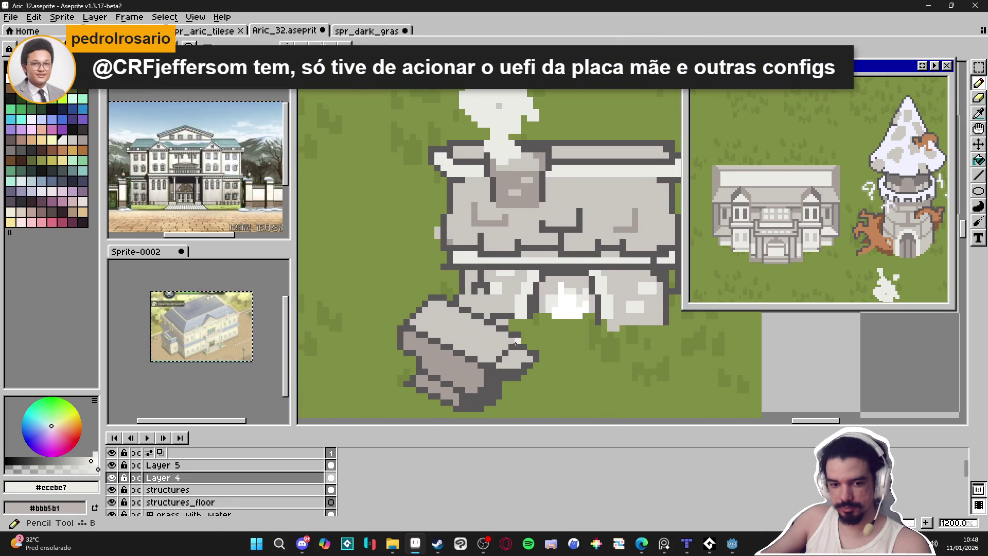
scroll(529, 346, "up", 1)
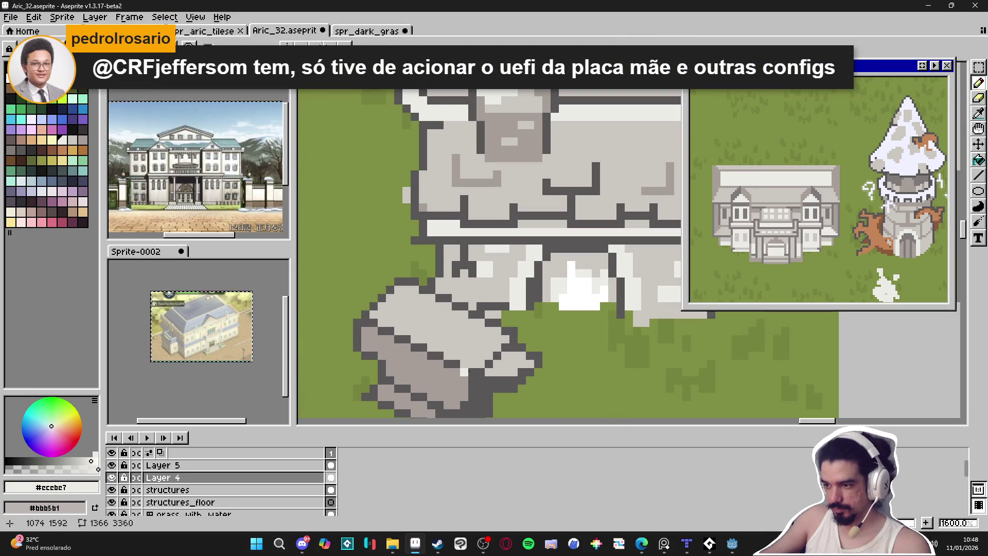
left_click(377, 324, "shift")
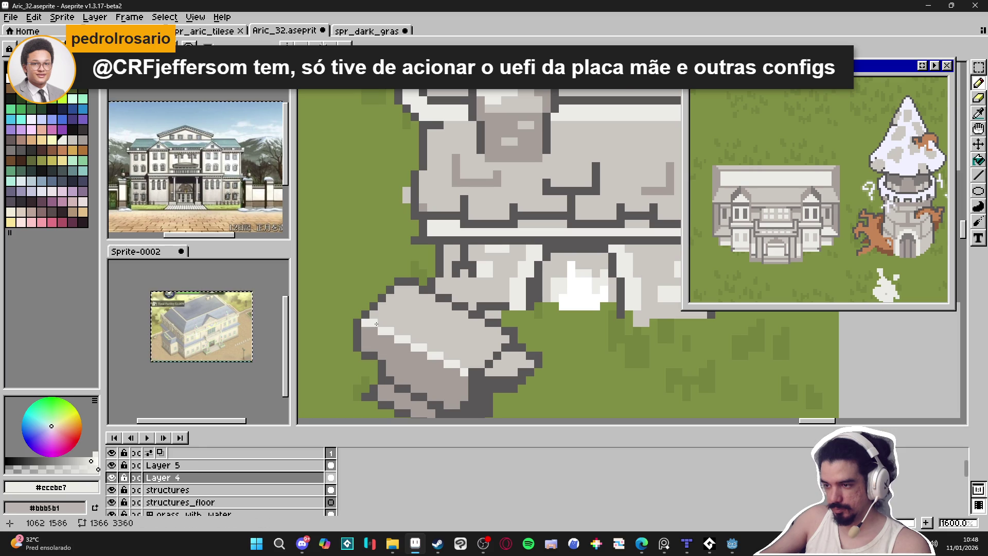
scroll(377, 324, "down", 6)
scroll(463, 349, "up", 1)
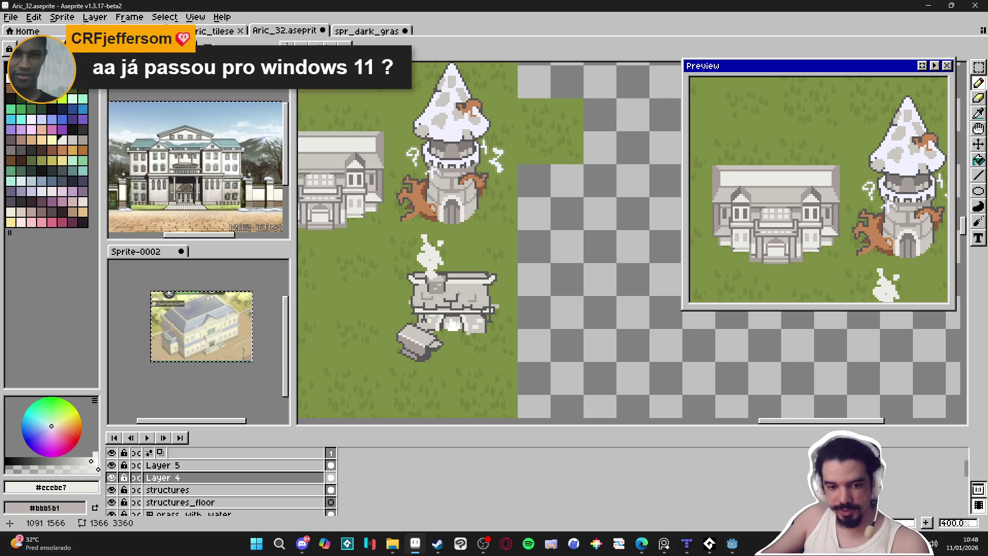
- Show the tile grid and eyedrop the dark outline grey #595757 from the pavilion
key("ctrl+apostrophe")
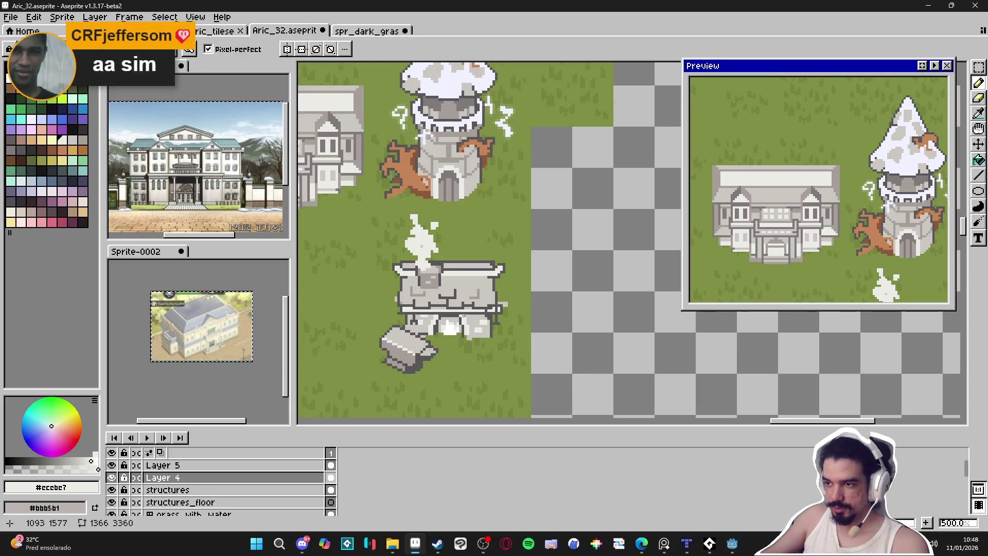
scroll(457, 312, "down", 1)
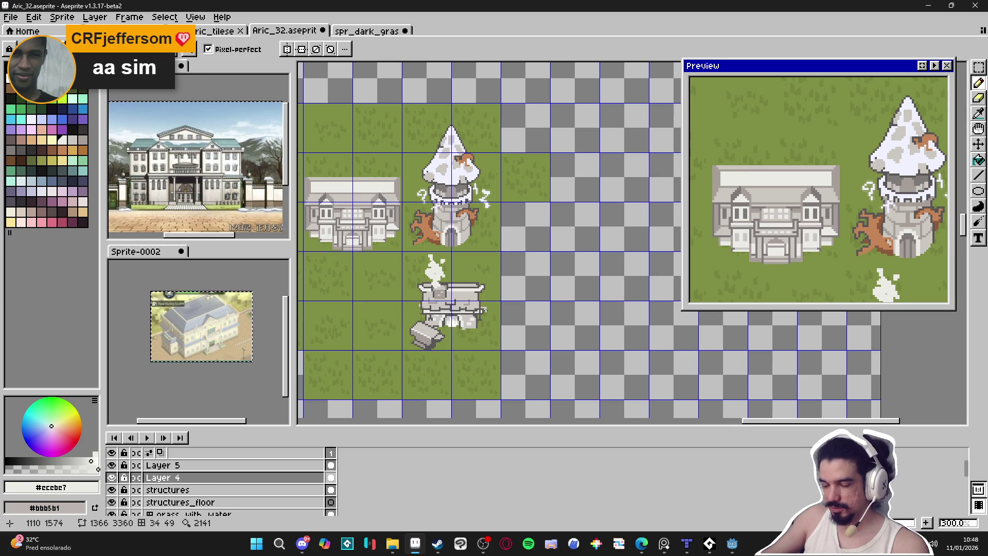
scroll(463, 311, "left", 2)
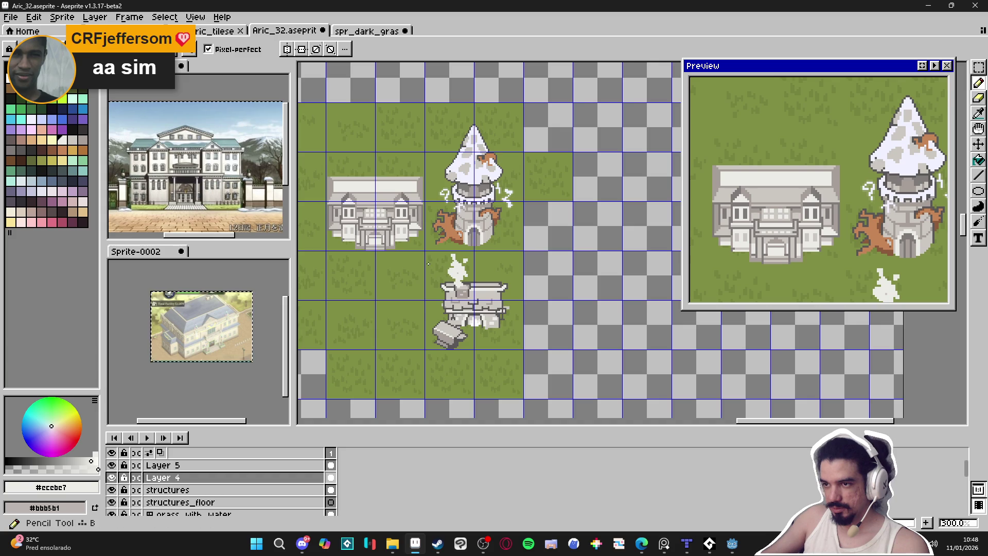
scroll(356, 280, "up", 3)
key("i")
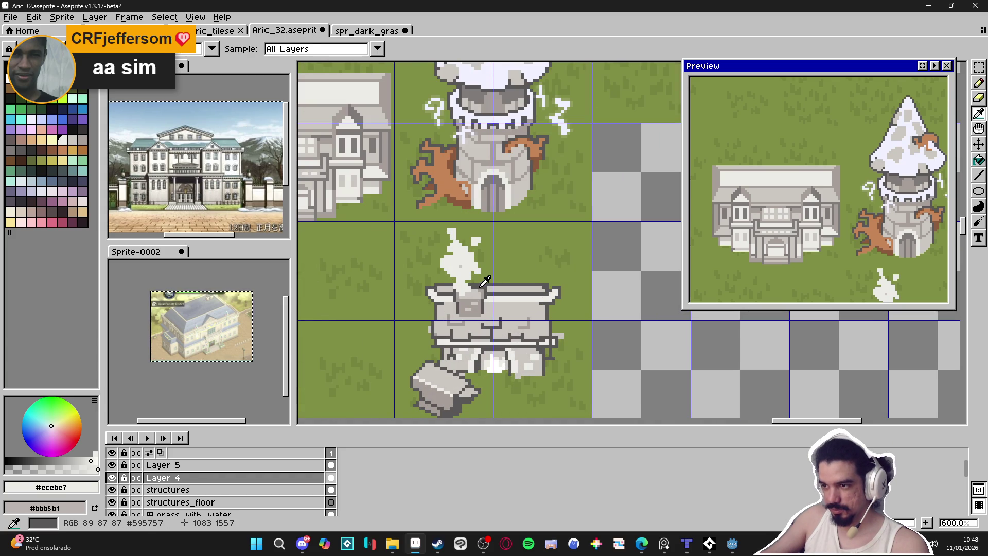
left_click(484, 280)
scroll(443, 216, "left", 5)
scroll(395, 155, "up", 1)
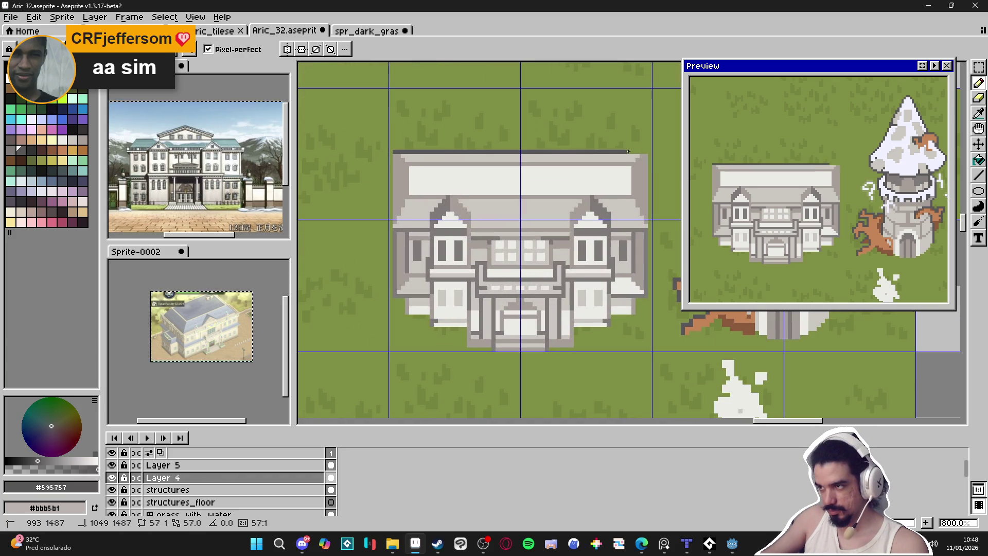
- Try a dark line along the mansion's roof top, then undo it
left_click(650, 150)
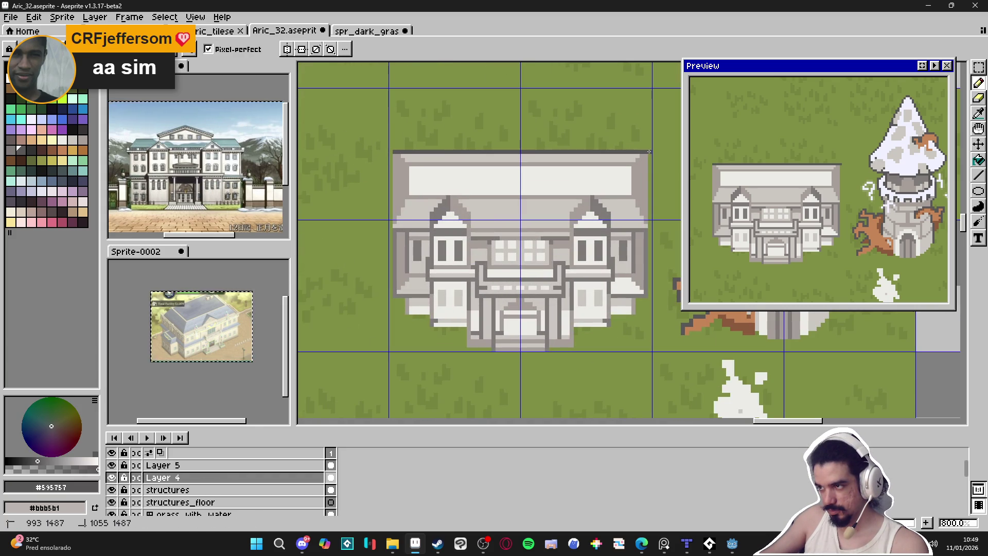
left_click(651, 296)
key("ctrl+z")
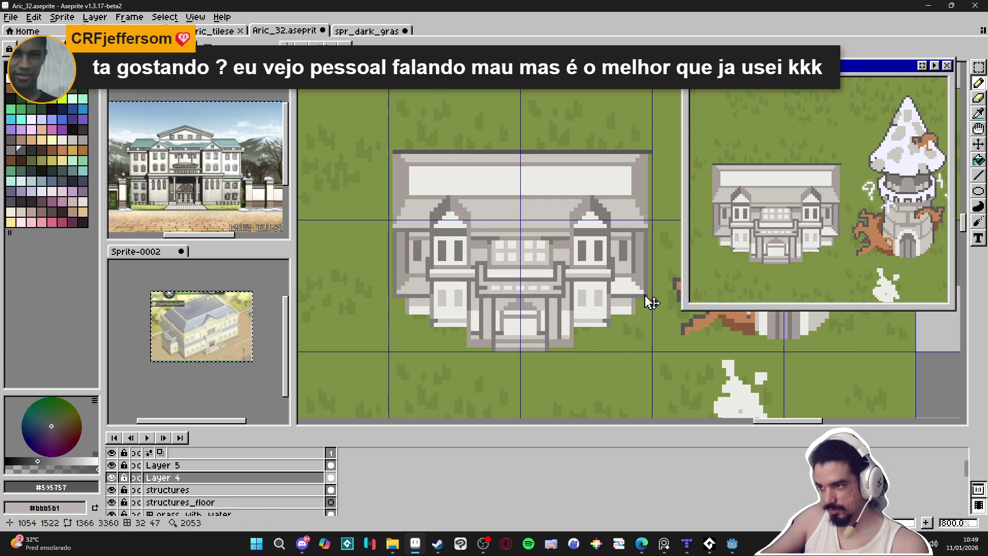
key("ctrl+z")
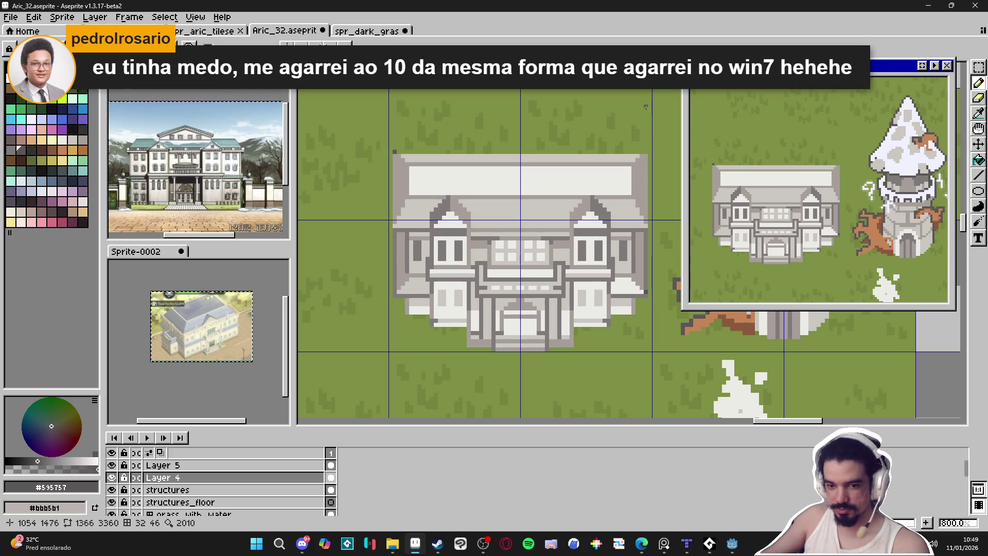
- Draw a line down the mansion's right edge and save the map as Aric_32.aseprite
left_click(646, 156, "shift")
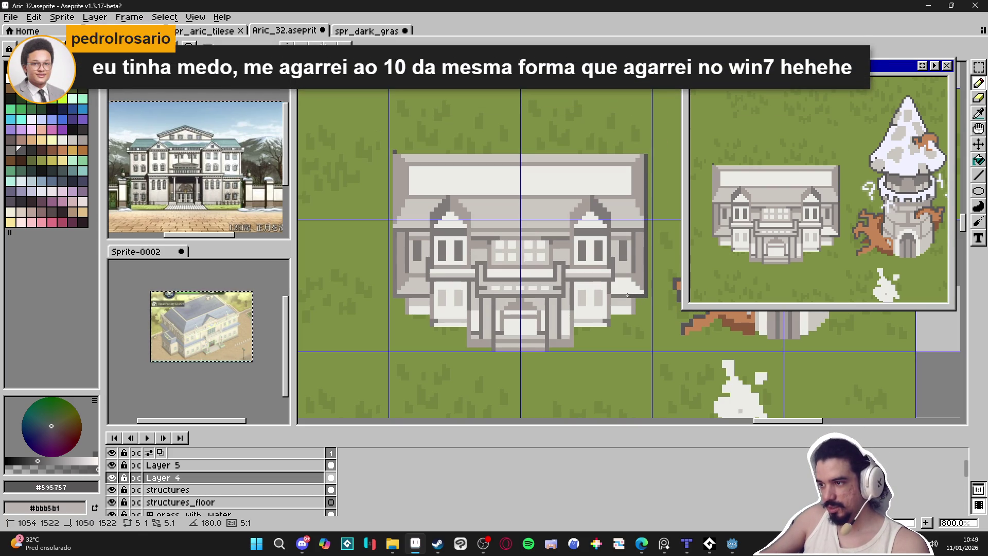
key("ctrl+s")
key("minus")
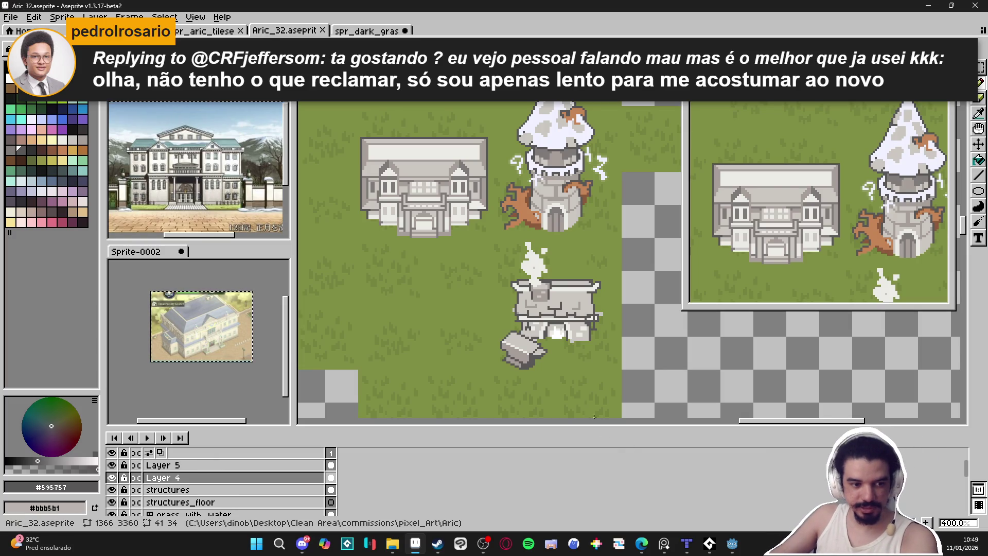
- Return to the Pencil, toggle the tile grid on and off, and pan the map
key("b")
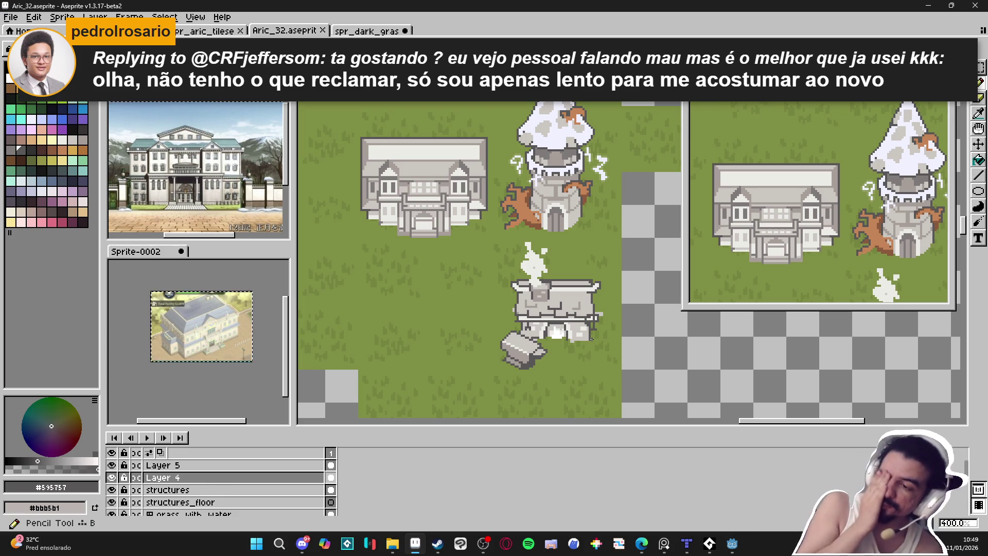
key("ctrl+apostrophe")
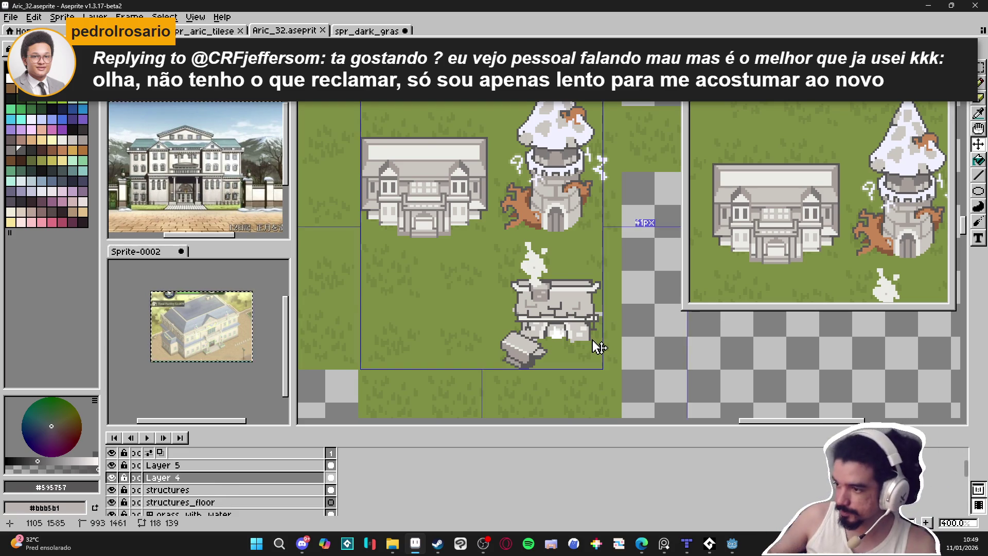
scroll(608, 341, "down", 1)
key("ctrl+apostrophe")
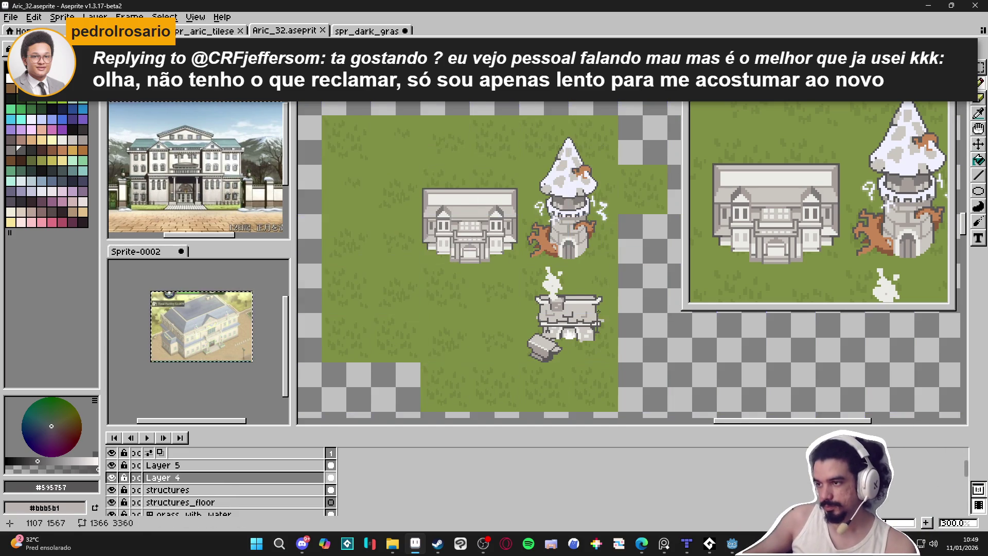
left_click_drag(612, 349, 586, 325)
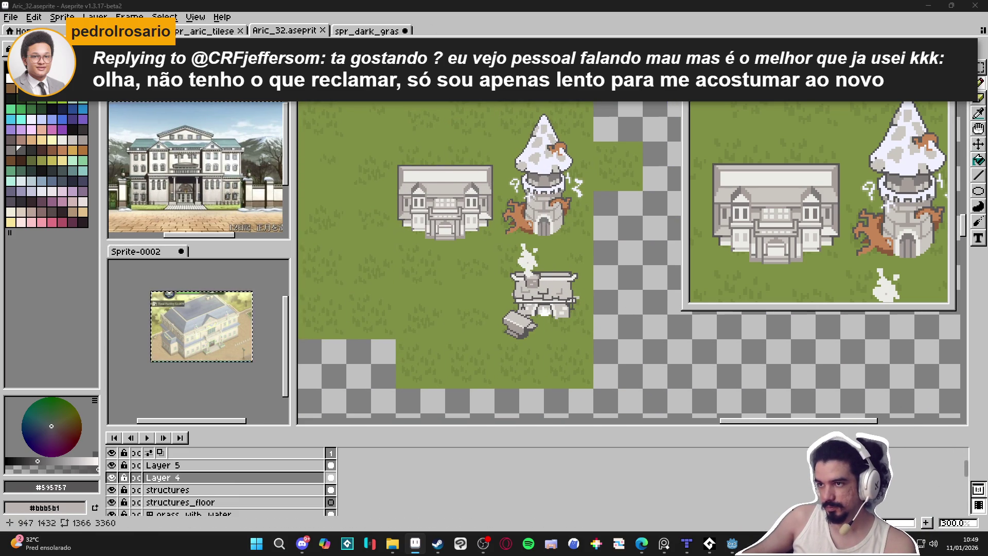
- Snip a screenshot of the map area, then switch to Microsoft Edge
key("super+shift+s")
mouse_move(328, 16)
left_mouse_down()
mouse_move(684, 415)
mouse_move(721, 407)
mouse_move(700, 394)
left_mouse_up()
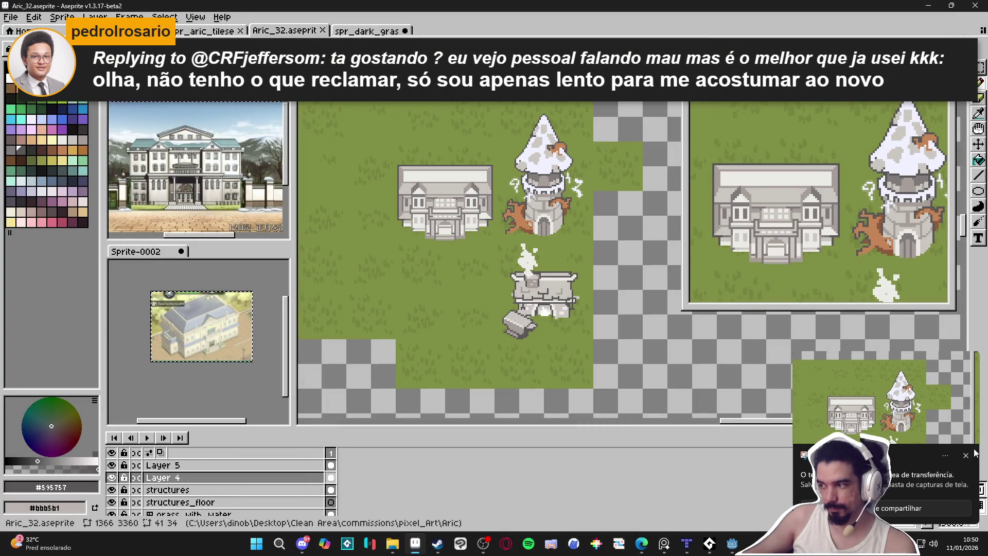
key("alt+Tab")
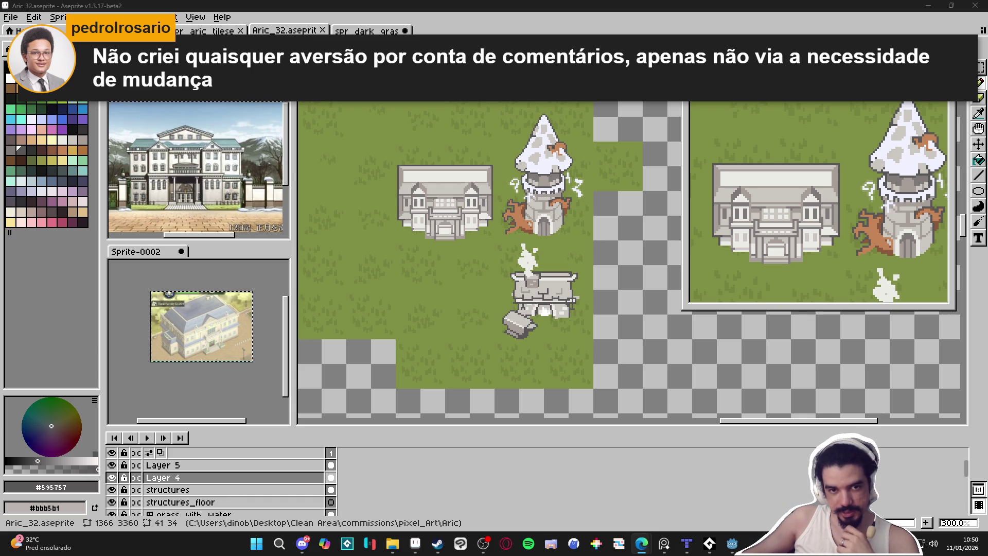
key("alt+Tab")
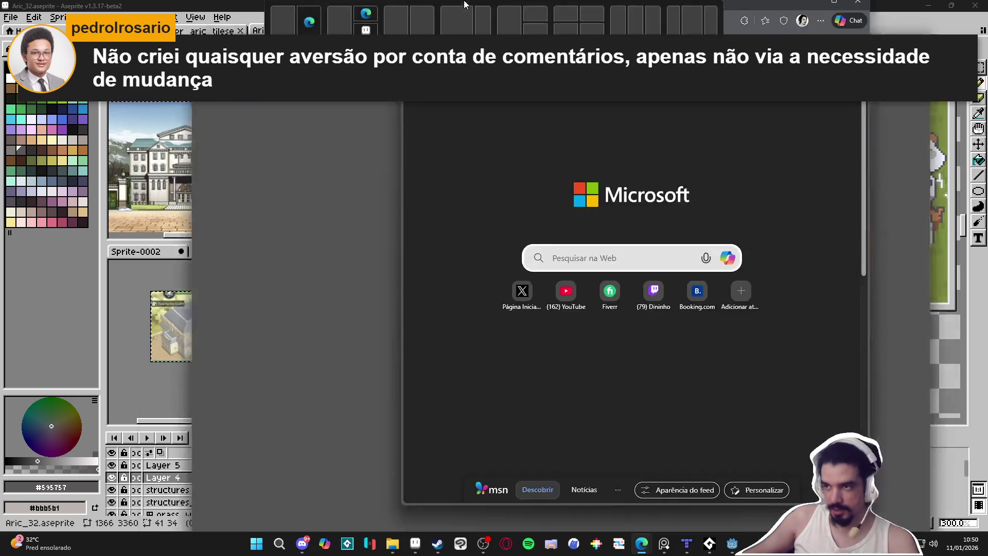
- Search 'canada horario' in Edge, then close the browser to return to Aseprite
key("ctrl+l")
type("canada horario")
key("Return")
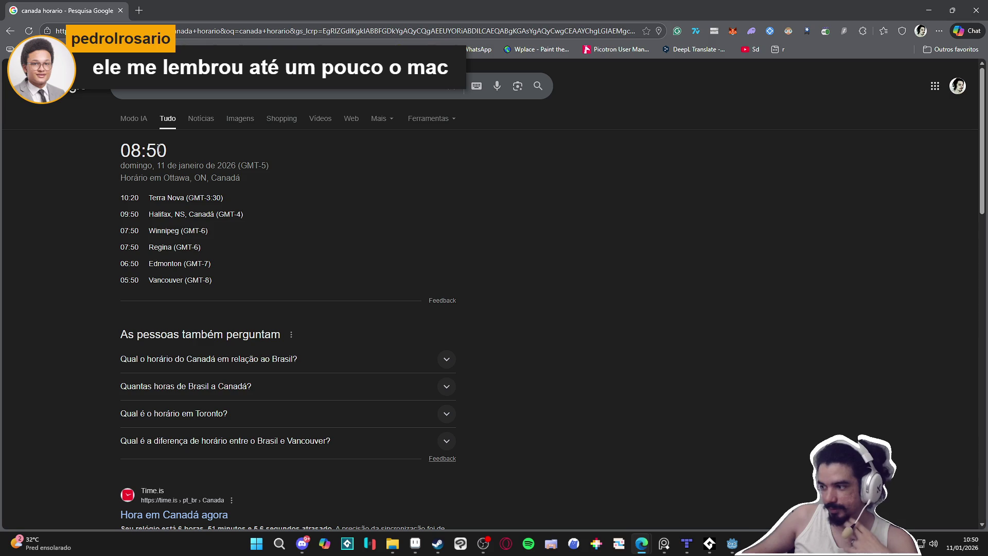
left_click(976, 11)
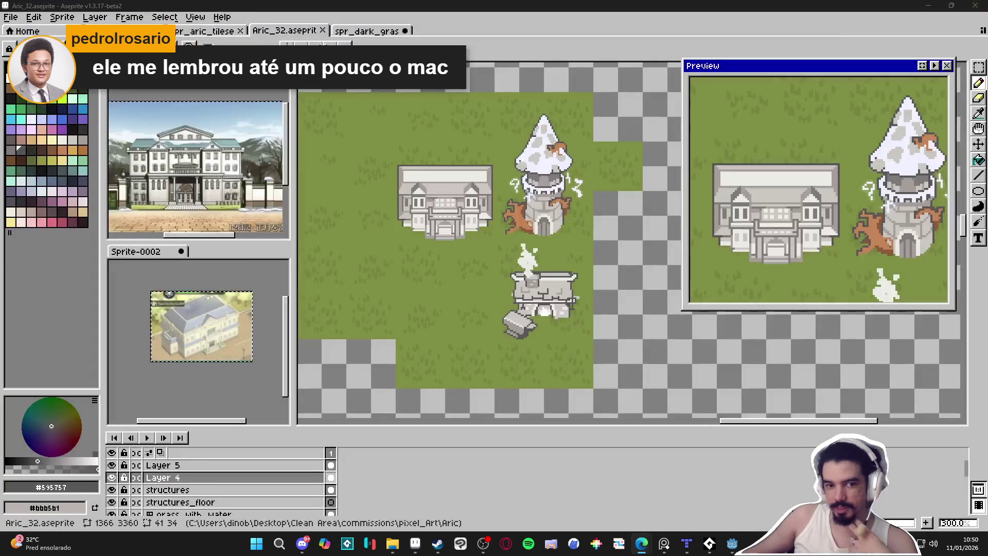
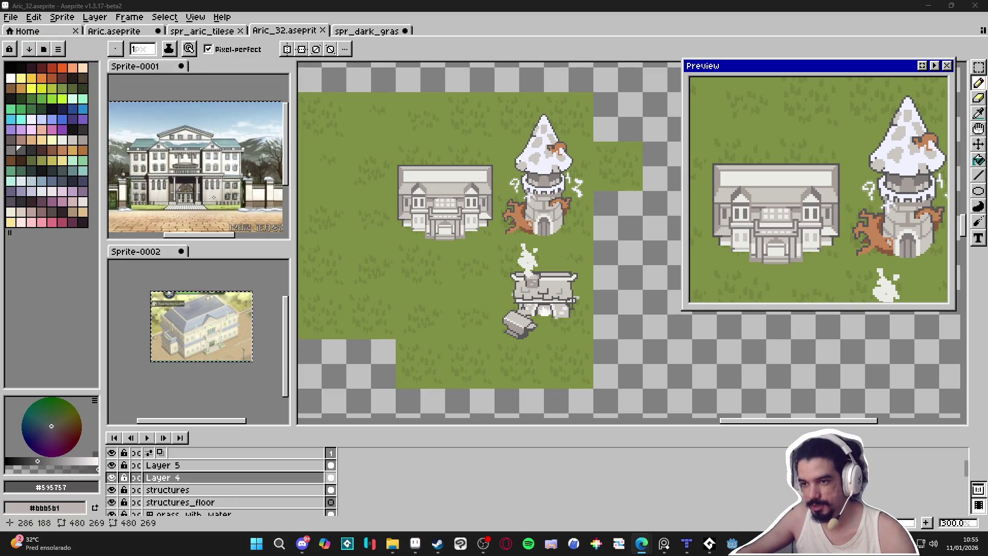
- Narrow the reference panels and make the Sprite-0002 mansion reference the active sprite
left_click_drag(293, 254, 263, 254)
left_click(171, 329)
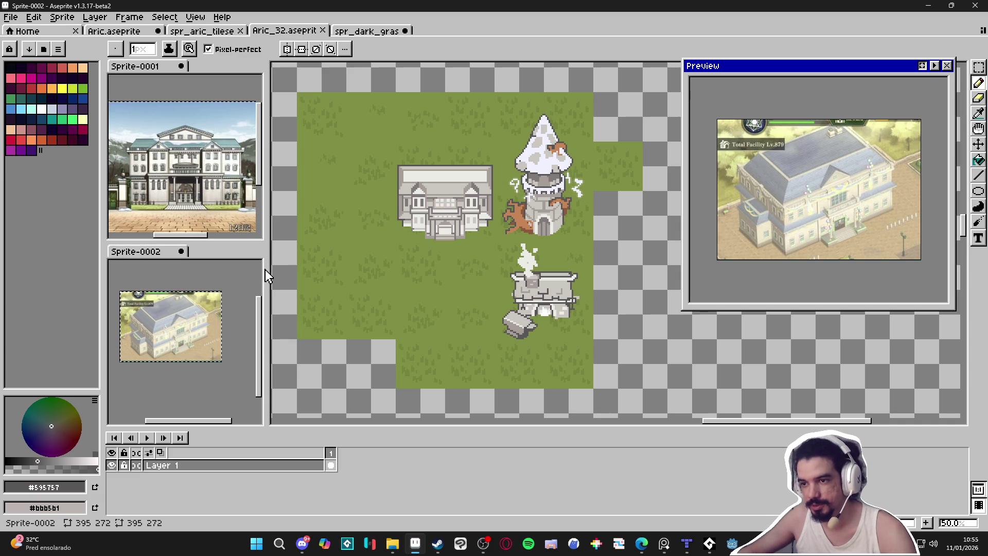
- Zoom the canvas and reactivate the Aric_32.aseprite village map document
scroll(237, 276, "left", 1)
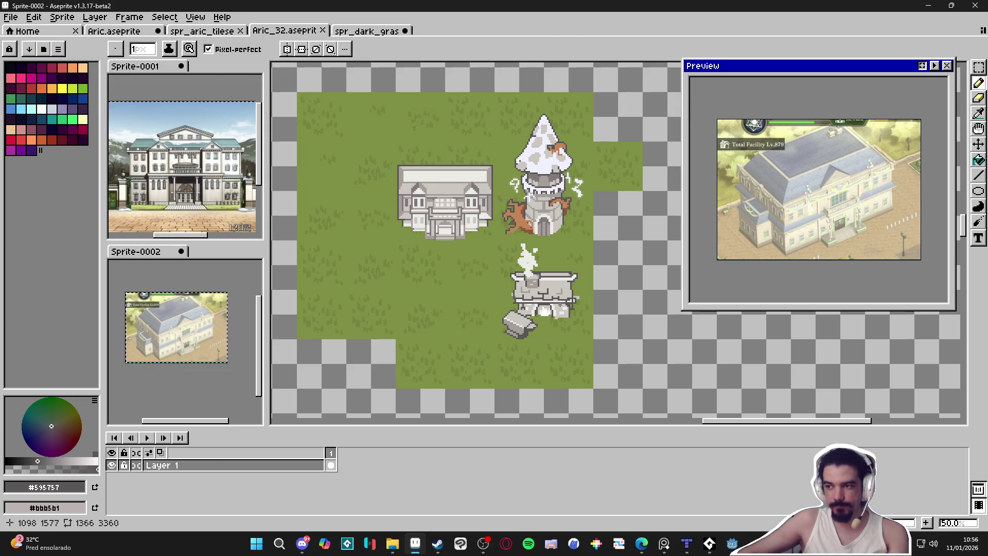
scroll(560, 295, "up", 1)
left_click(550, 278)
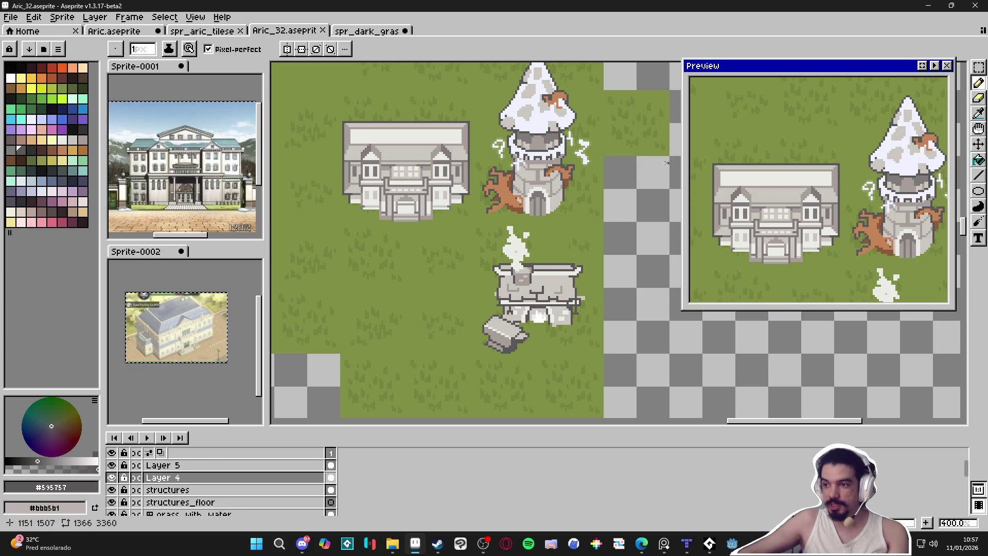
- Switch to the Move tool with V
key("v")
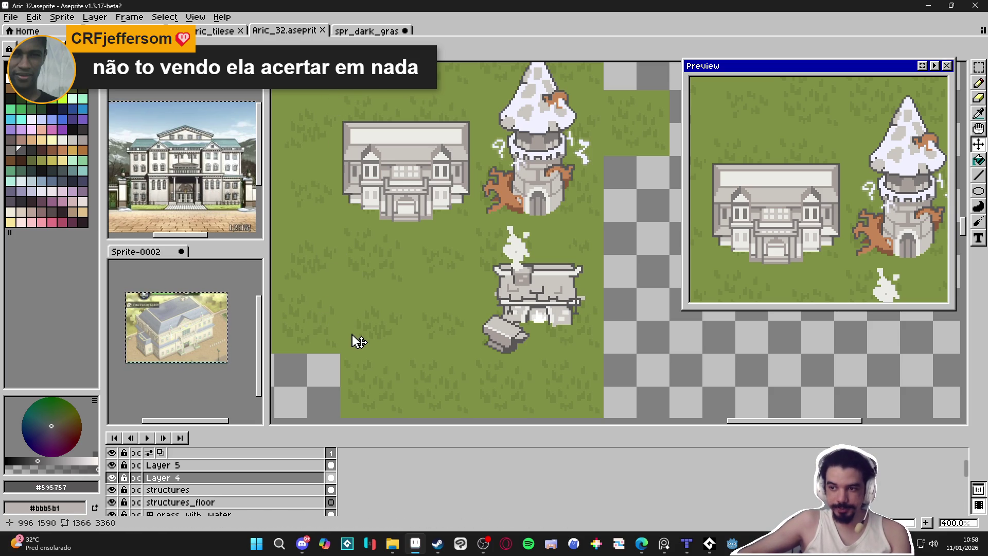
- Make the water_level tilemap layer active, select a single 32x32 tile, then deselect it
left_click(368, 336, "ctrl")
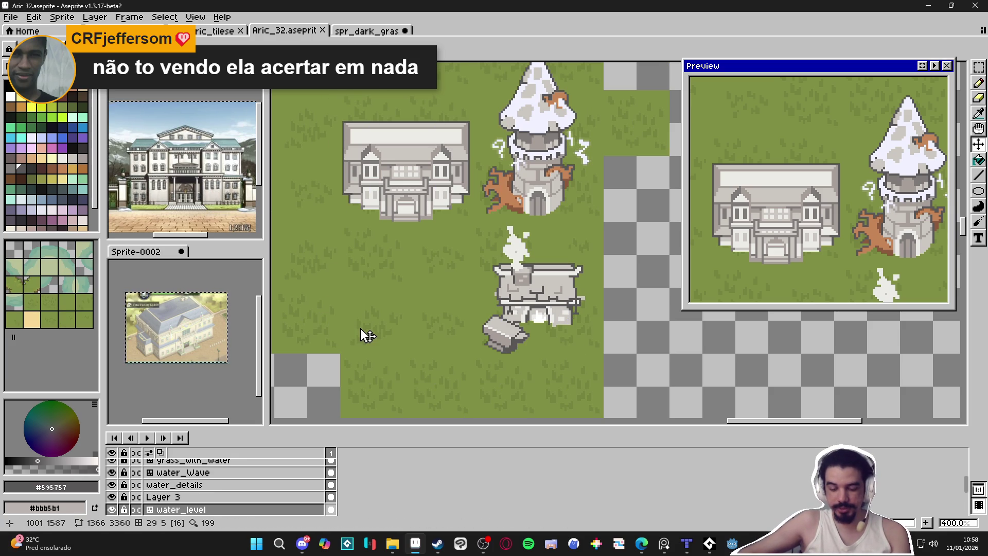
key("m")
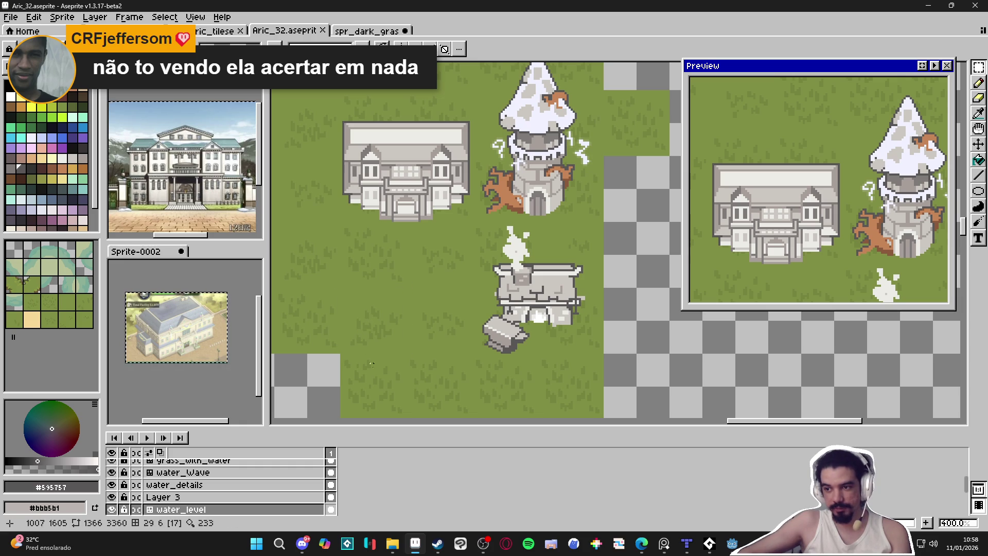
left_click(376, 388)
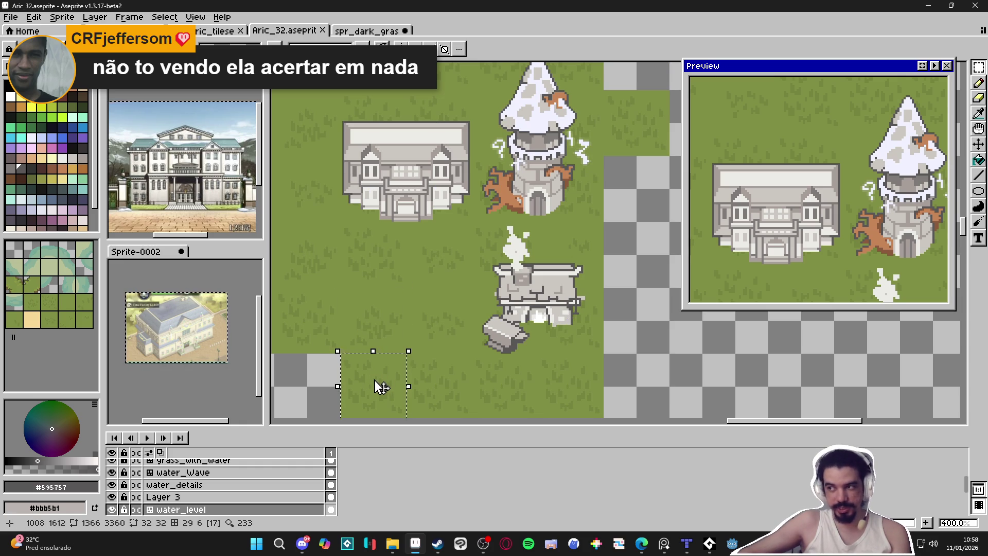
scroll(375, 381, "down", 1)
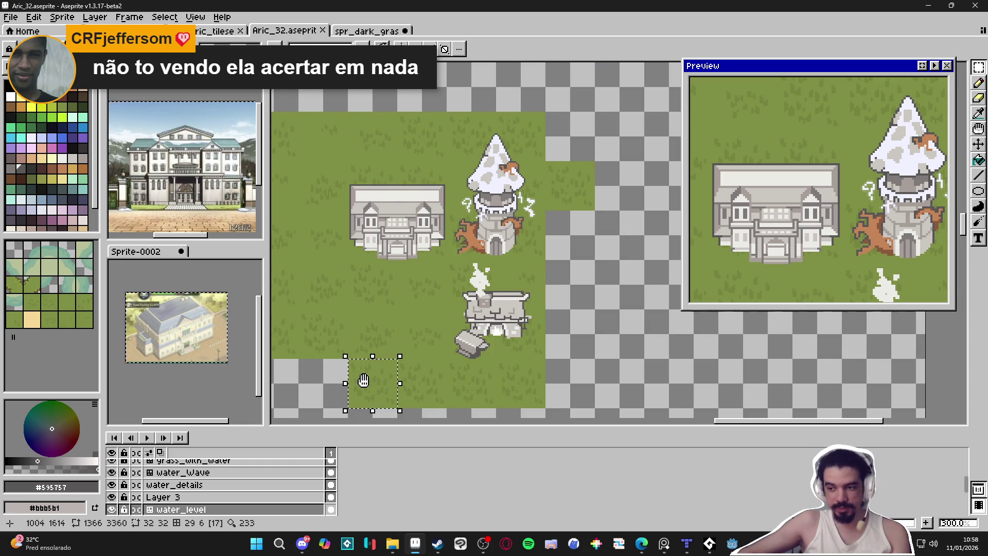
left_click_drag(364, 381, 342, 357)
scroll(341, 358, "up", 1)
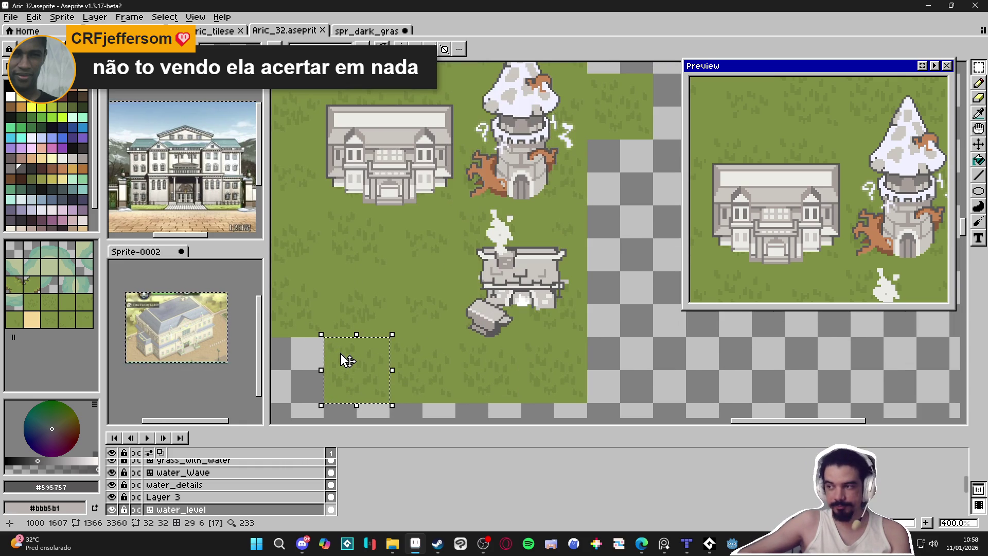
scroll(334, 327, "up", 1)
scroll(333, 330, "down", 1)
key("ctrl+d")
- Show tile numbers across the map, select a lower-left tile, then clear the selection
key("v")
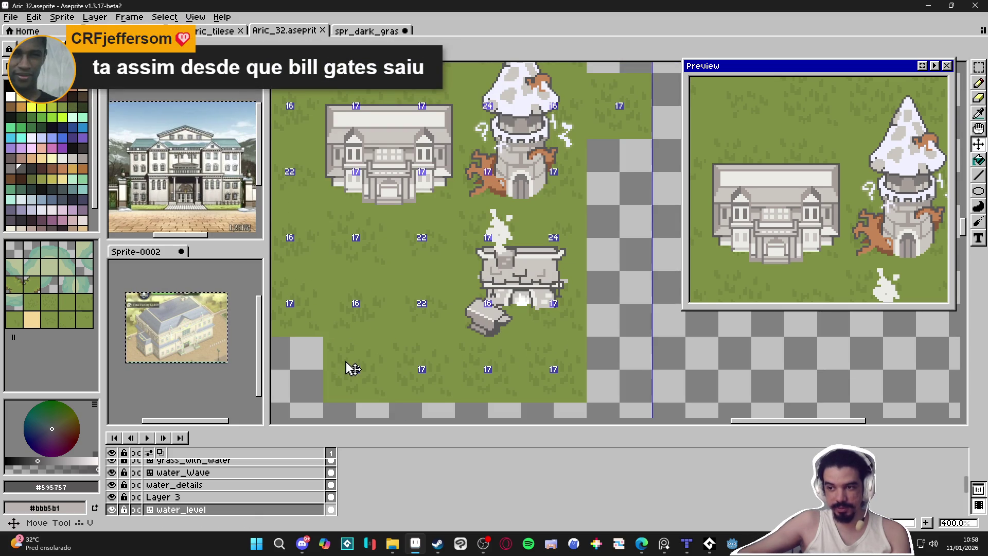
key("m")
left_click(345, 367)
key("ctrl+d")
scroll(343, 355, "down", 2)
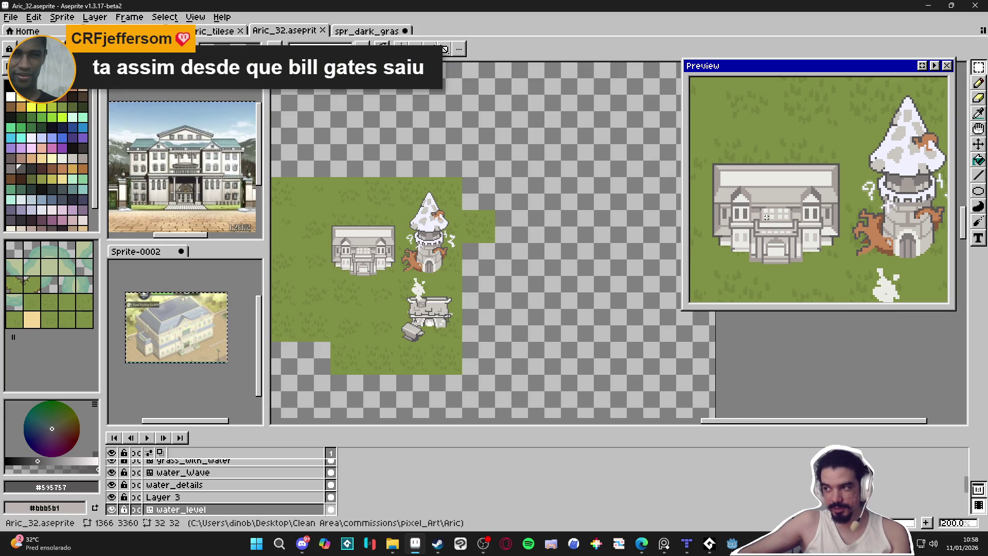
- Make the Preview window taller and framed on the full map, then activate Layer 4 and show the grid
scroll(855, 283, "down", 1)
left_click_drag(855, 283, 834, 216)
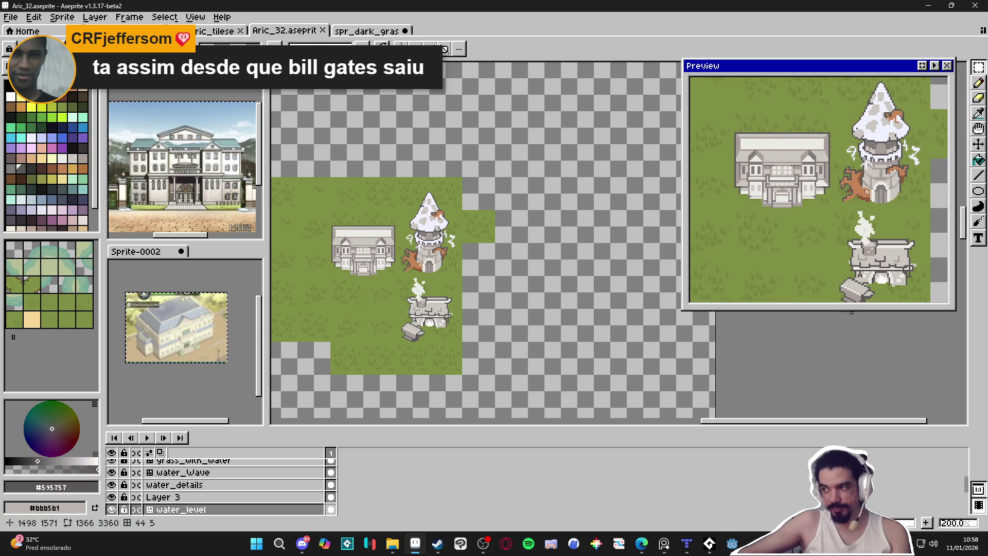
left_click_drag(852, 311, 852, 343)
left_click_drag(880, 258, 900, 258)
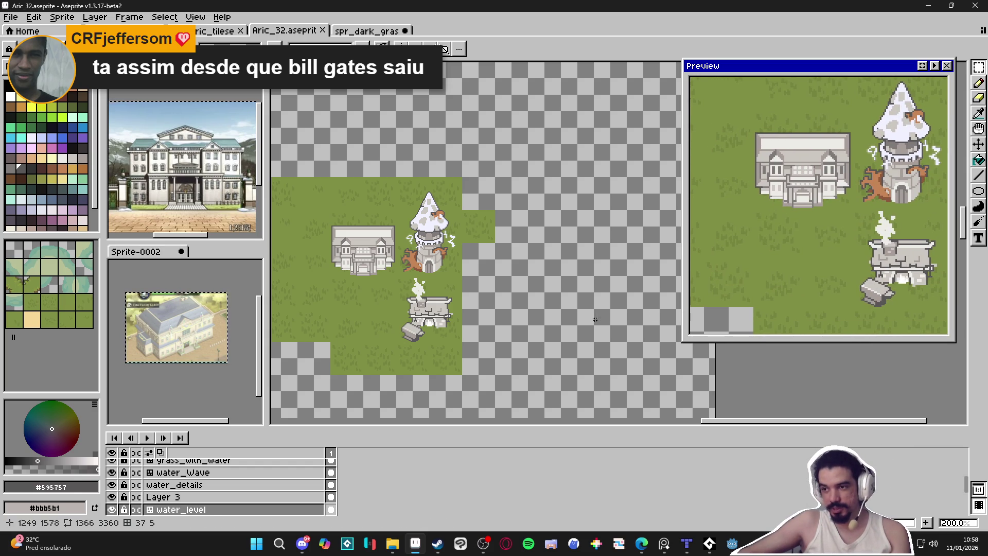
left_click(435, 323, "ctrl")
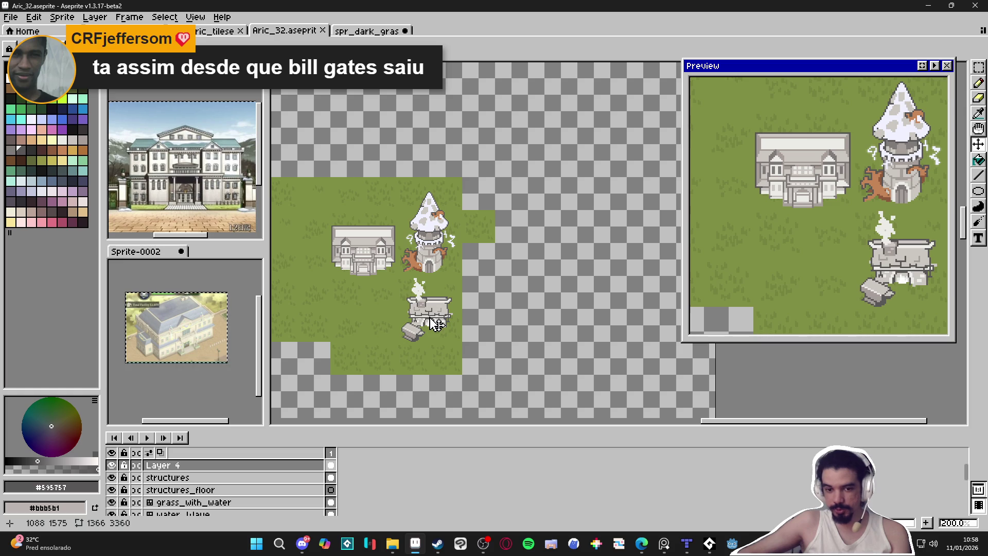
key("ctrl+apostrophe")
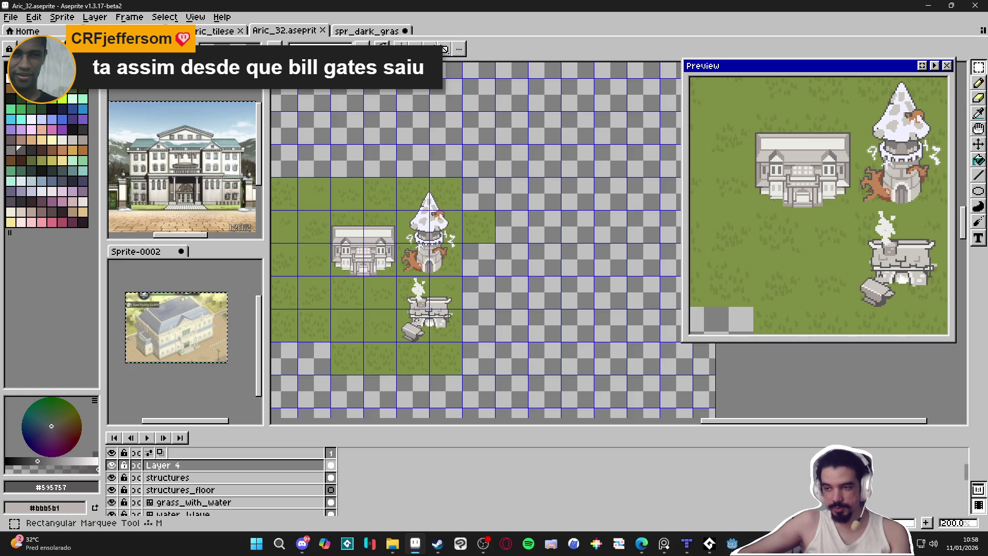
- Select the 2x2 grid cells around the bottom building, then activate the Sprite-0002 reference image
left_click_drag(412, 291, 434, 334)
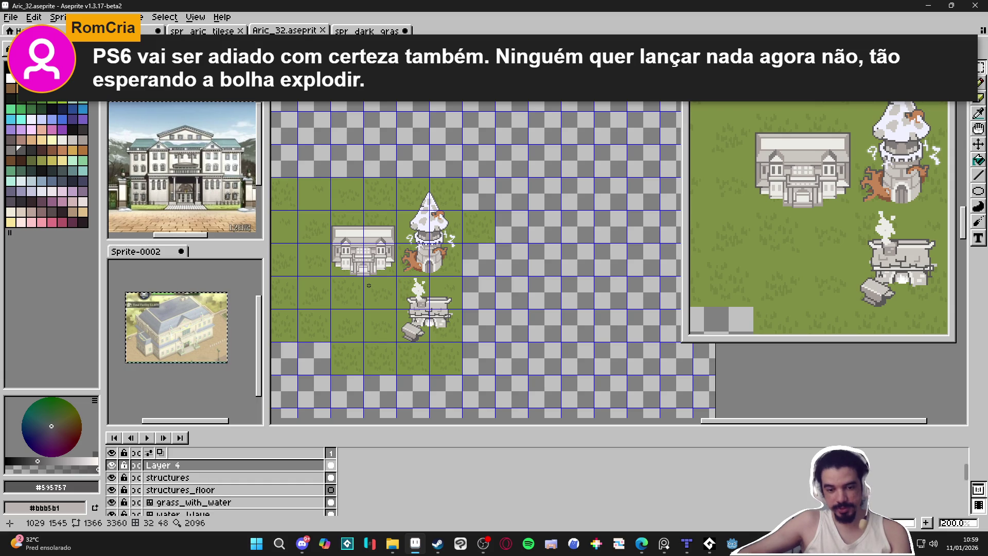
left_click(210, 353)
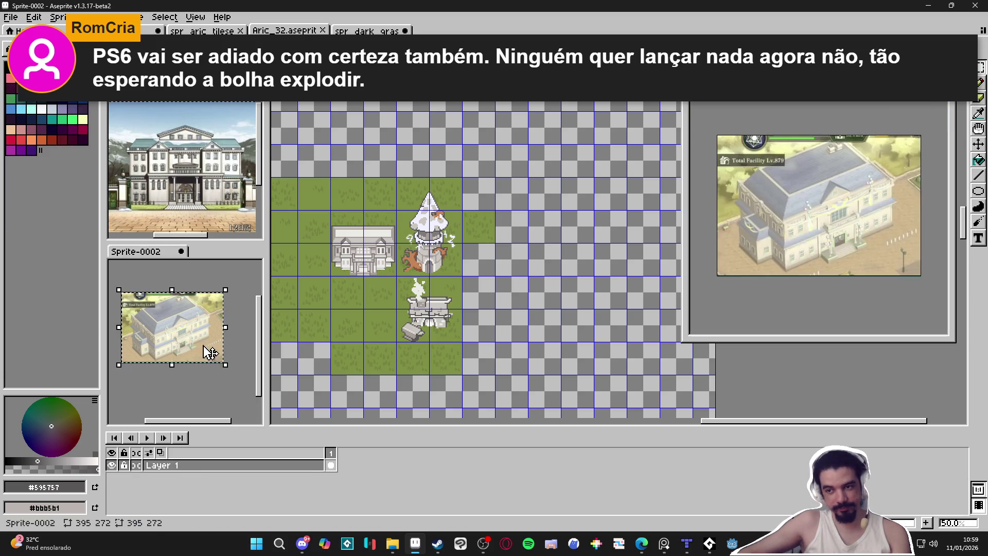
left_click(170, 331)
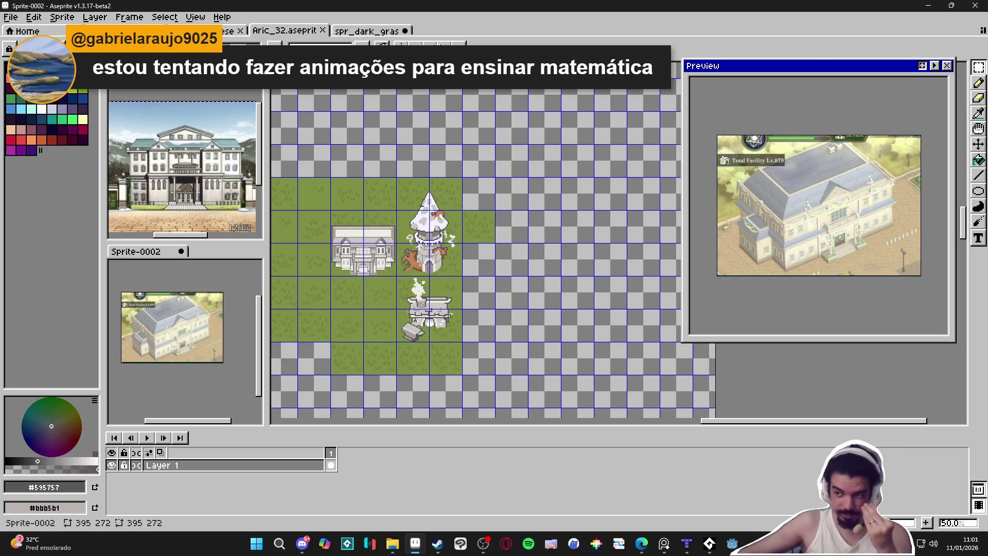
scroll(435, 255, "up", 1)
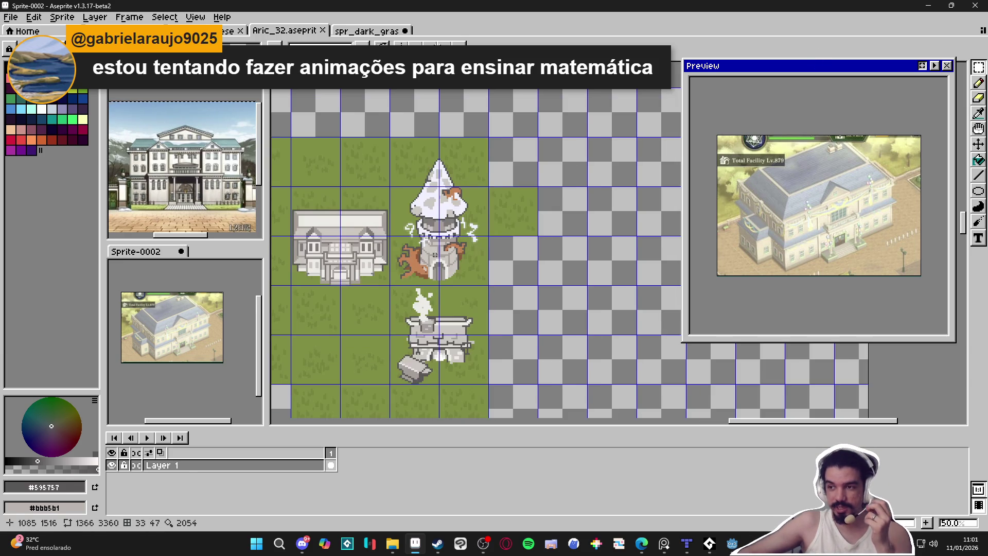
- Activate the Aric_32.aseprite village map document and zoom its canvas
left_click(435, 255)
scroll(586, 219, "up", 2)
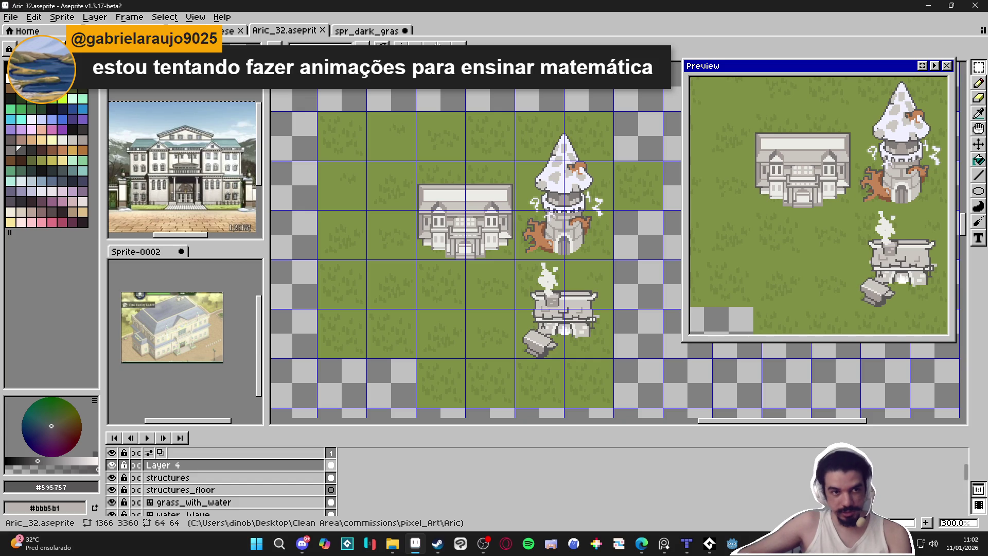
key("alt+Tab")
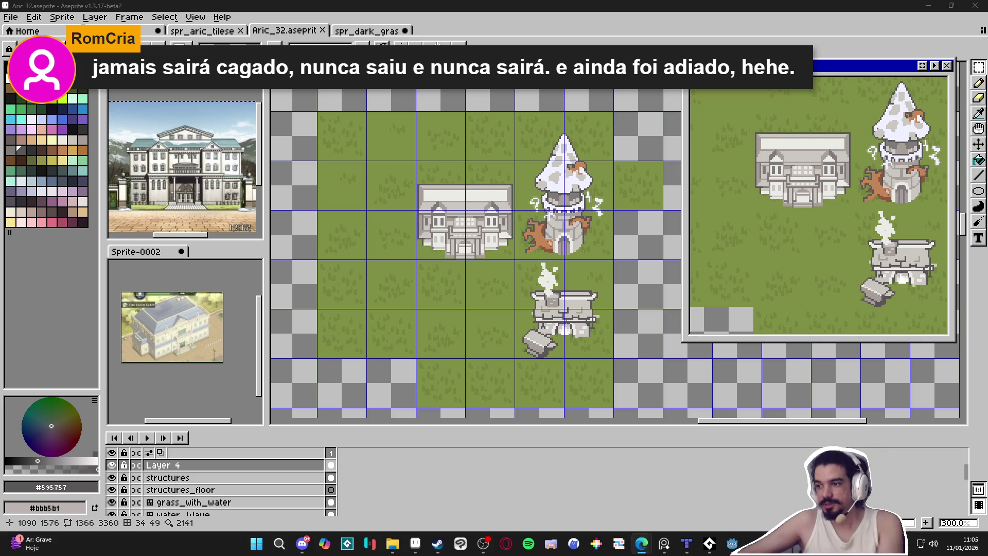
- Paint dark outline pixels along the forge building's edge and pick its light grey colour
scroll(576, 340, "up", 7)
scroll(592, 349, "up", 2)
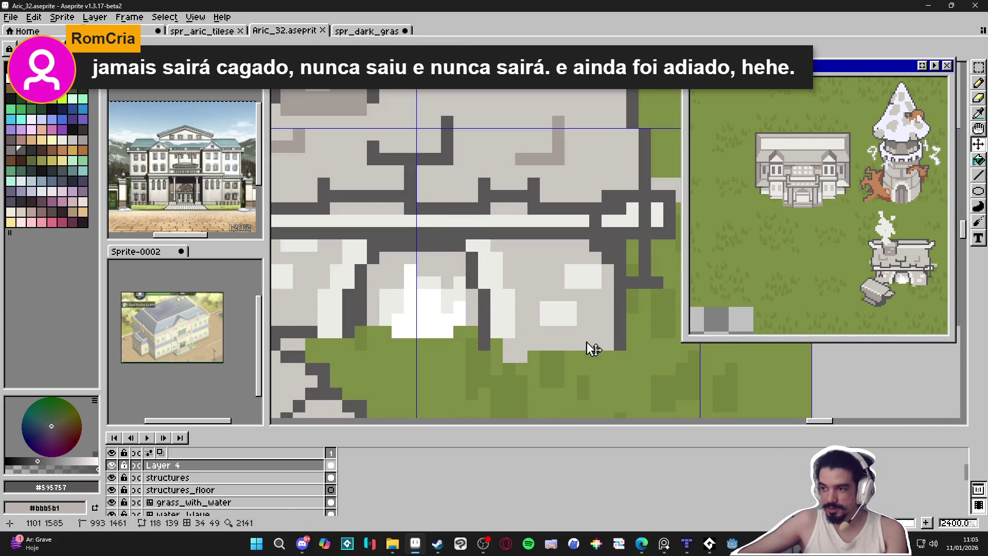
left_click_drag(632, 342, 632, 291)
left_click(608, 270)
left_click(607, 282, "alt")
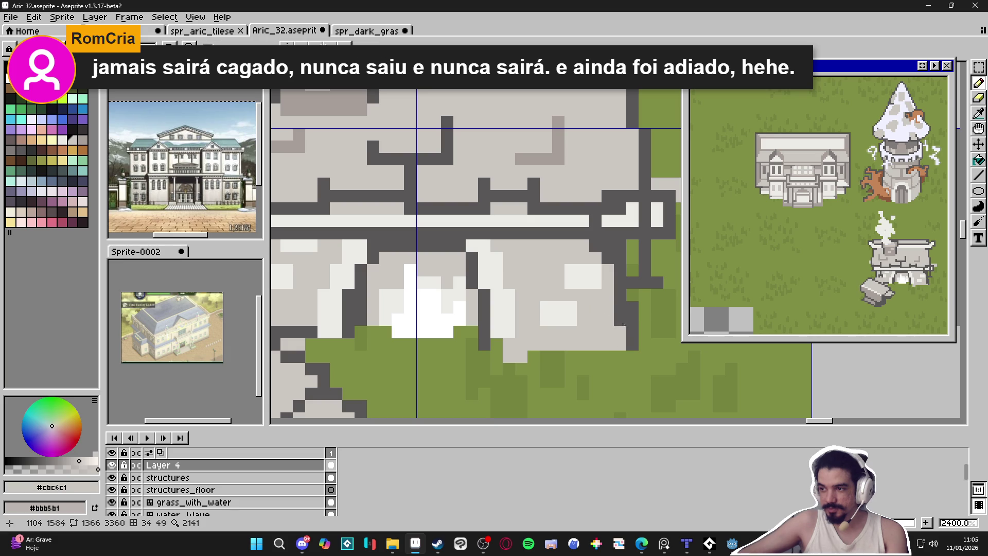
- Zoom out to view the whole map and save Aric_32.aseprite
scroll(596, 333, "down", 6)
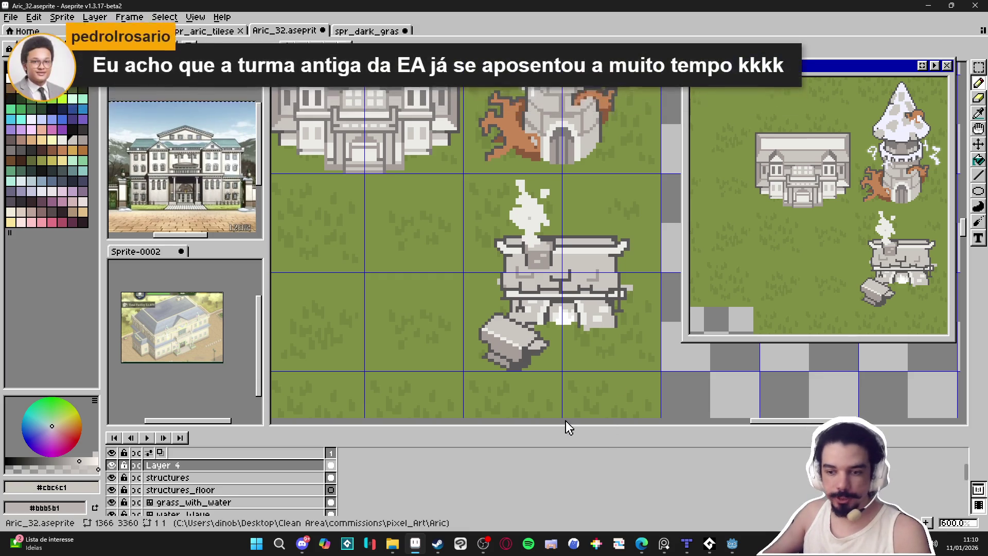
scroll(488, 315, "down", 2)
scroll(488, 316, "down", 3)
key("ctrl+s")
scroll(466, 262, "up", 3)
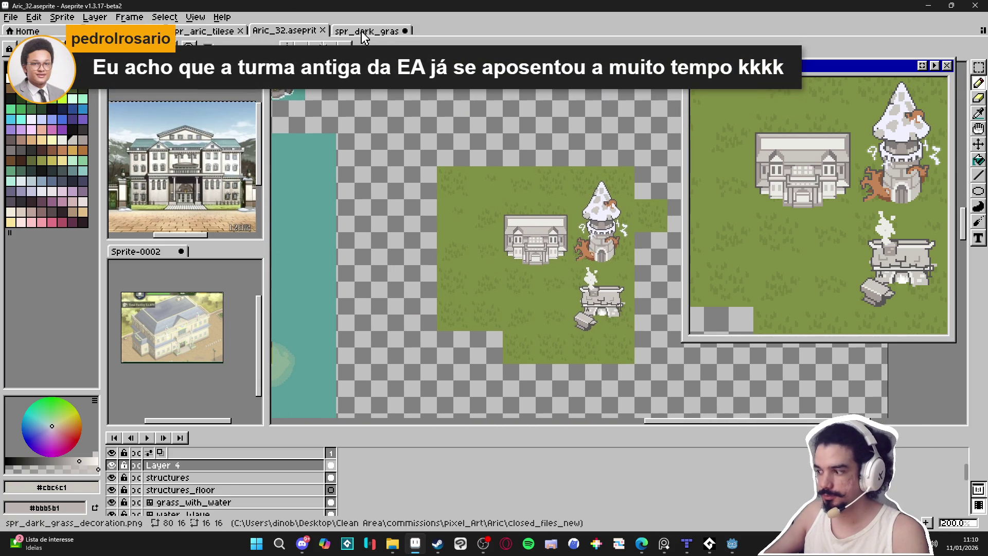
- Switch to the spr_dark_grass_decoration.png sprite to view its 80×16 grass-tuft strip
left_click(361, 31)
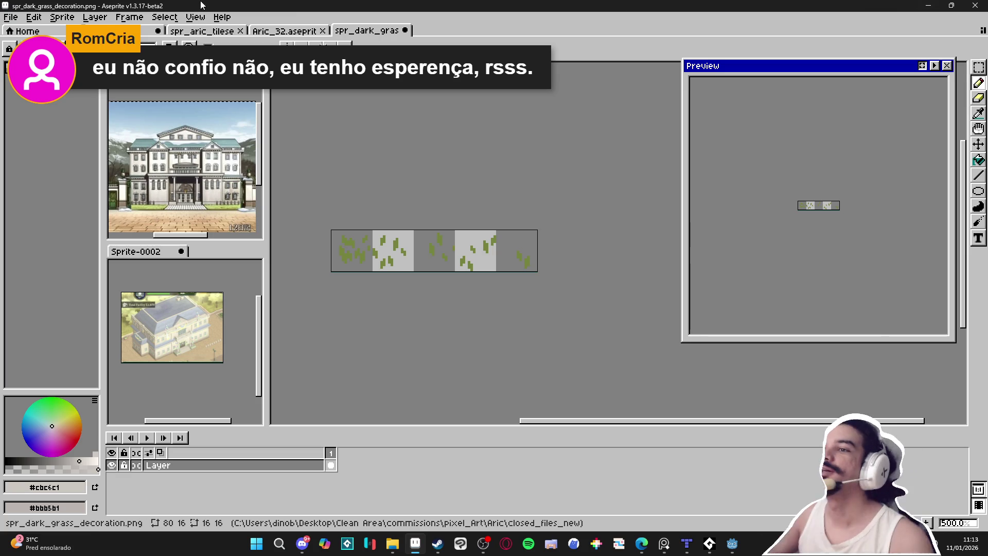
- Close the Godot editor and flip through the open Aseprite documents to Aric.aseprite
left_click(730, 551)
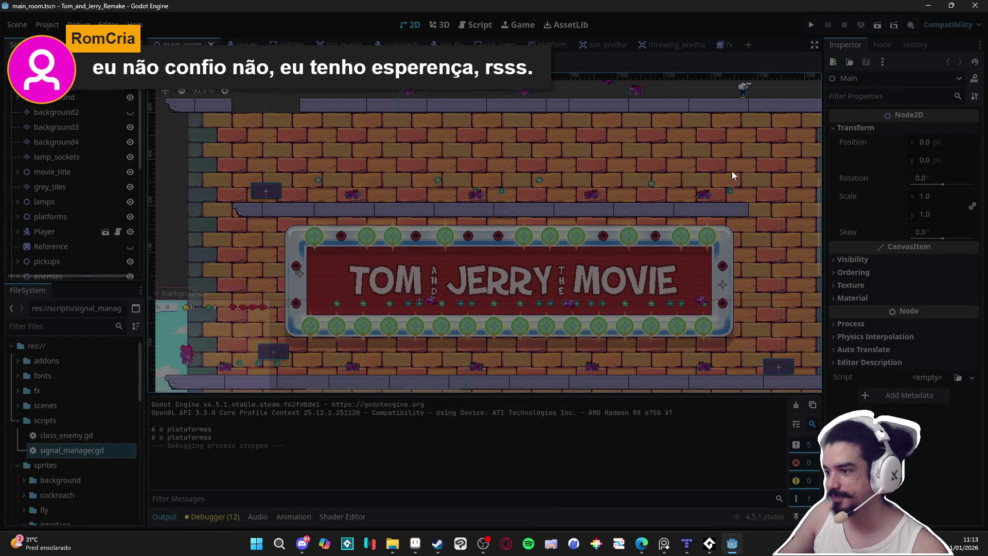
key("alt+F4")
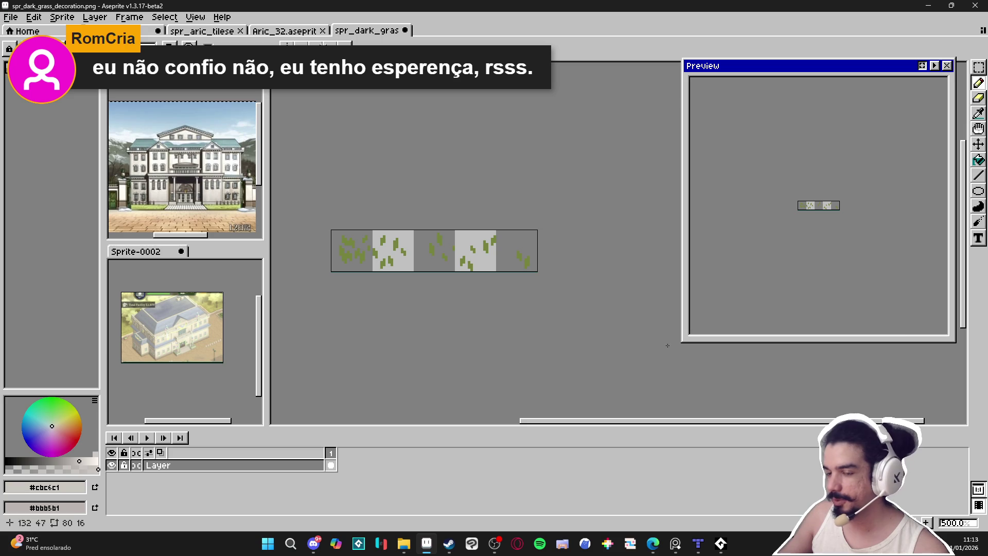
left_click(284, 31)
left_click(202, 31)
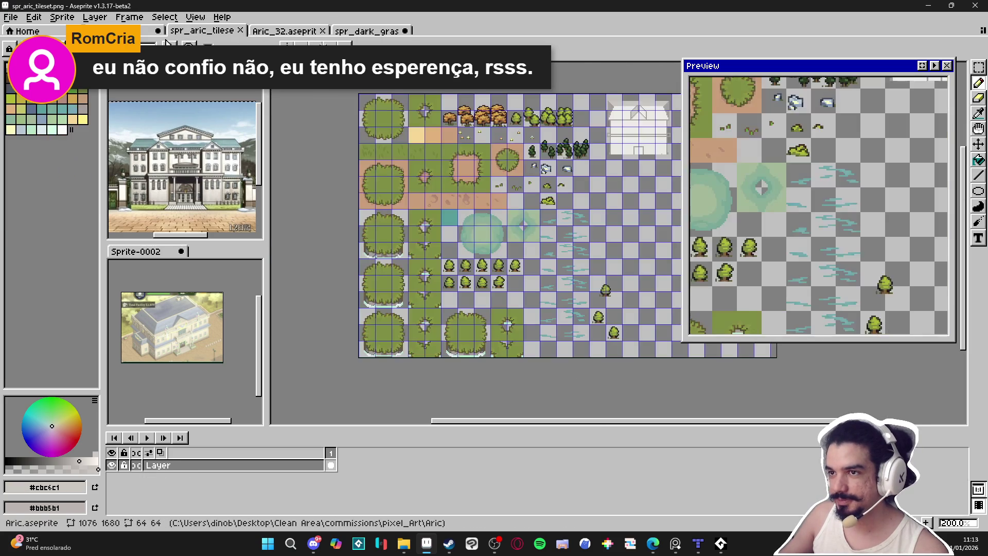
left_click(119, 31)
- Return to the Aric_32.aseprite map zoomed to 300%, then open the Windows search
left_click(202, 31)
left_click(284, 30)
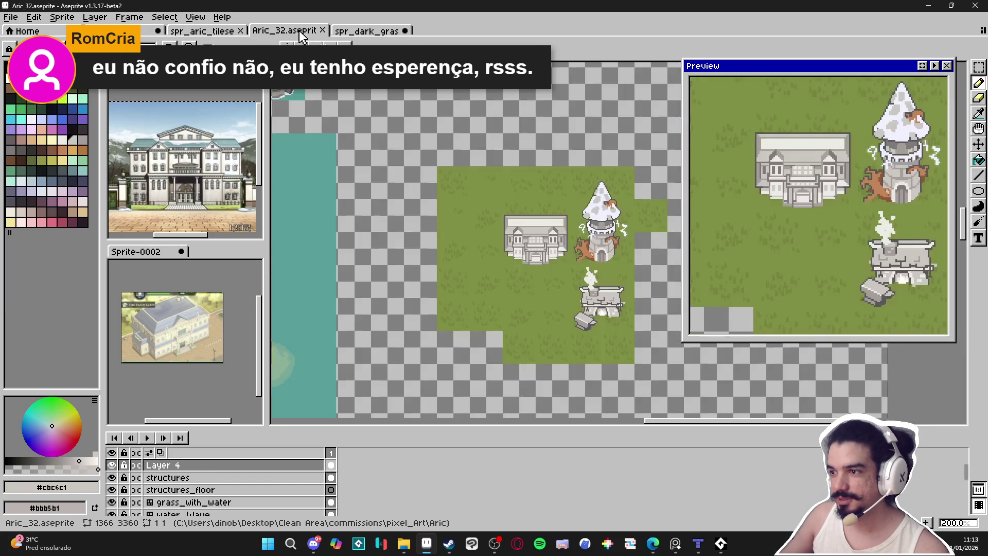
scroll(549, 371, "up", 2)
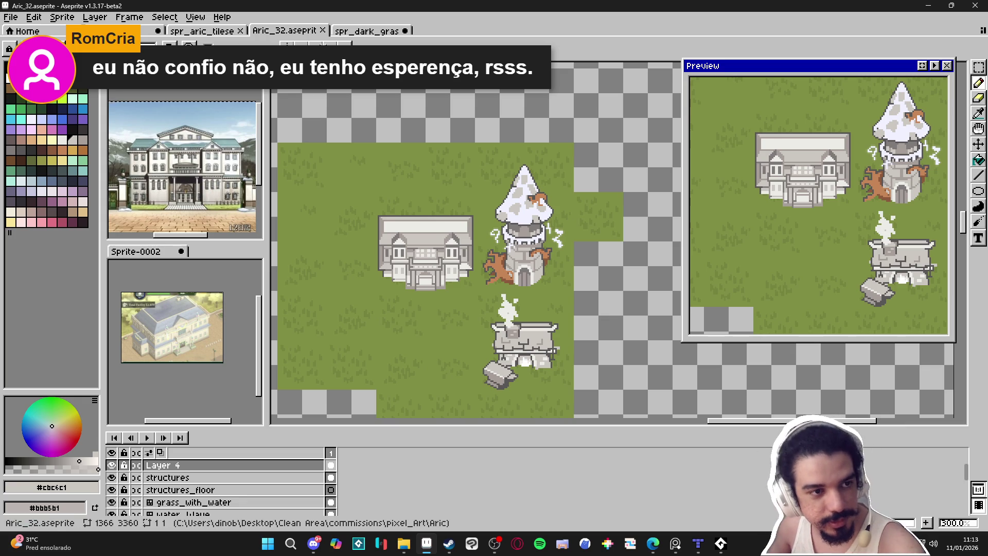
key("alt+Tab")
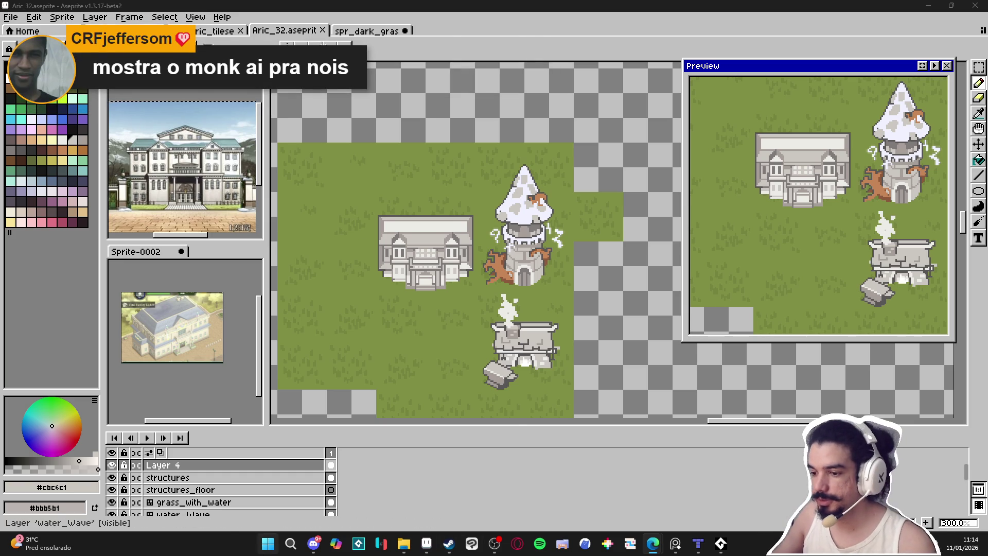
left_click(268, 544)
- Search Windows for 'tibia', launch the game, and bring the Tibia client window forward
type("tibia")
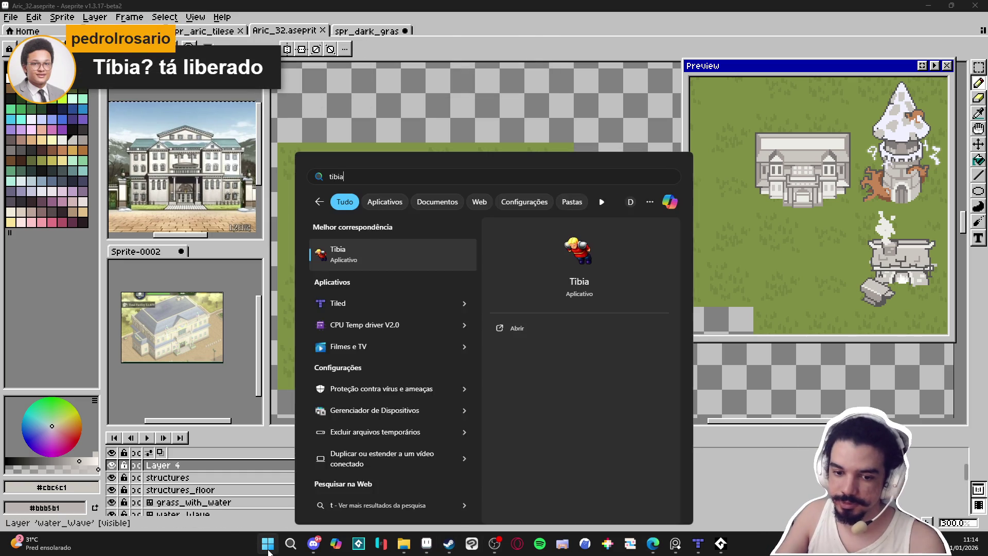
key("Return")
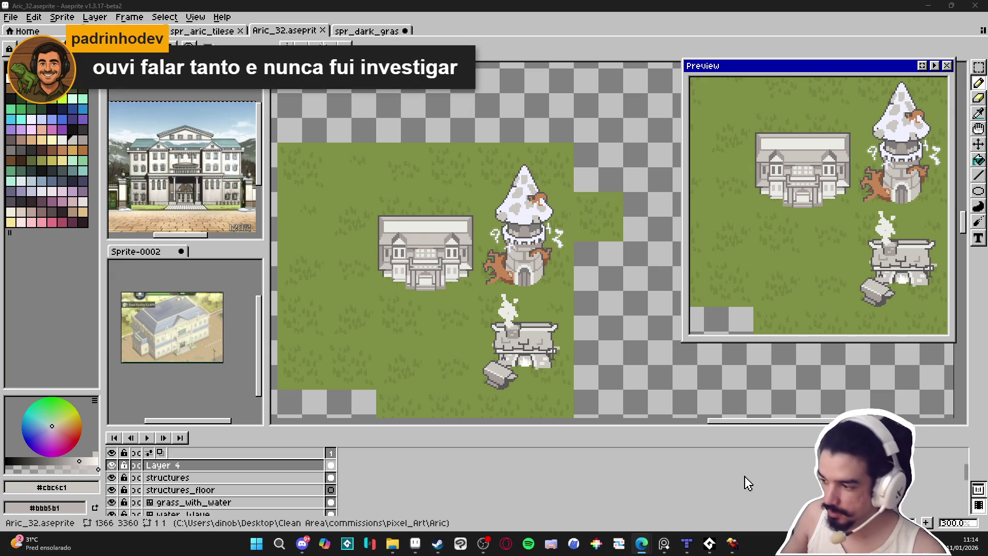
left_click(736, 545)
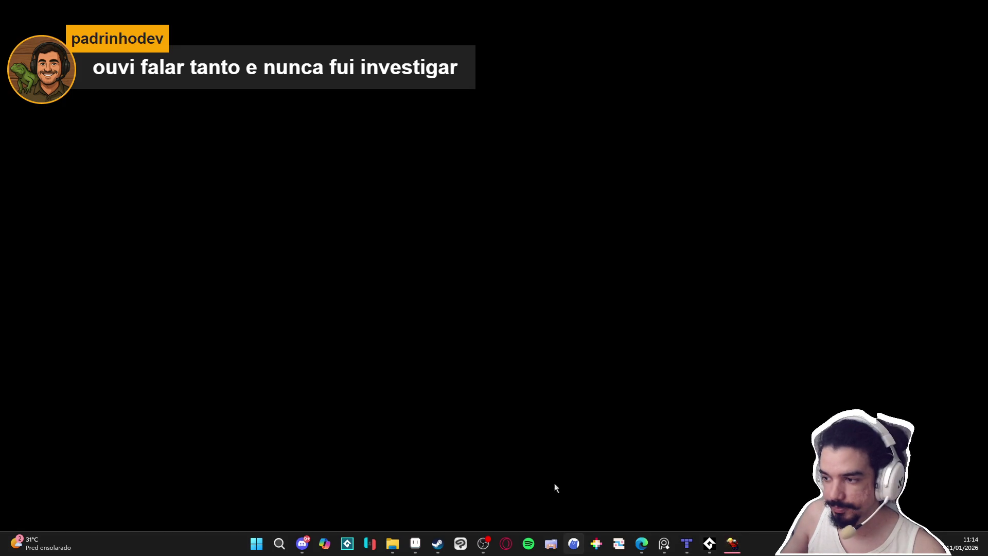
left_click(483, 543)
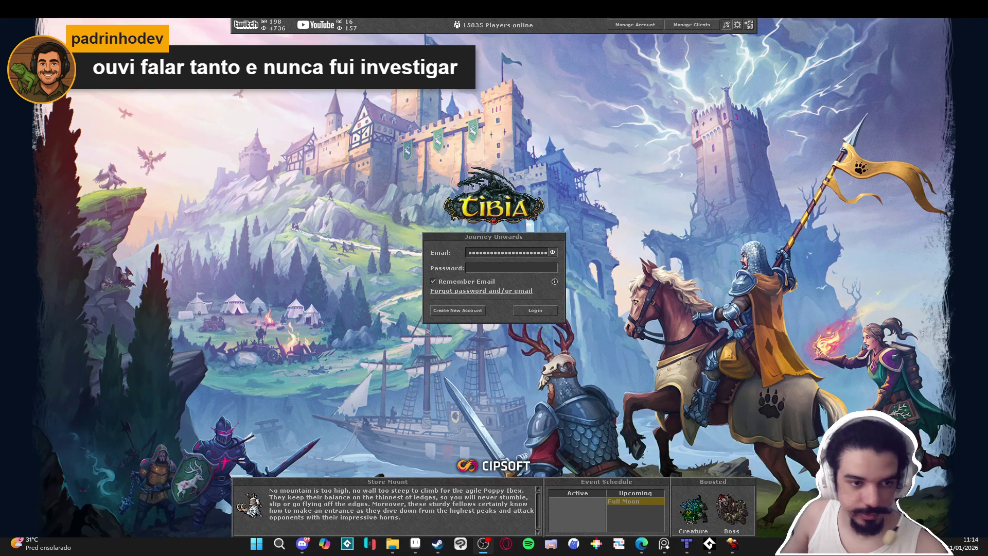
- Paste the account password to log in, then enter the world as the level 92 Exalted Monk
left_click(499, 264)
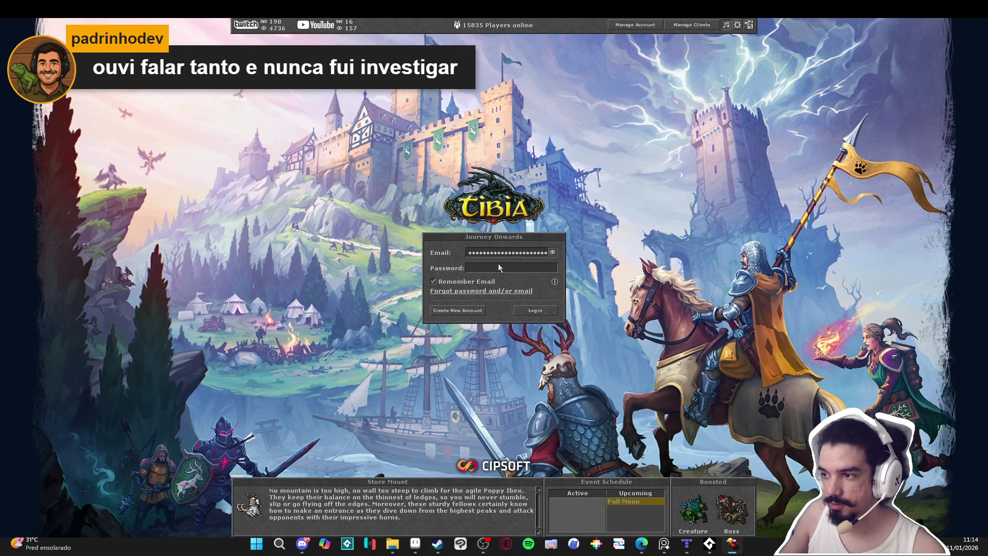
key("ctrl+v")
key("Return")
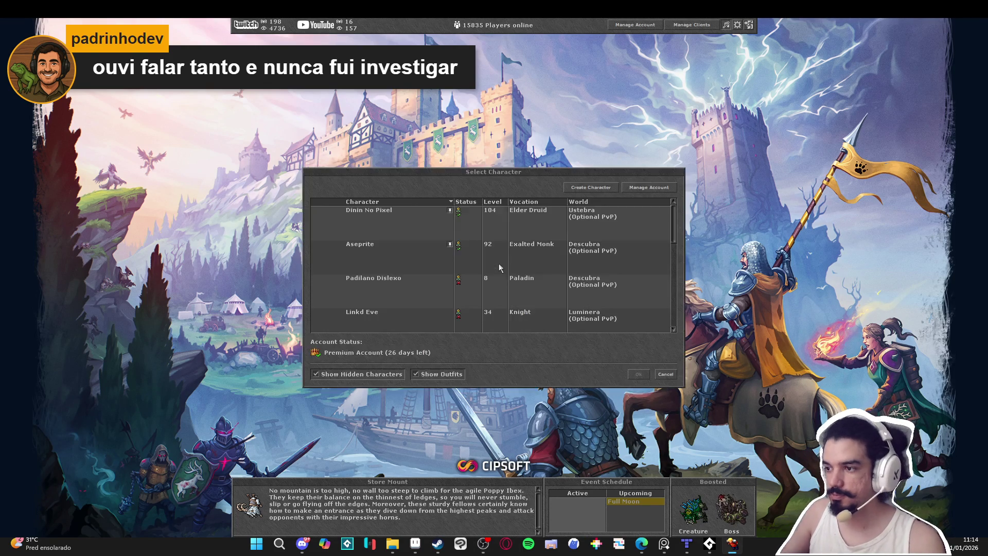
double_click(499, 264)
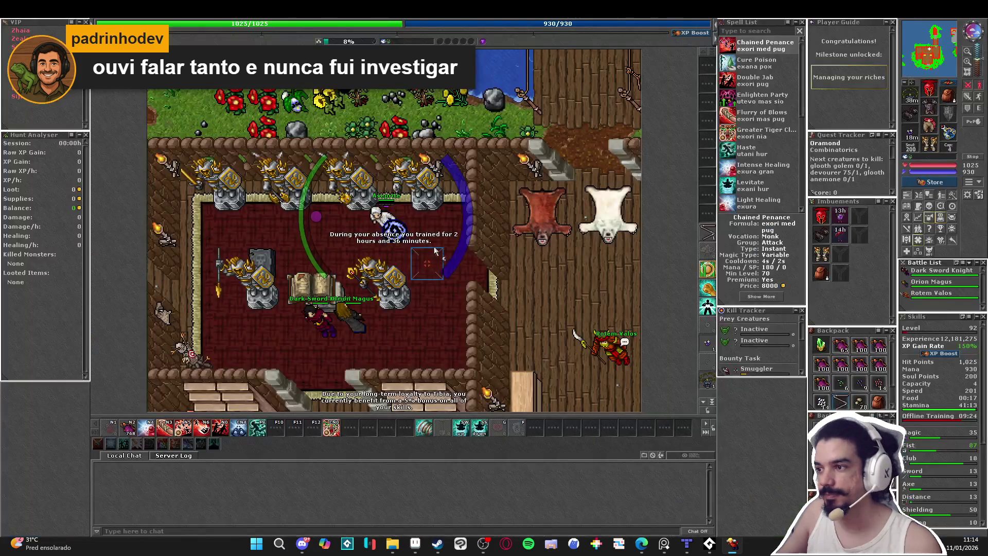
- Walk the monk around the temple and out through its southern exit
key("Right")
key("Down")
key("Right")
key("Down")
key("Down")
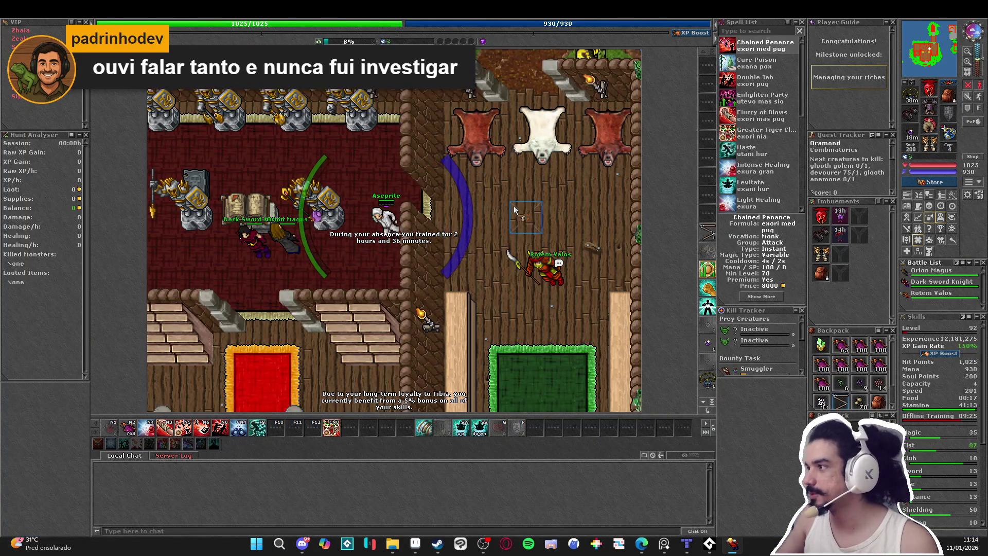
key("Left")
key("Down")
key("Left")
key("Left")
key("Left")
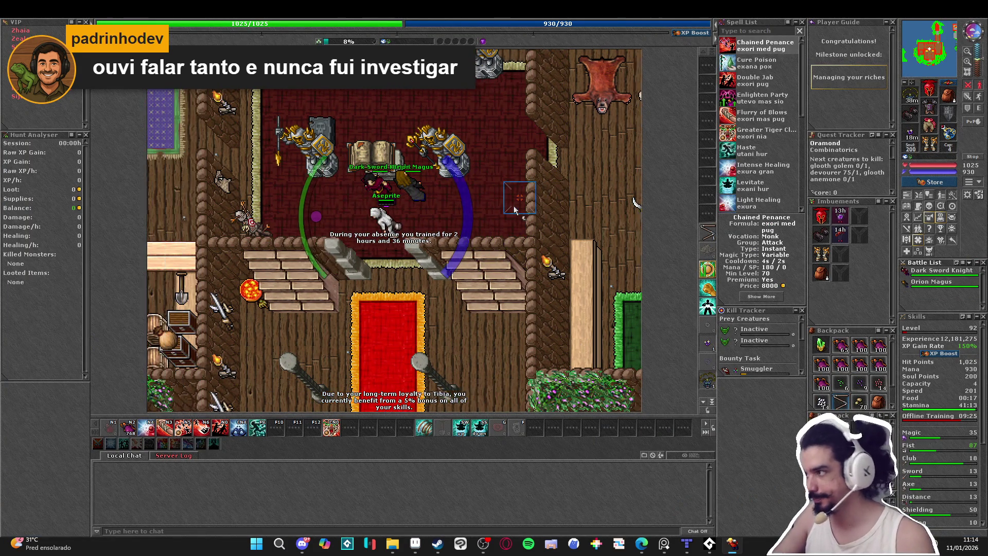
key("Down")
key("Down")
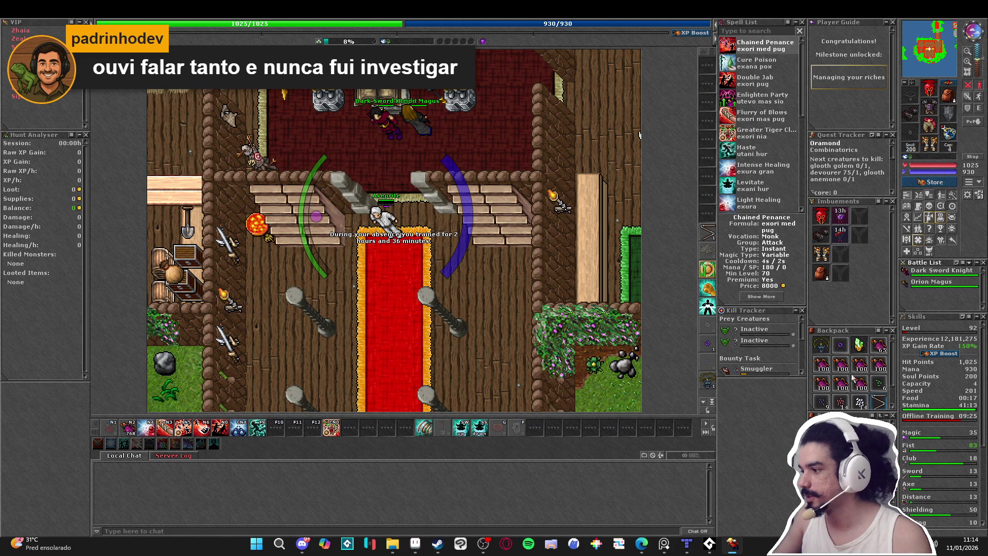
key("Up")
key("Up")
key("Right")
key("Right")
key("Up")
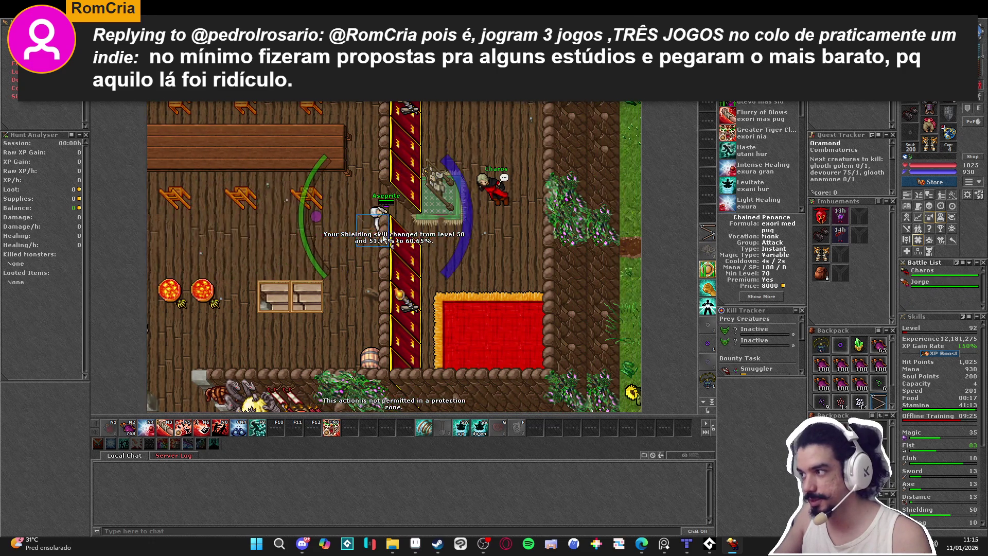
key("Right")
key("Right")
key("Up")
key("Up")
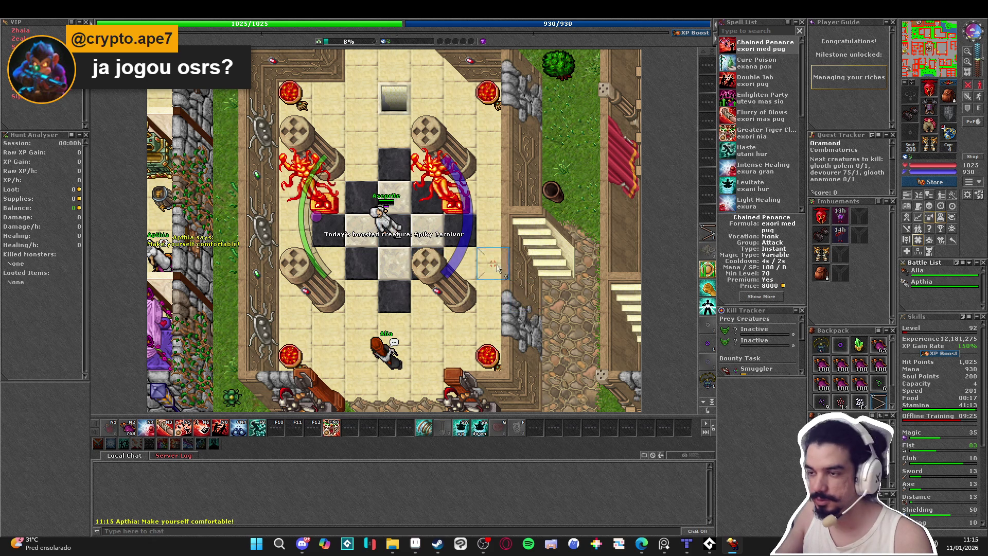
key("Down")
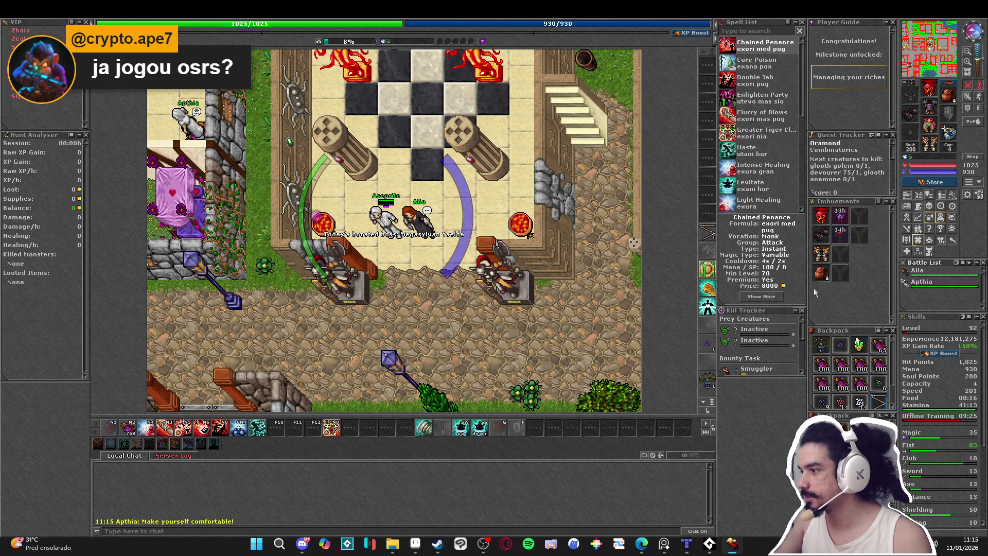
key("Down")
key("Down")
key("Down")
- Auto-walk west via the minimap with haste and step onto the depot tile
scroll(859, 376, "down", 1)
scroll(859, 376, "up", 1)
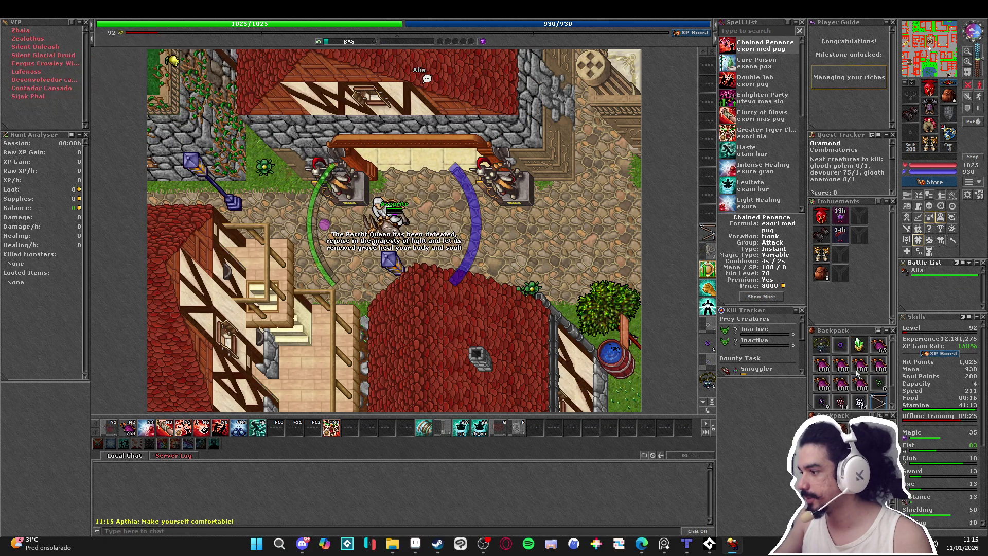
left_click(910, 46)
key("F9")
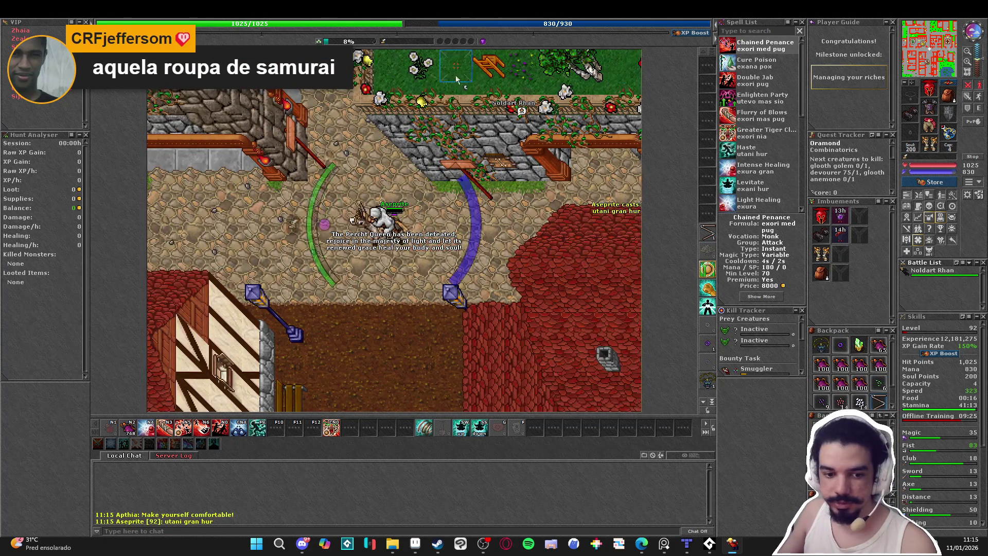
left_click(391, 206)
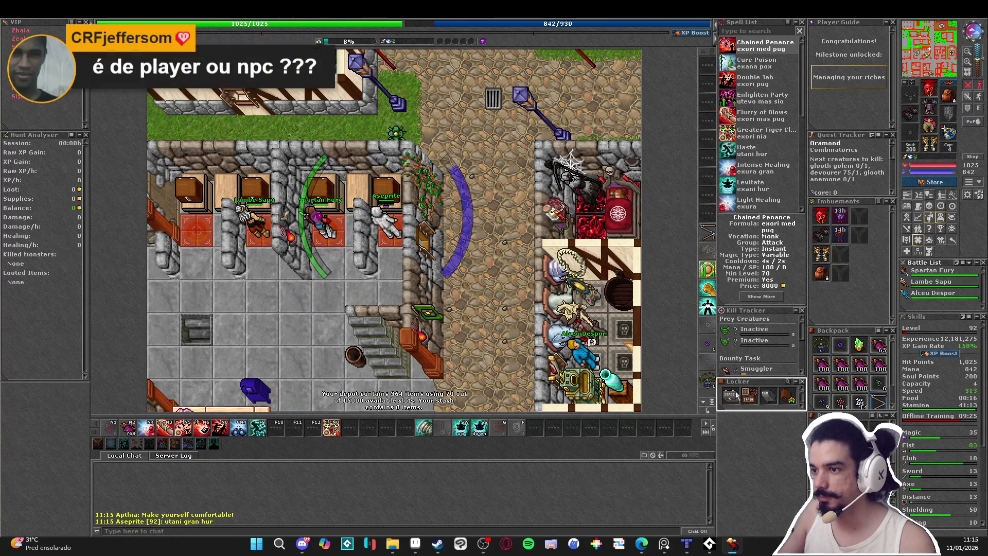
- Check the market from the depot locker, then mount up and walk across the depot room
left_click(773, 400)
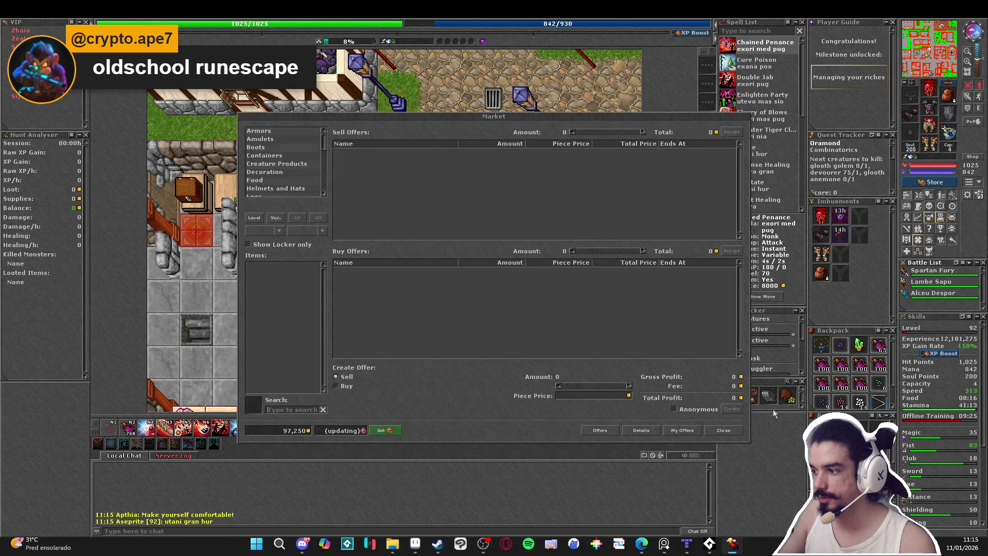
left_click(724, 431)
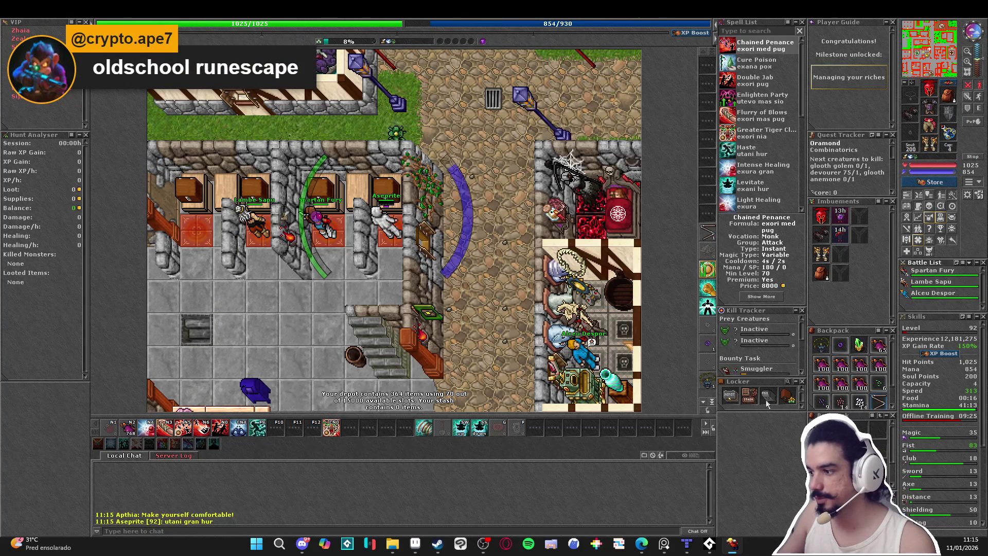
key("Down")
key("Down")
key("Down")
key("Left")
key("Left")
key("Left")
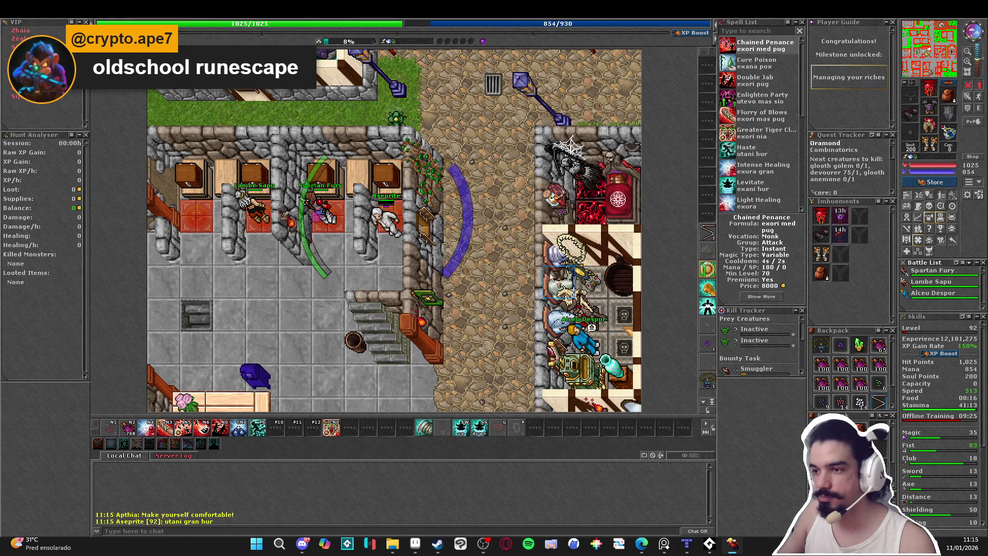
key("ctrl+r")
key("Right")
key("Right")
key("Right")
key("Down")
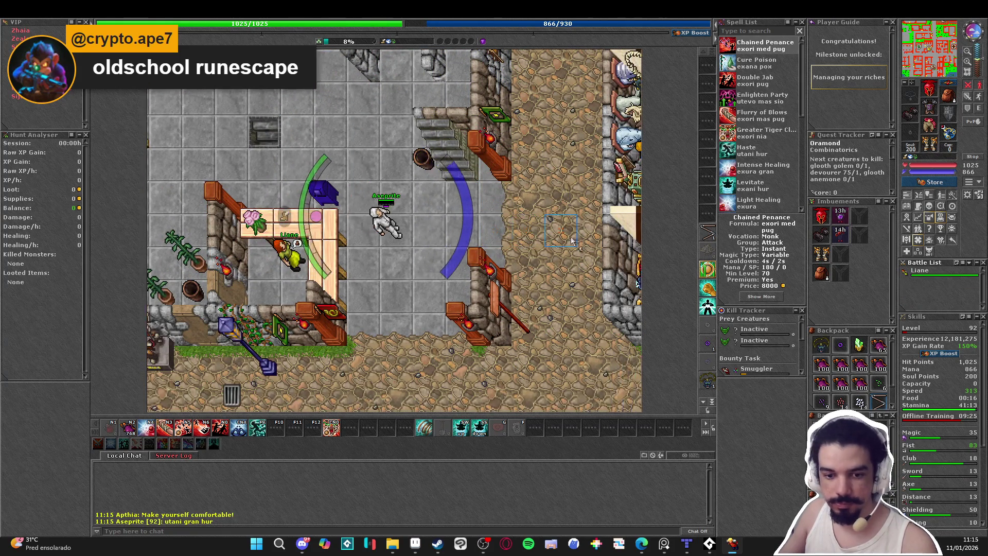
key("Left")
key("Left")
key("Left")
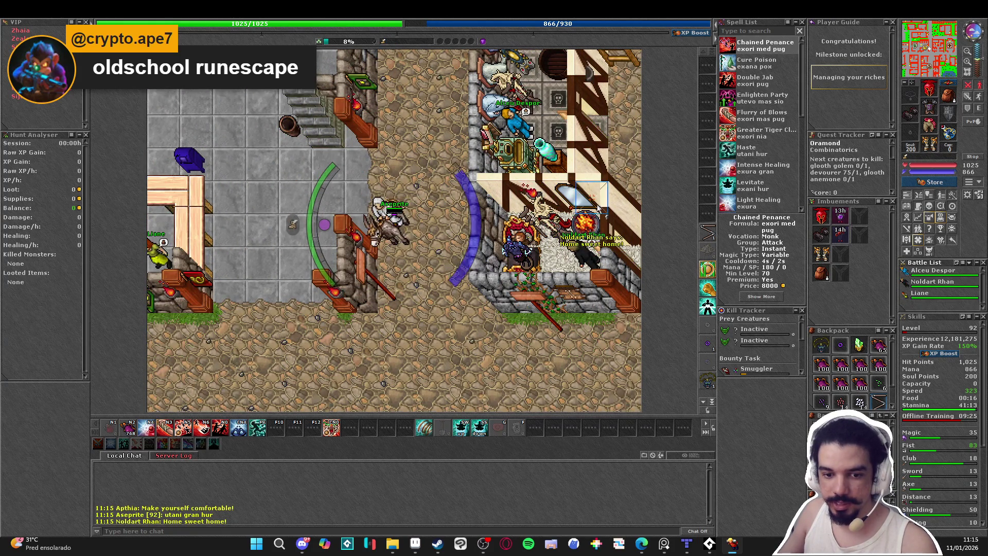
key("ctrl+r")
- Climb the stairs and cross the post office room toward the northeast stairs
key("Right")
key("Up")
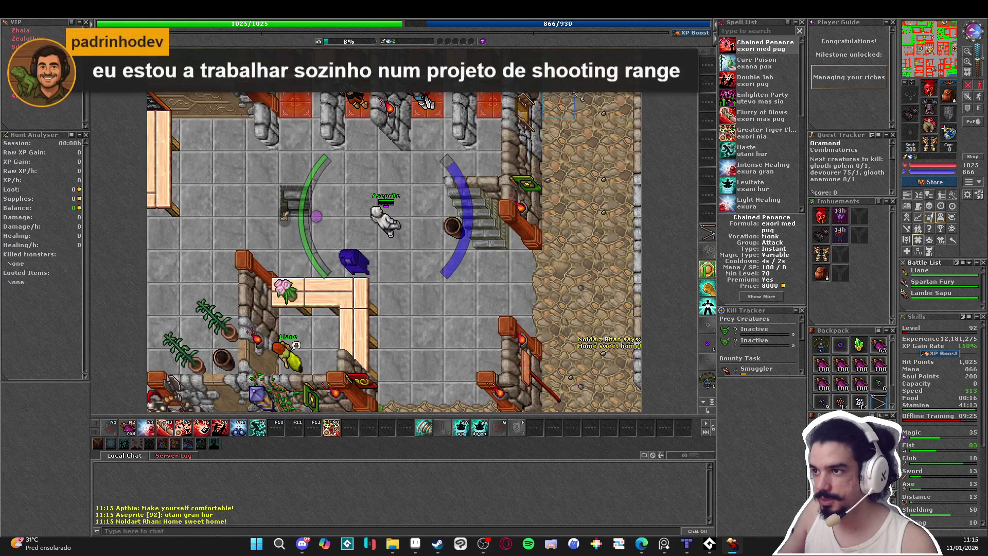
key("ctrl+r")
key("Right")
key("Up")
key("Up")
key("Up")
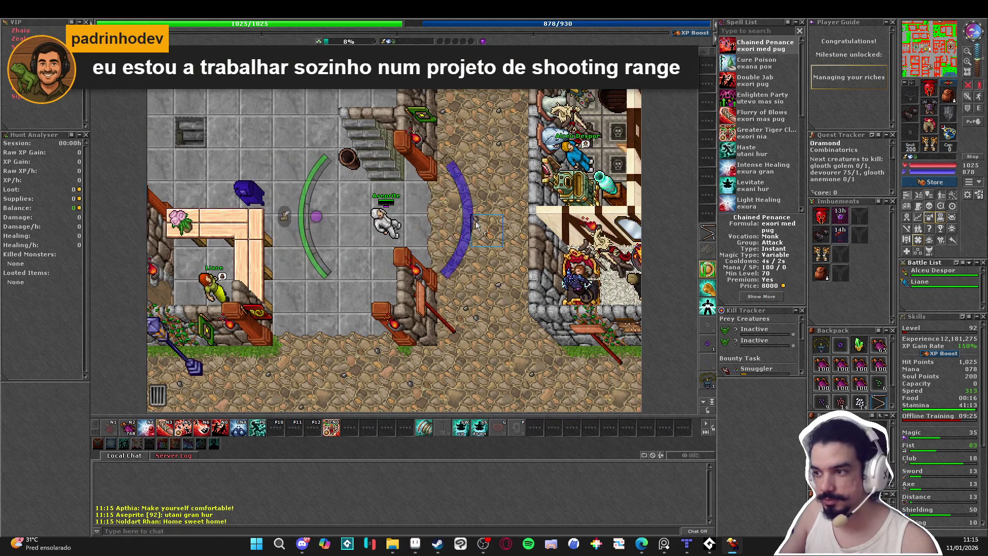
key("Up")
key("Up")
key("Up")
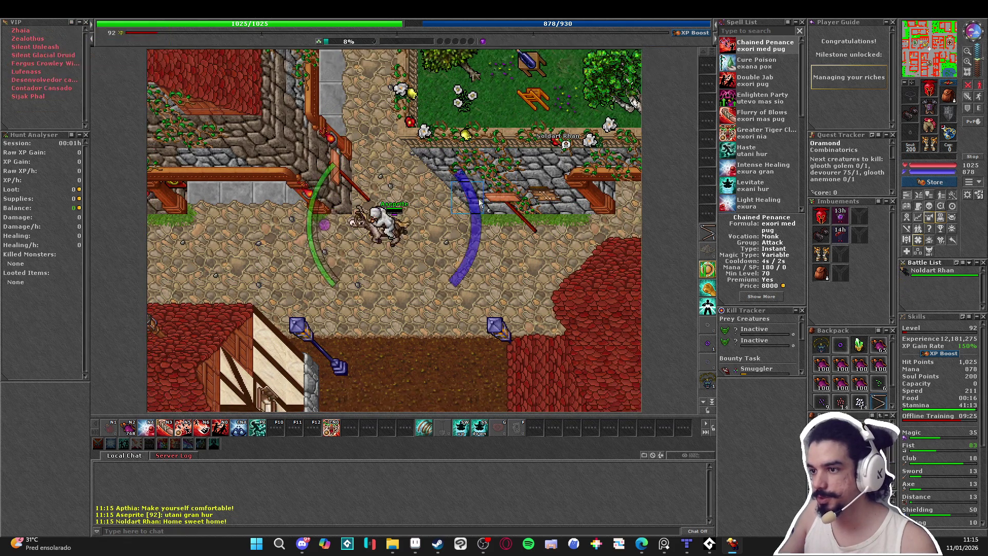
key("Up")
key("Up")
key("Up")
key("Left")
key("Left")
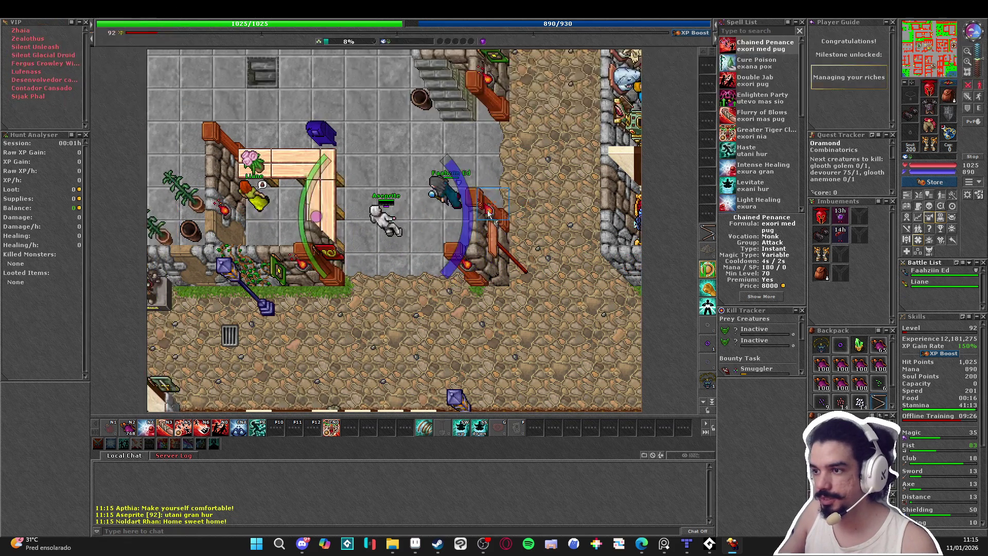
key("Left")
key("Left")
key("Left")
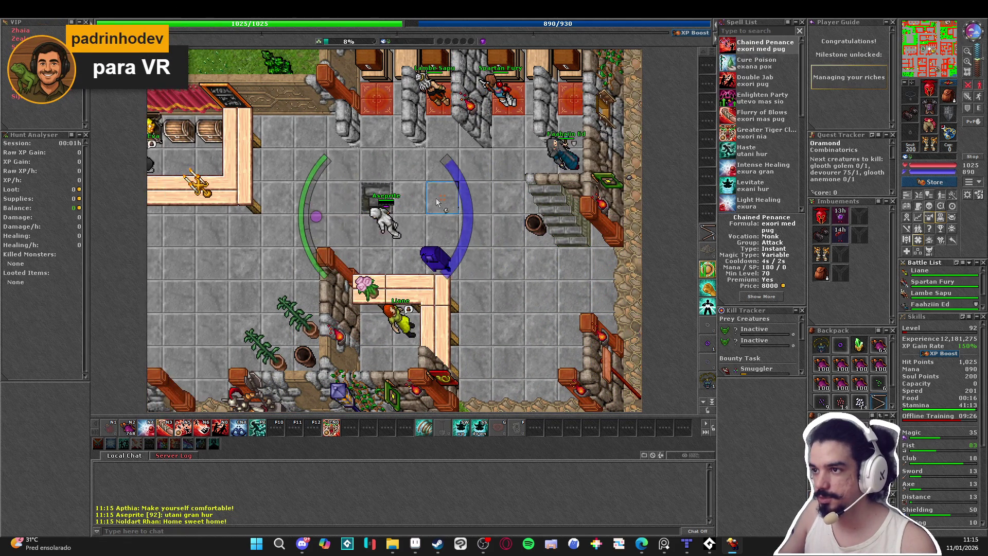
key("Down")
key("Up")
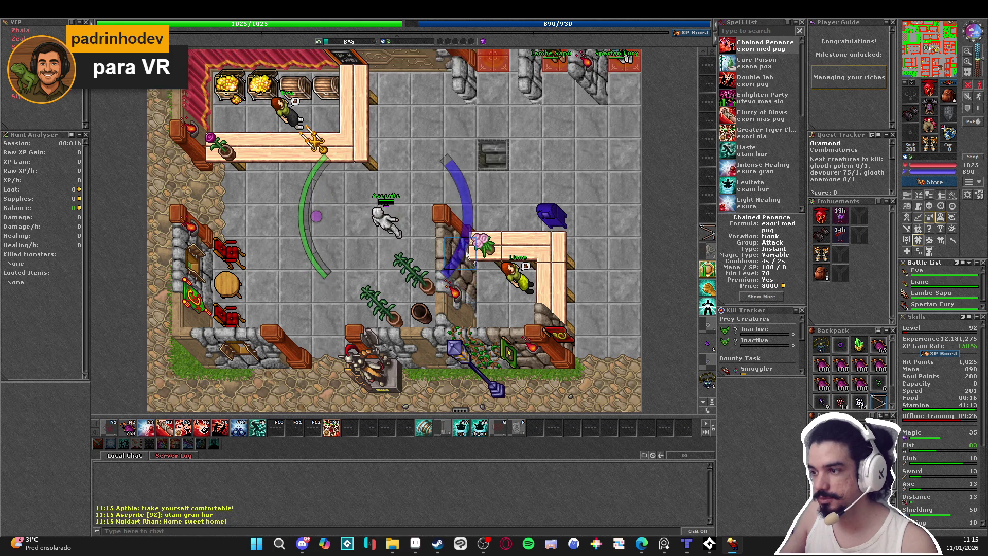
key("Right")
key("Right")
key("Right")
key("Right")
key("Right")
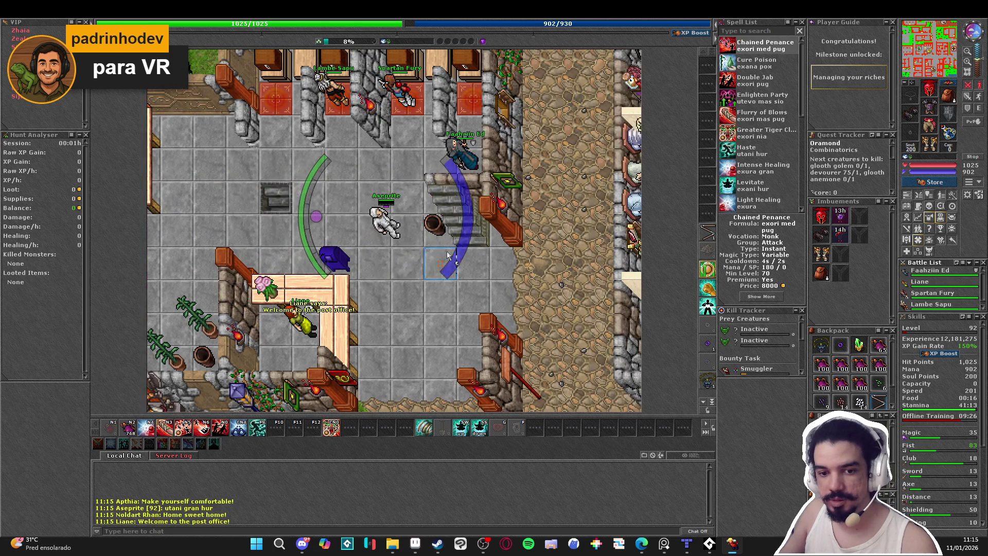
key("Up")
key("Right")
key("Up")
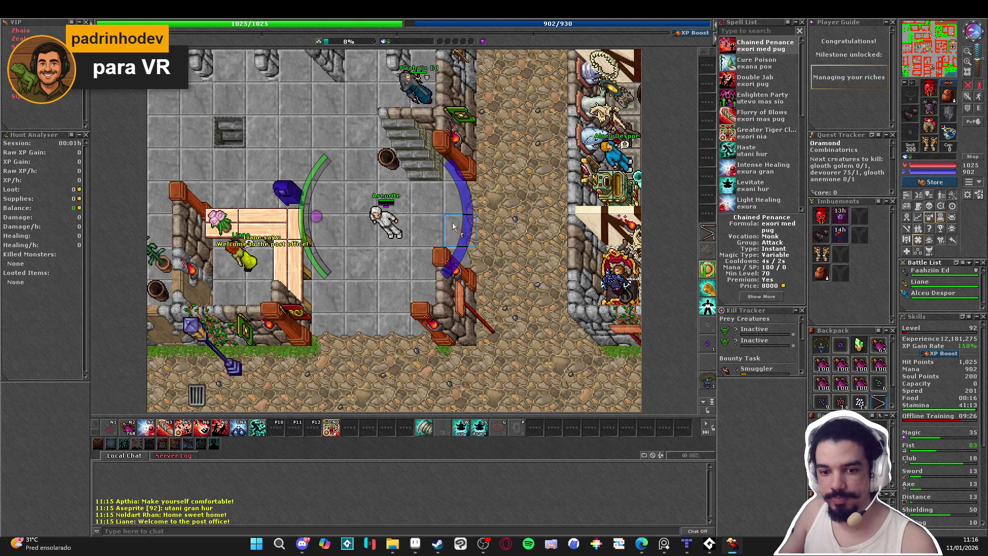
- Mount, cast haste, and walk through the red-roofed streets to the crate-filled dockside market
key("Up")
key("Right")
key("Right")
key("Right")
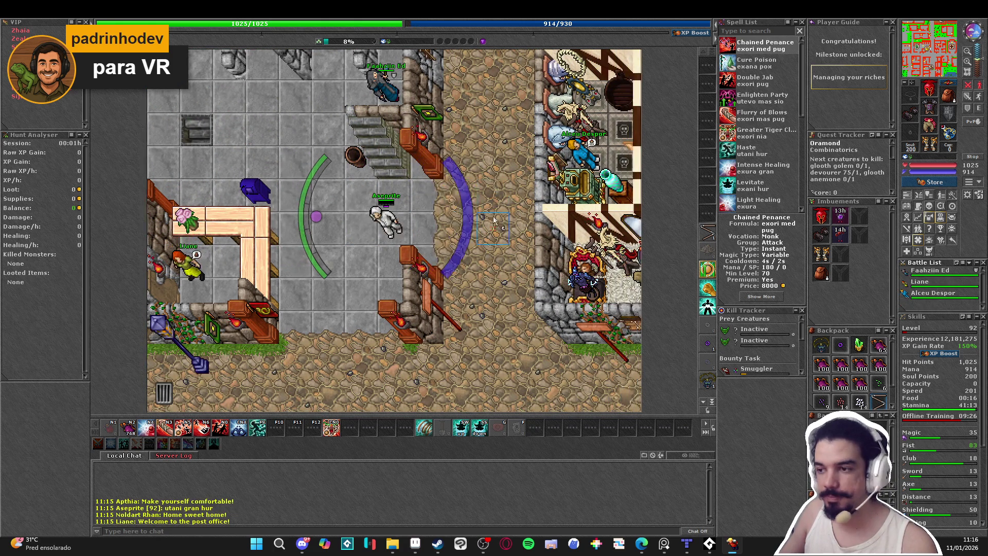
key("ctrl+r")
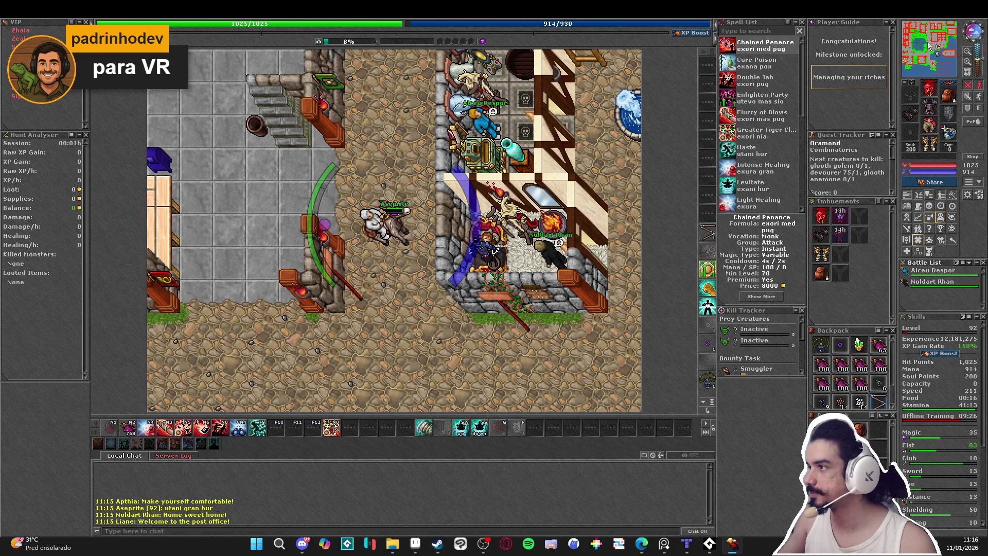
key("F9")
key("Right")
key("Right")
key("Right")
key("Down")
key("Down")
key("Down")
key("Right")
key("Down")
key("Down")
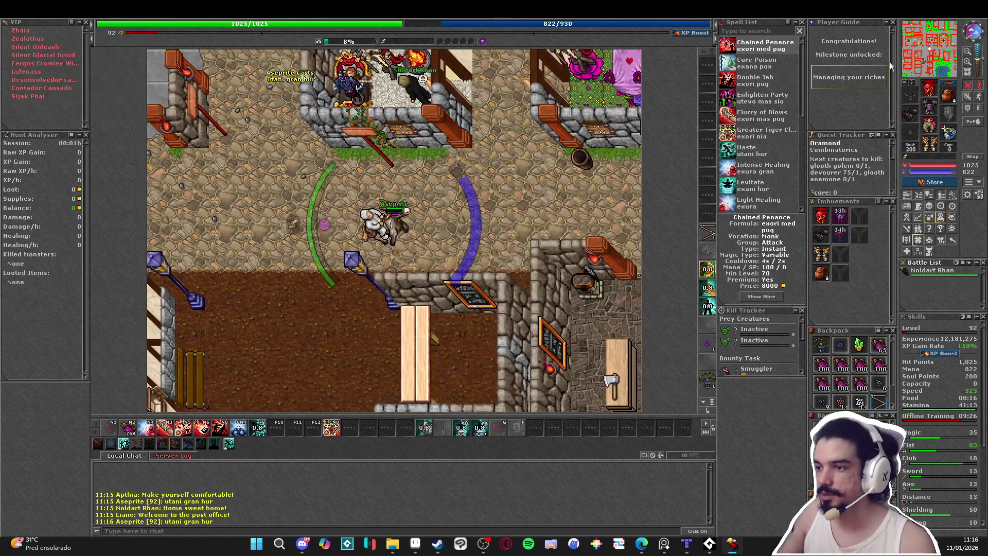
key("Right")
key("Right")
key("Right")
key("Right")
key("Right")
key("Right")
key("Down")
key("Down")
key("Down")
key("Down")
key("Down")
key("Down")
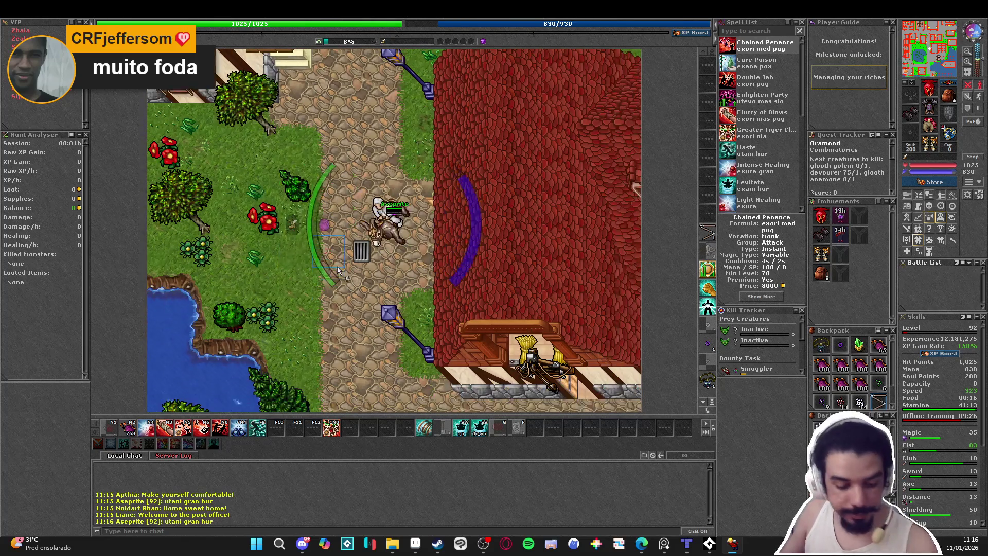
key("Down")
key("Down")
key("Down")
key("Right")
key("Right")
key("Right")
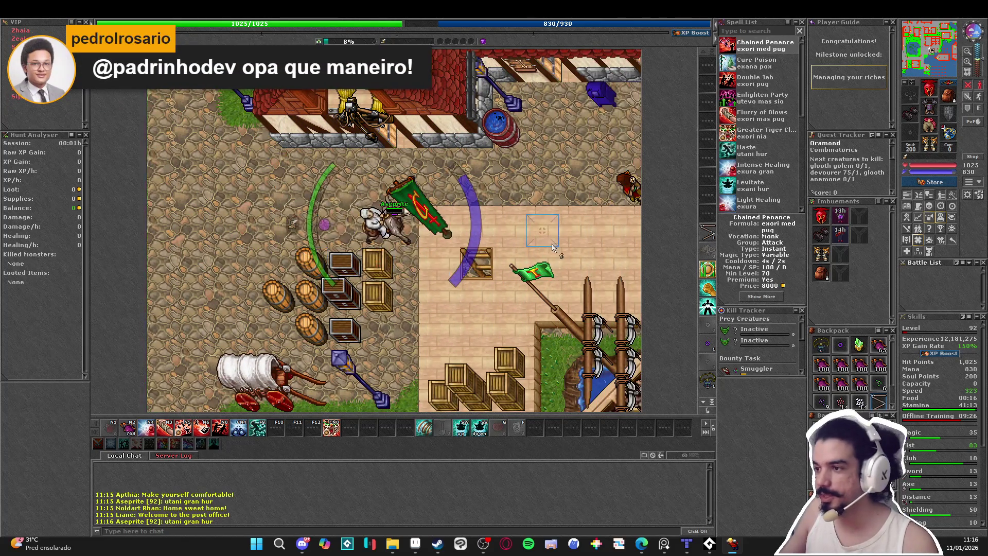
- Walk down the waterside onto the ship beside Captain Greyhound
key("Down")
key("Down")
key("Right")
key("Right")
key("Right")
key("Down")
key("Down")
key("Down")
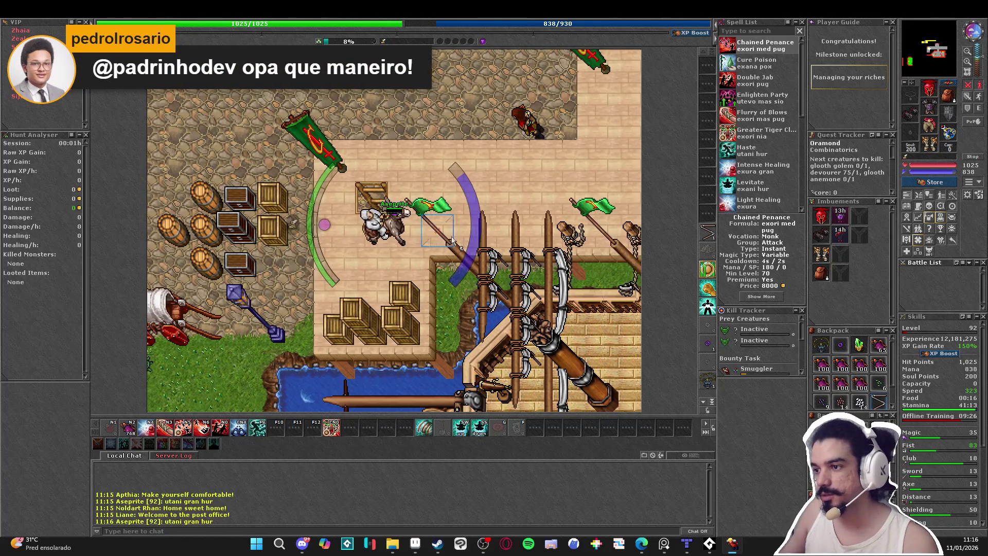
key("Down")
key("Down")
key("Down")
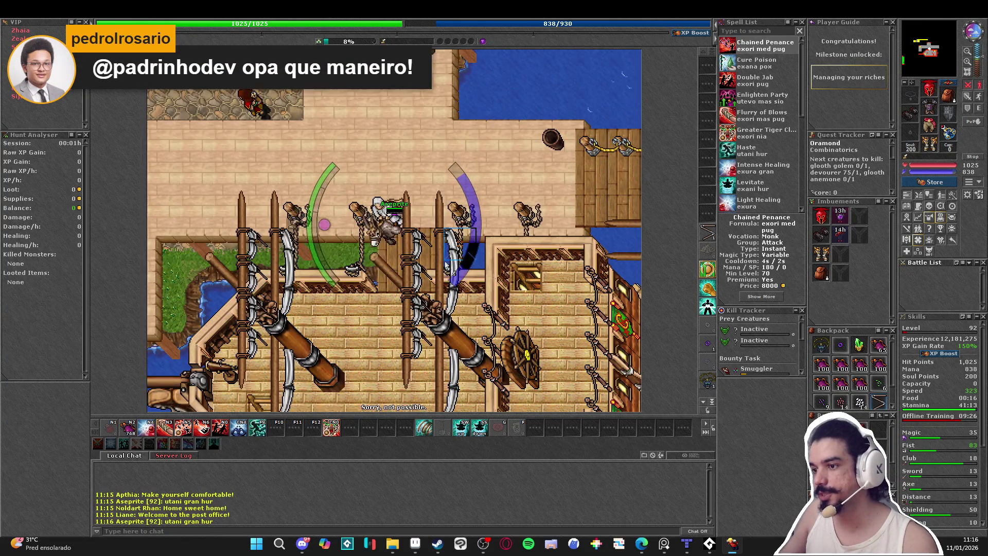
key("Right")
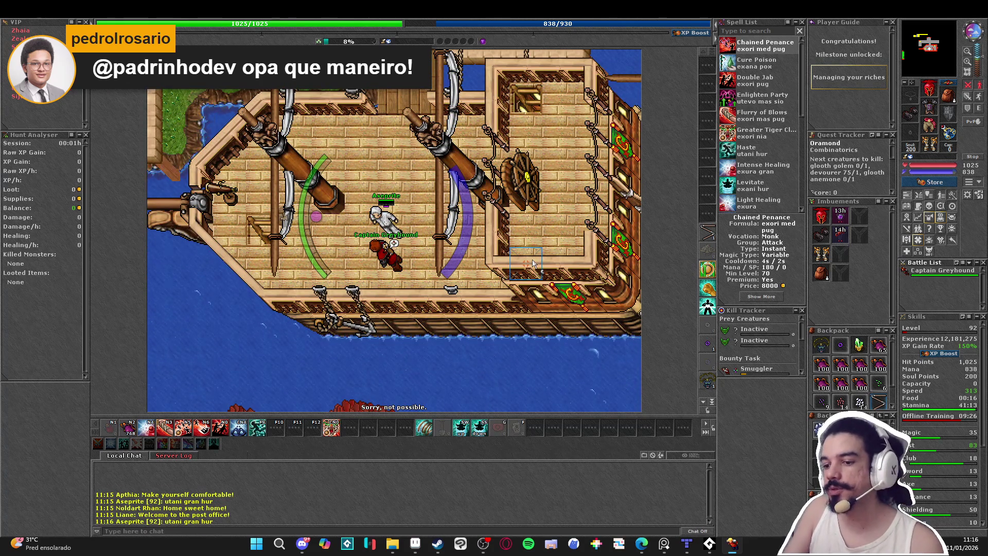
- Greet Captain Greyhound with 'hi', sail to Edron for 110 gold, and walk ashore
type("hi")
key("Return")
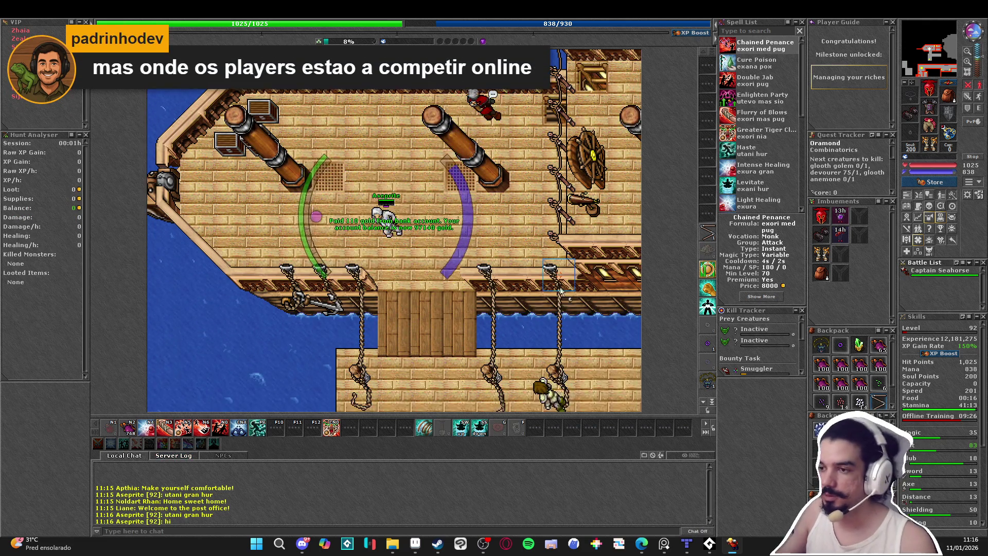
key("Down")
key("Down")
key("Down")
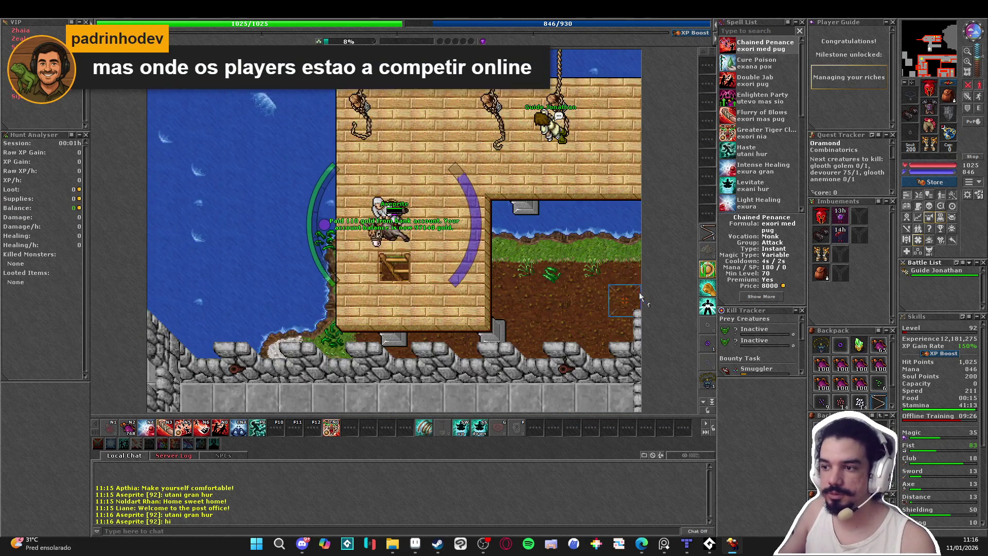
key("Right")
key("Right")
key("Right")
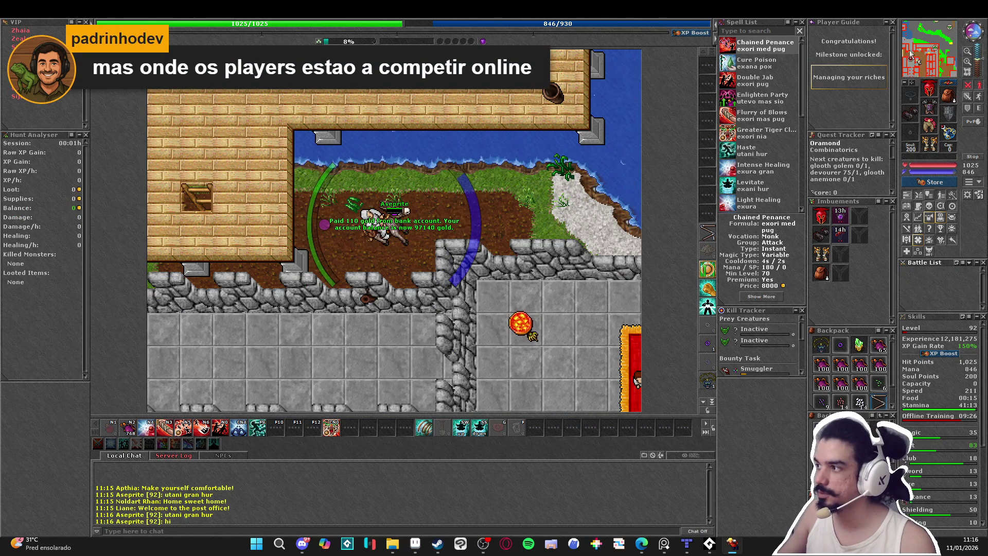
- Cast haste and walk east past the guards, inspecting the power ring on the way
key("Right")
key("Right")
key("Right")
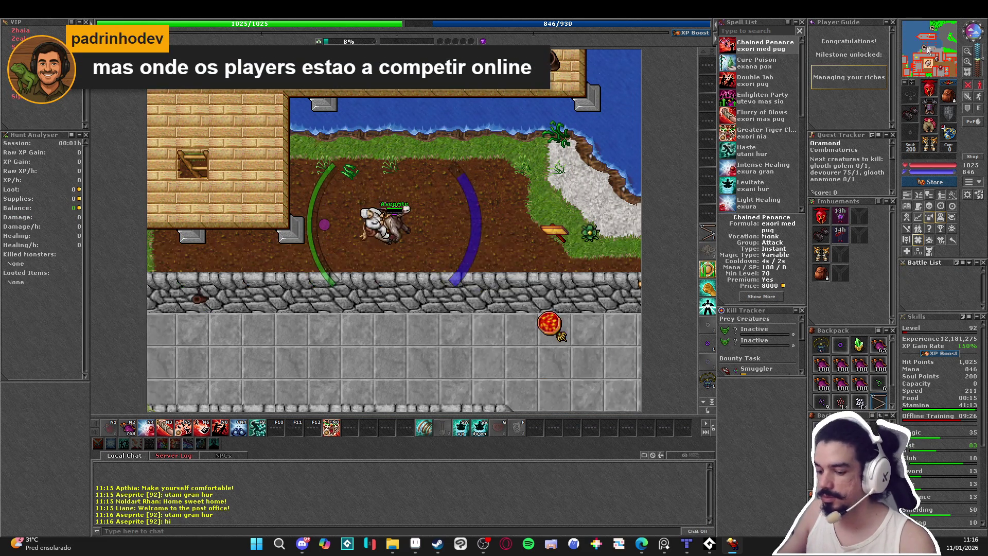
key("F9")
key("Right")
key("Right")
key("Right")
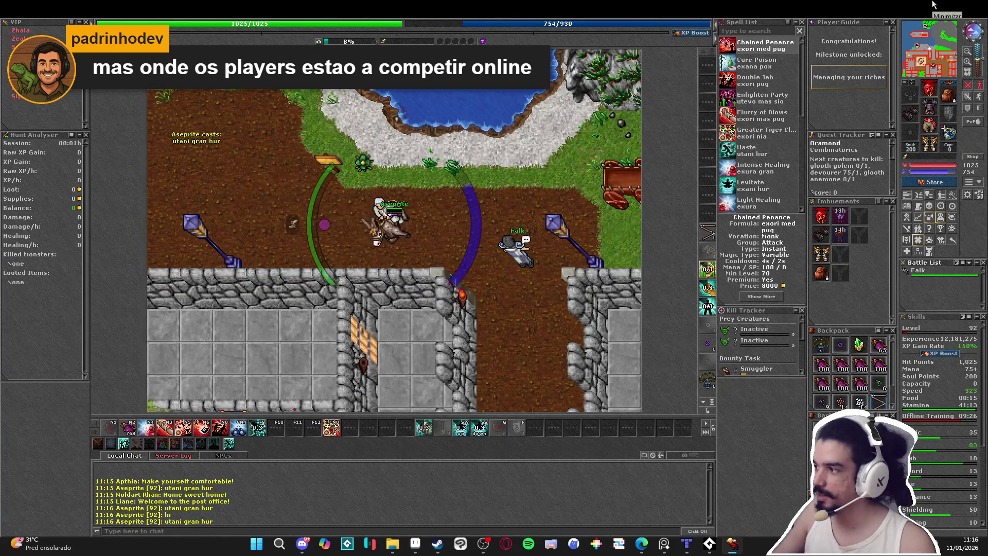
key("Down")
key("Down")
key("Down")
key("Down")
key("Down")
key("Down")
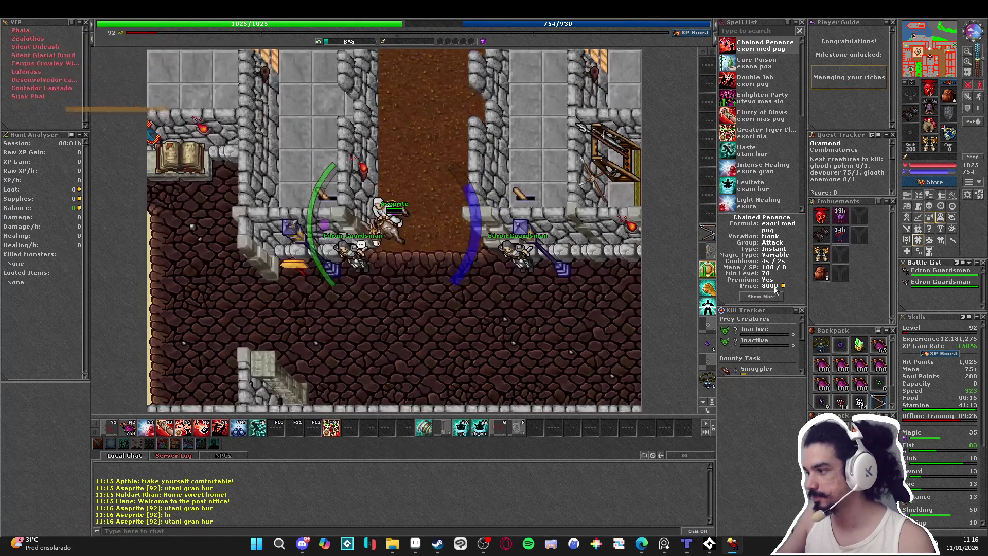
key("Right")
key("Right")
key("Right")
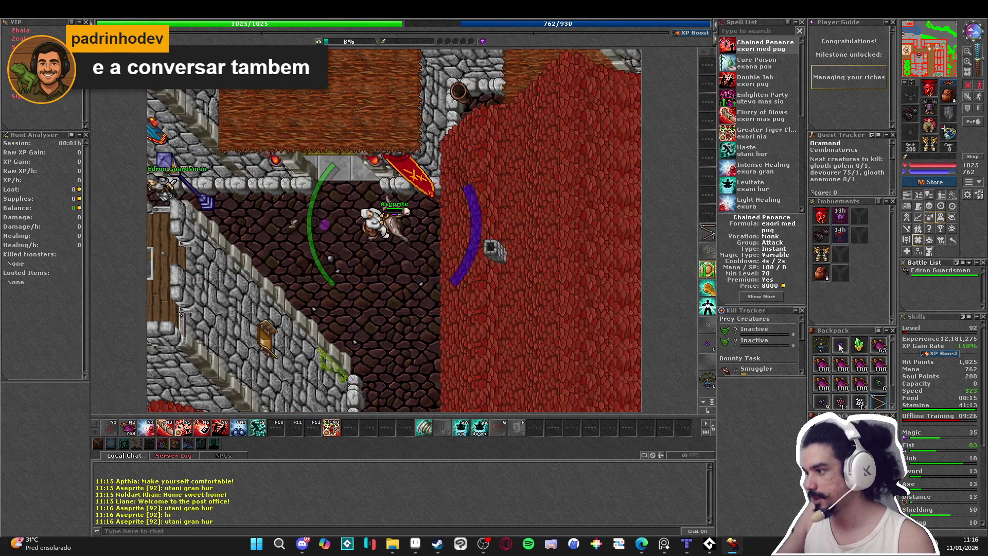
left_click(556, 270, "shift")
key("Left")
key("Left")
key("Left")
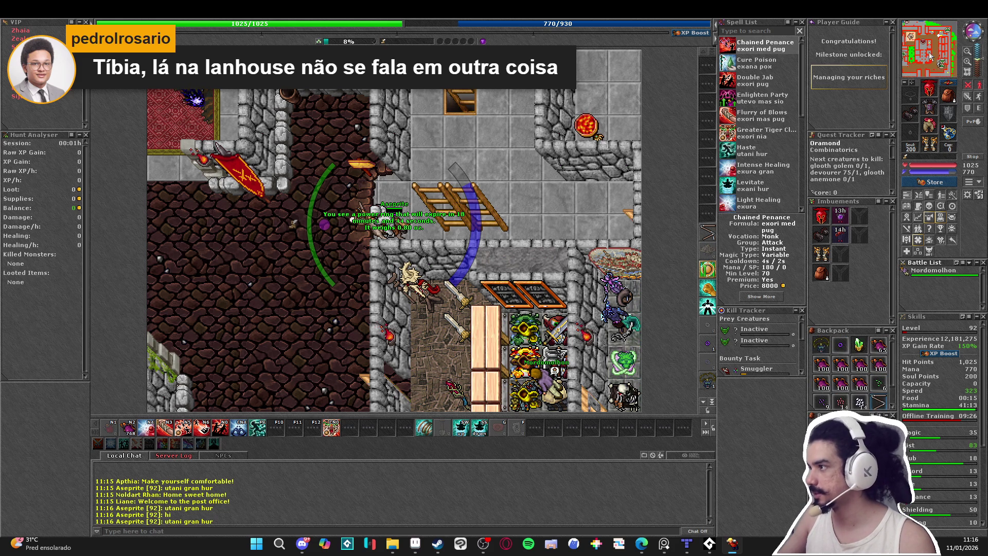
- Walk south and west through Edron's corridors, recast haste, and climb to the depot counters
key("Left")
key("Down")
key("Down")
key("Down")
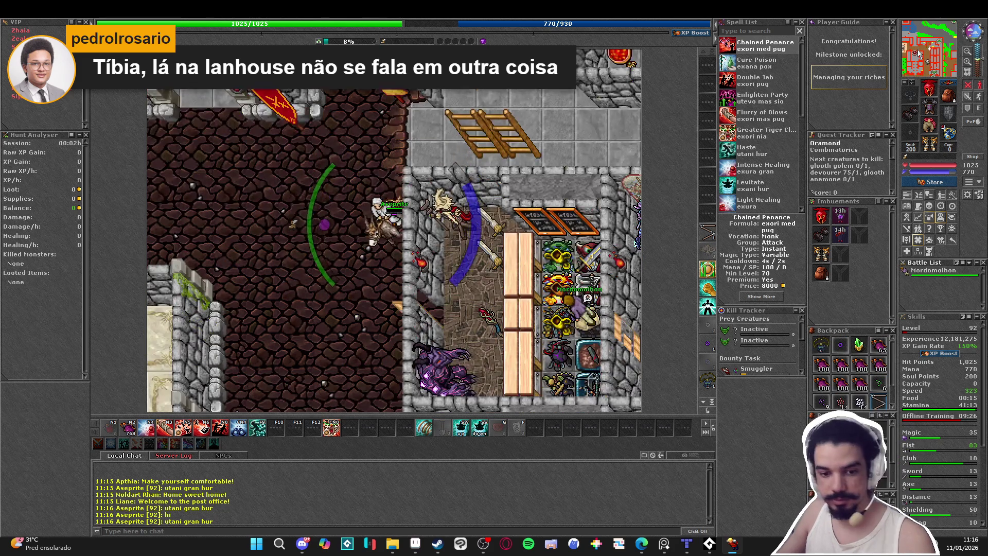
key("Down")
key("Down")
key("Down")
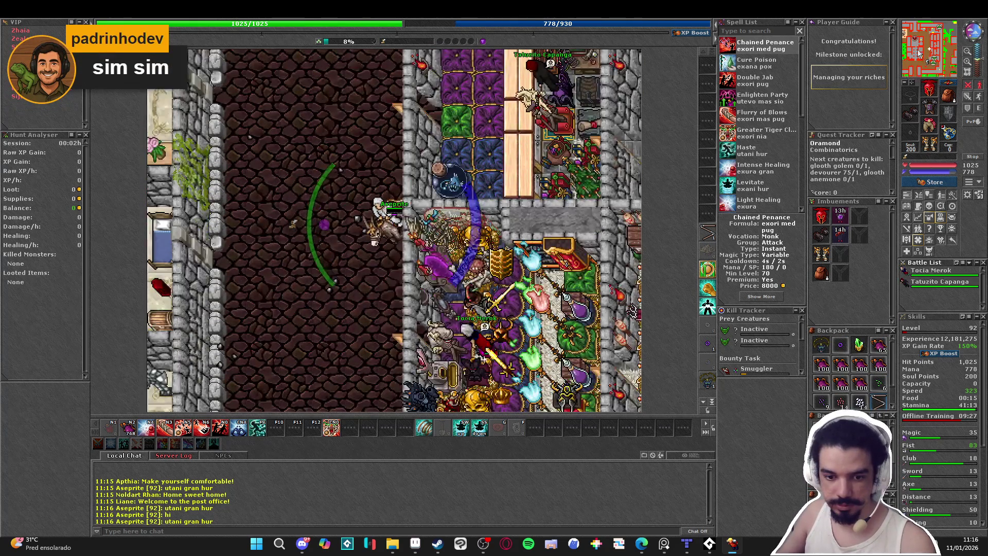
key("Down")
key("Down")
key("Down")
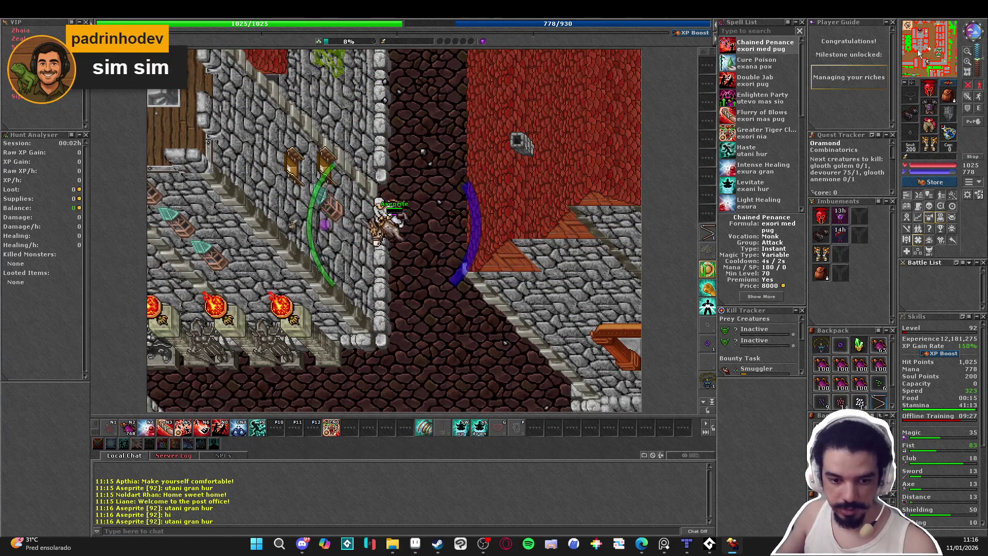
key("Left")
key("Left")
key("Left")
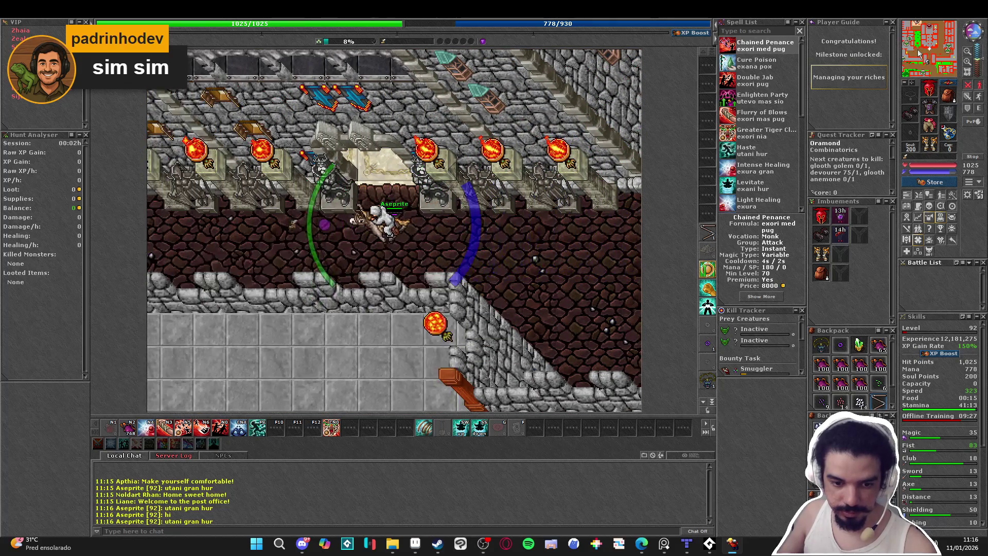
key("Left")
key("Left")
key("Left")
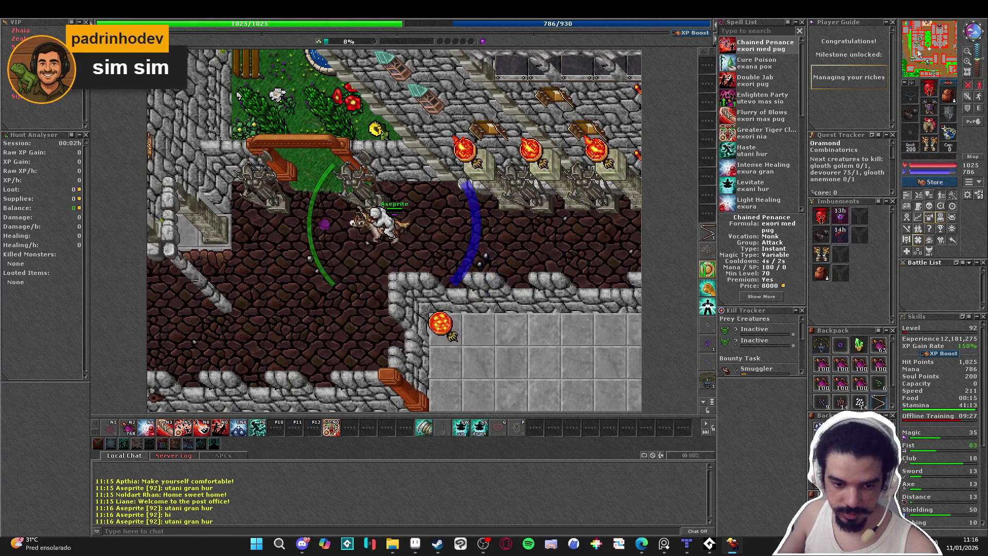
key("Left")
key("Left")
key("Left")
key("Up")
key("Up")
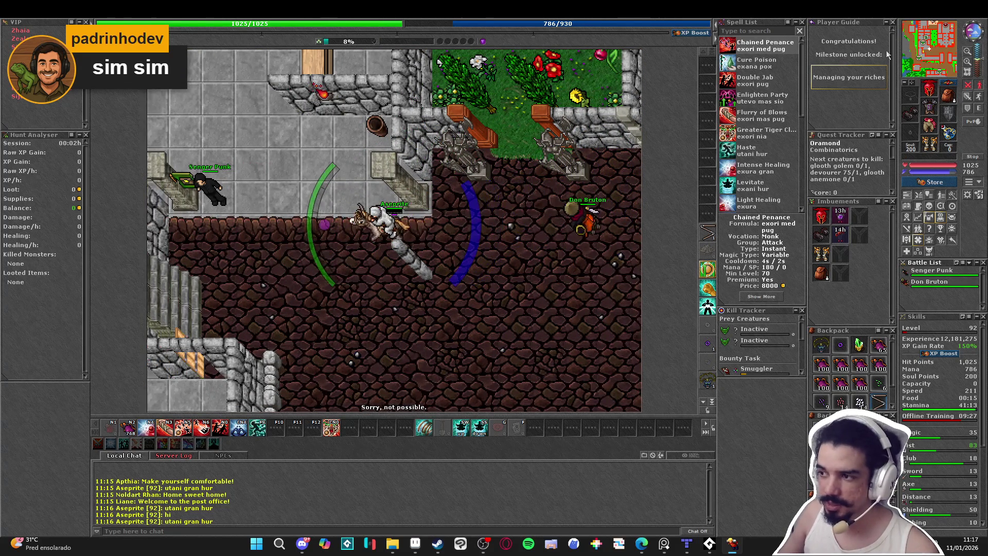
key("F9")
key("Left")
key("Left")
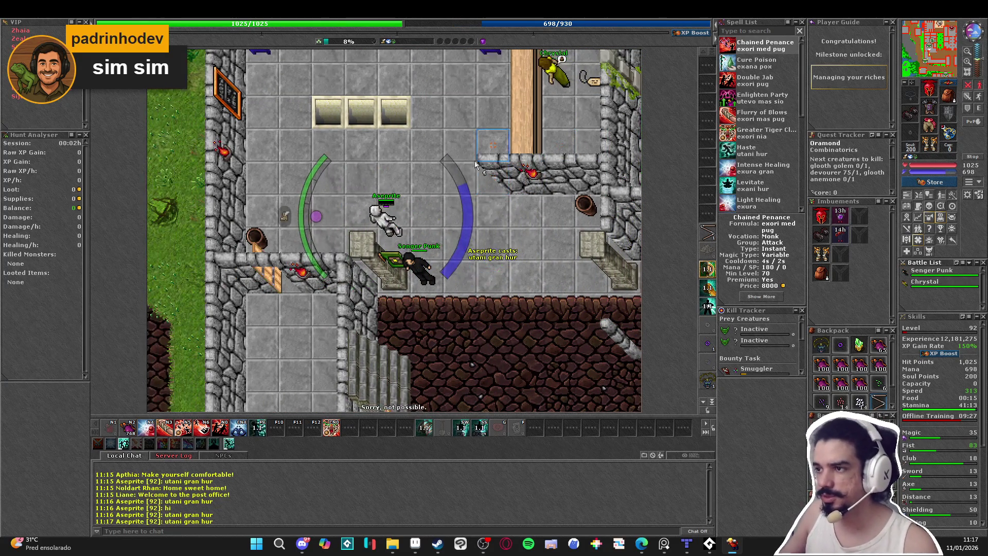
key("Up")
key("Up")
key("Up")
key("Up")
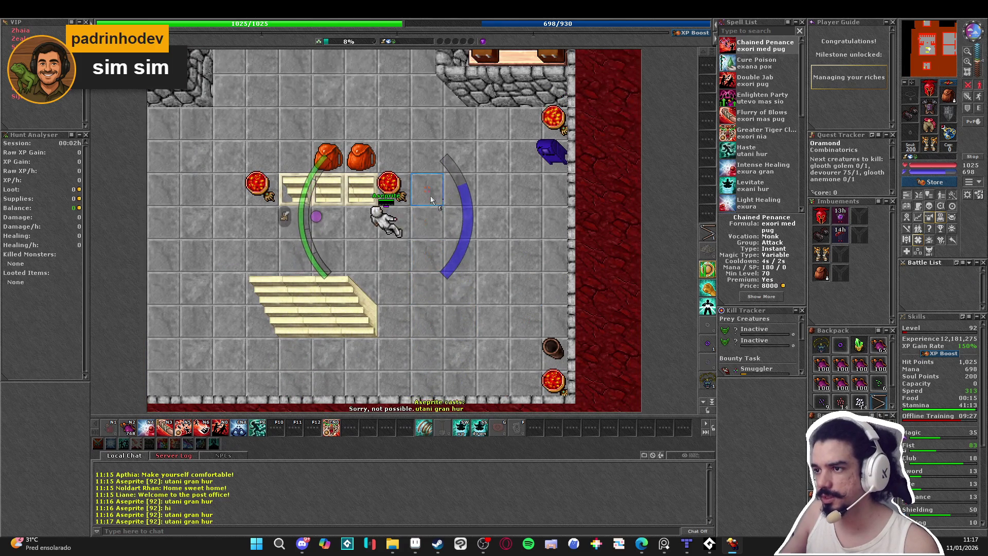
key("Down")
key("Down")
key("Down")
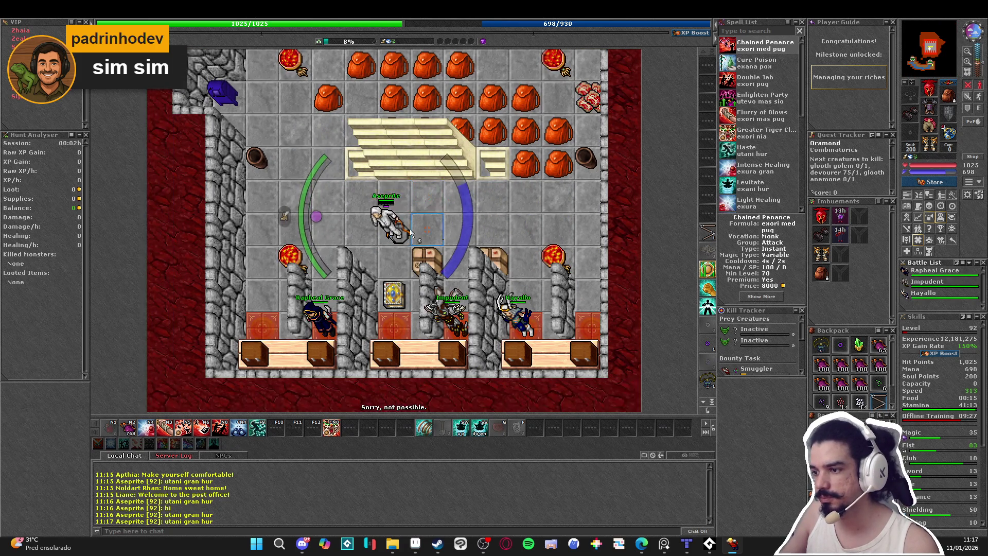
- Open the depot locker, then walk down the stairs toward the red-carpet room
right_click(379, 266)
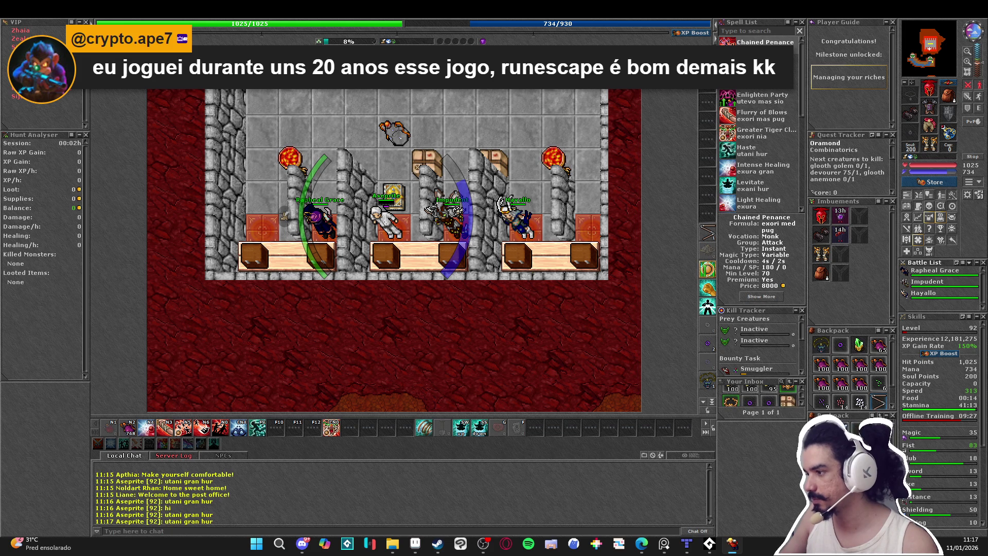
key("Down")
key("Down")
key("Down")
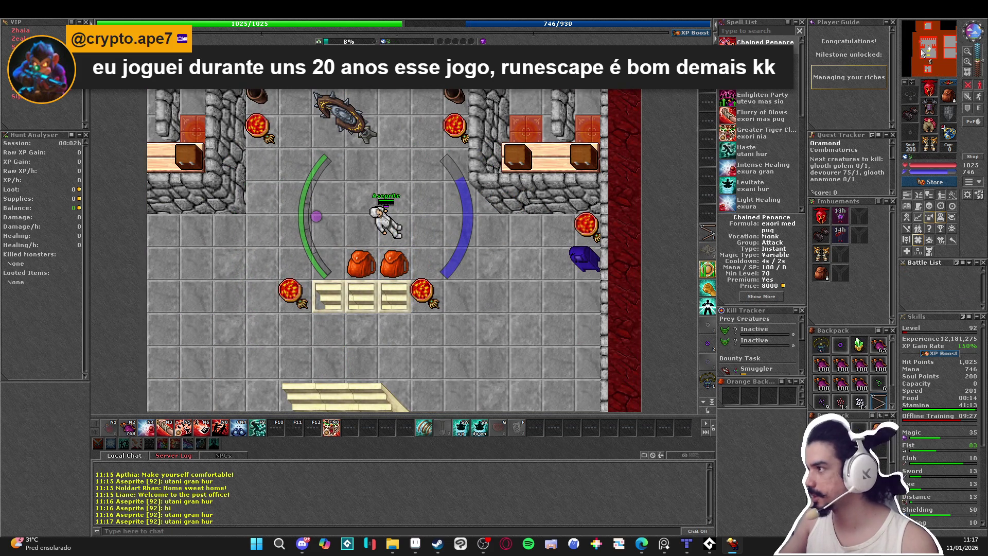
key("Down")
key("Down")
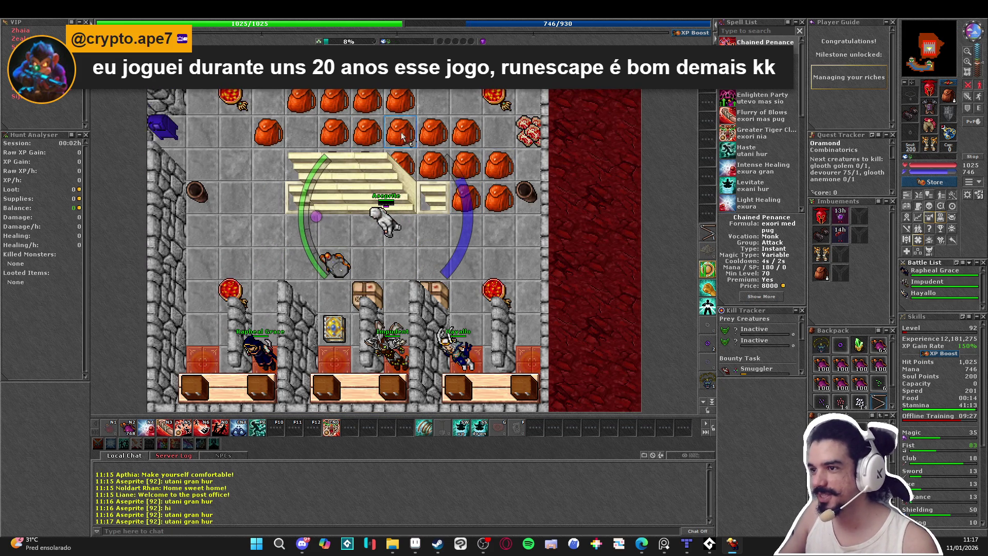
key("Up")
key("Up")
key("Up")
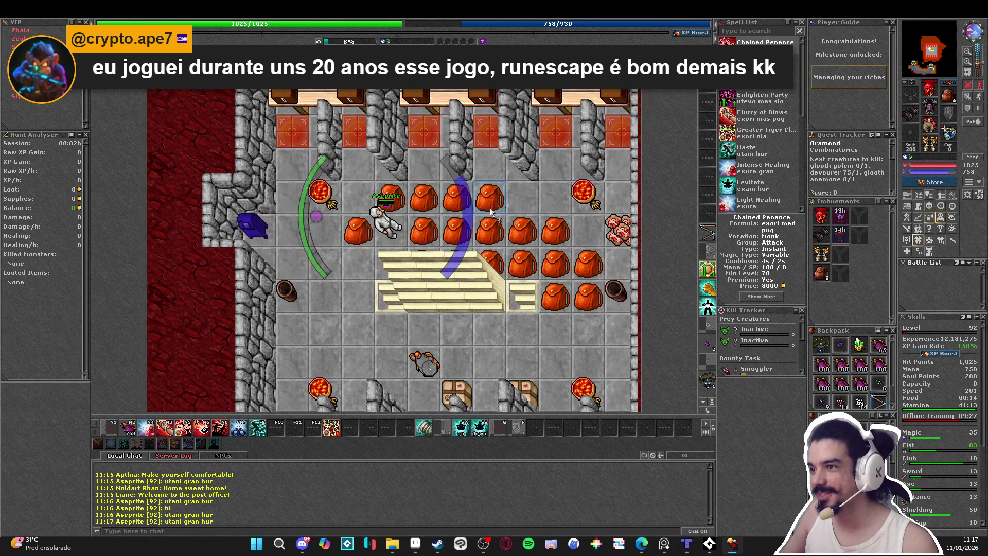
key("Right")
key("Right")
key("Up")
key("Up")
key("Up")
key("Right")
key("Right")
key("Right")
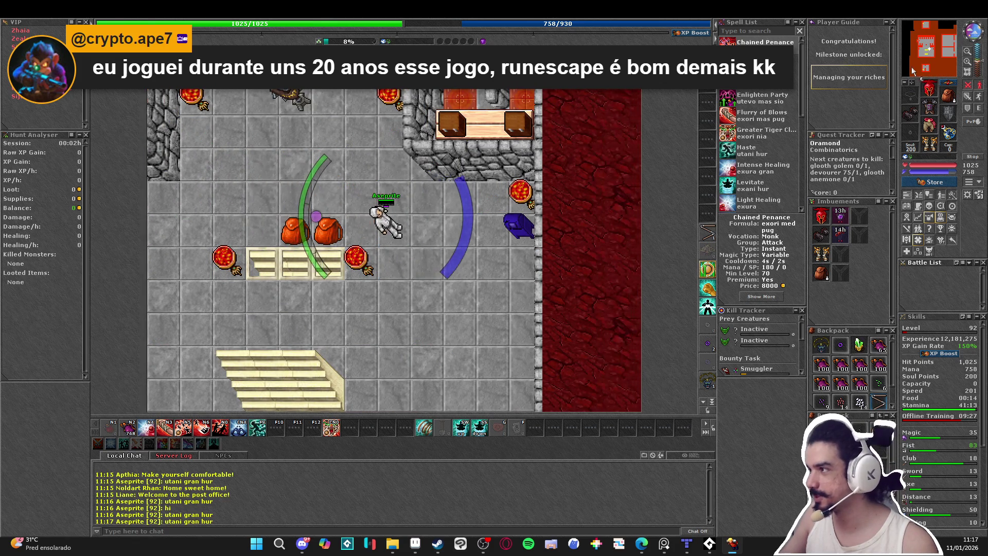
key("Down")
key("Down")
key("Down")
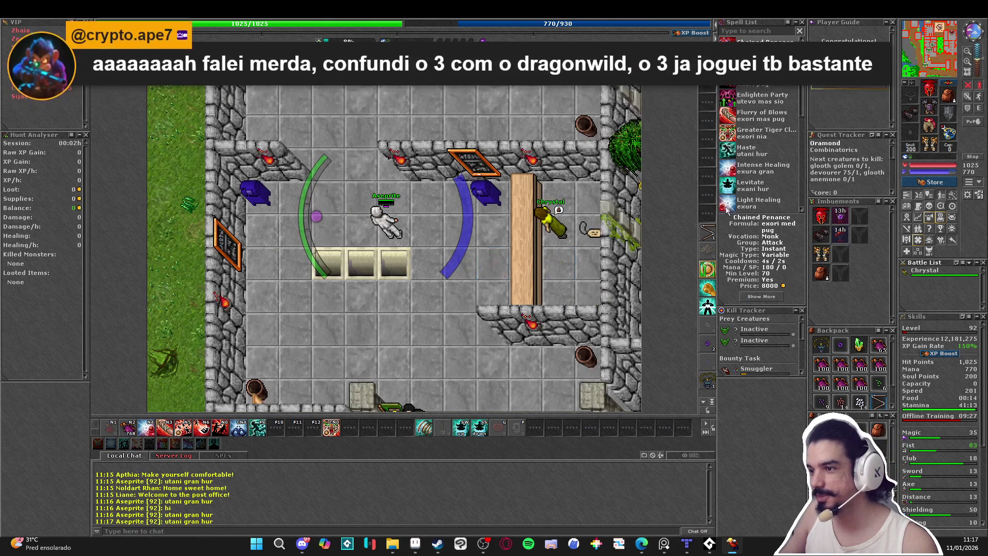
- Head out the garden exit and auto-walk via minimap with haste to the carpet NPC
key("Right")
key("Right")
key("Right")
key("Down")
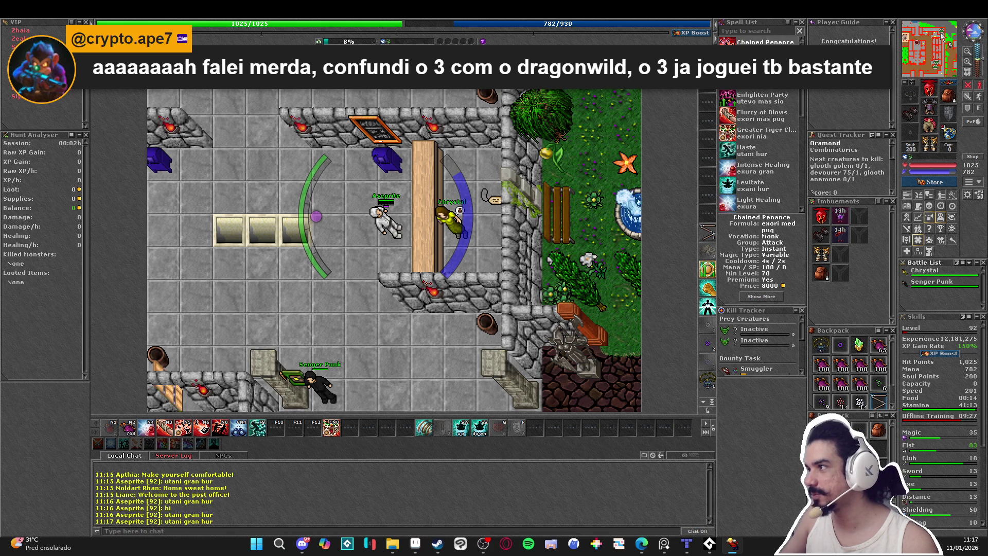
left_click(940, 33)
key("F9")
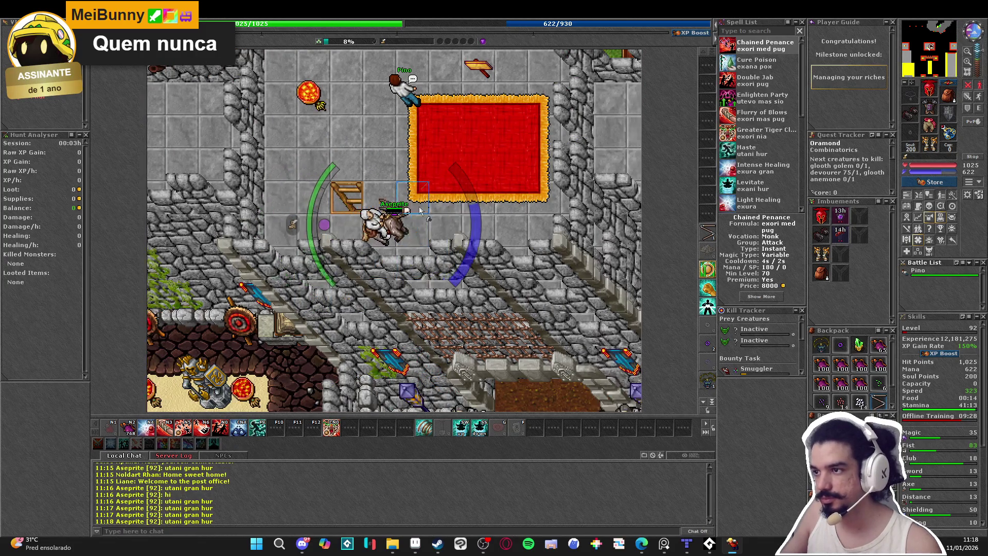
- Say 'hi' and 'yes' to the carpet NPC to fly for 70 gold, then haste, drink mana, and walk toward the rails
key("Return")
type("hi")
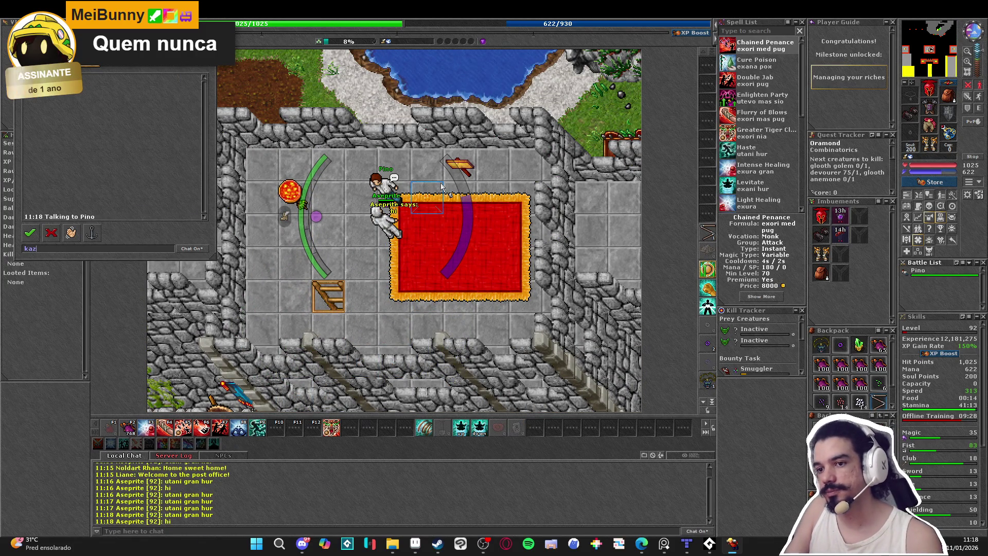
type("es")
key("Return")
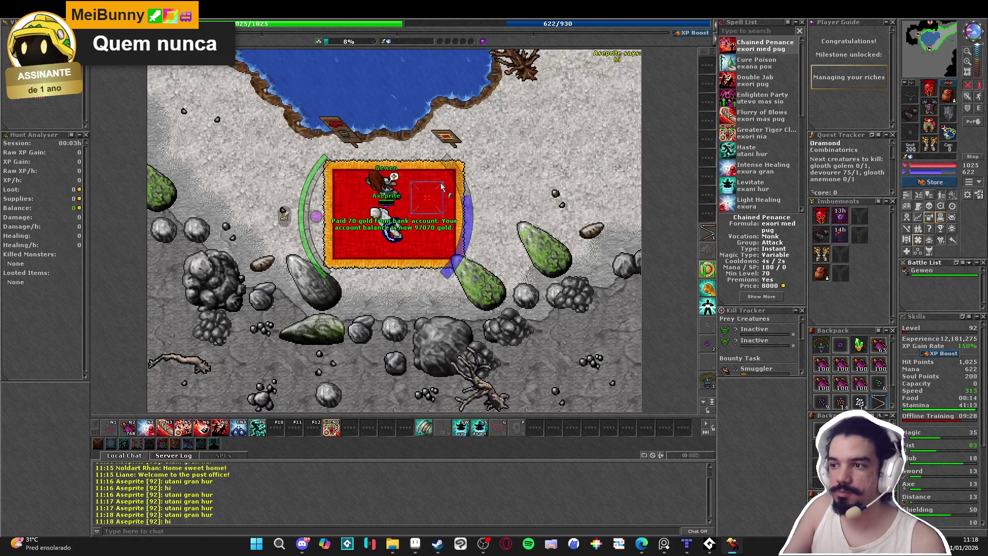
key("F9")
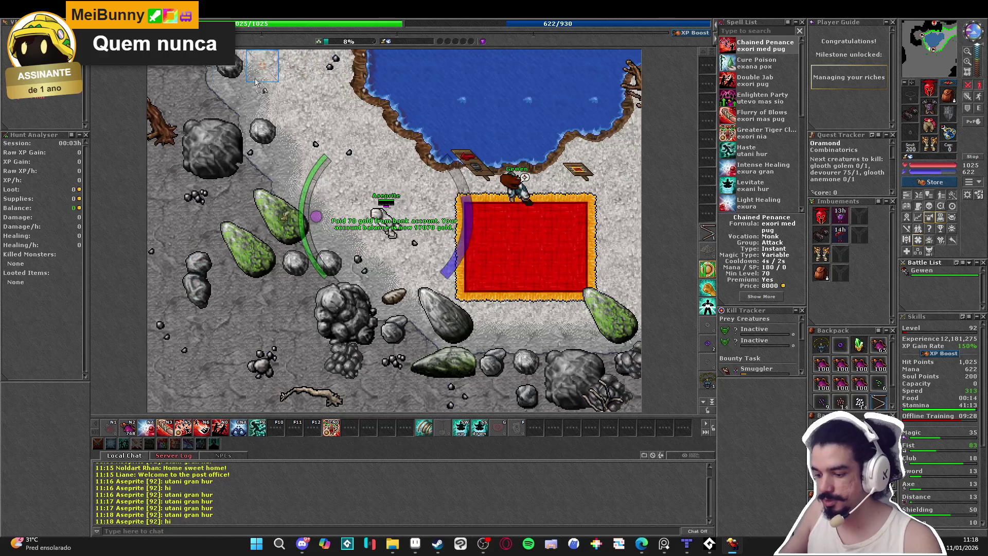
key("KP_2")
left_click(263, 98)
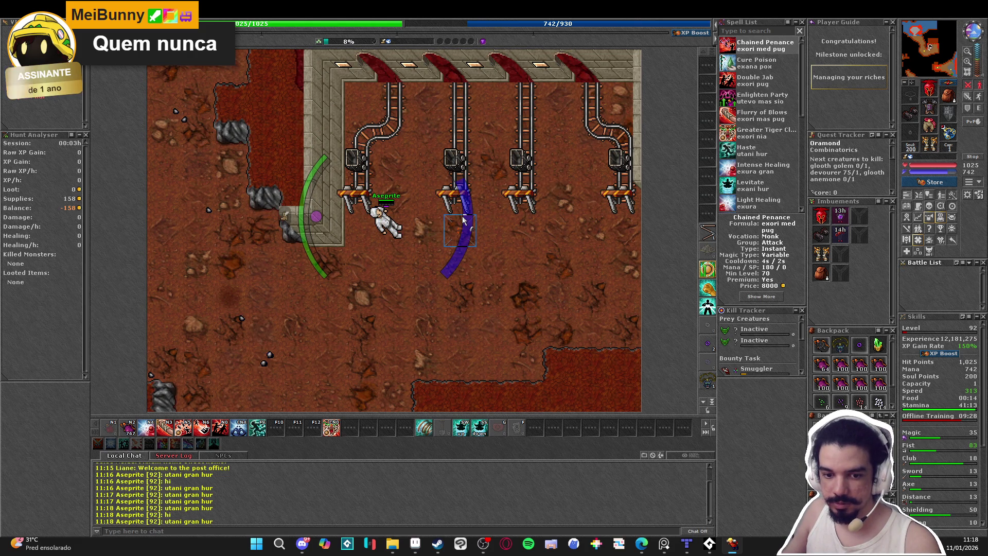
- Mount, recast haste and drink a great mana potion while walking north onto the steamship deck
key("ctrl+r")
key("Left")
key("Left")
key("Left")
key("Down")
key("Down")
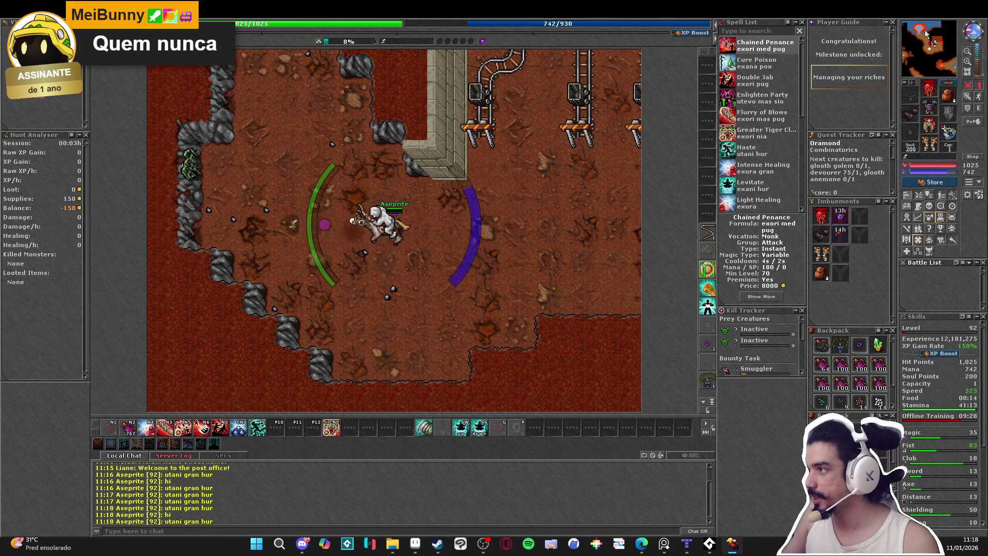
key("F9")
key("Up")
key("Left")
key("Up")
key("Up")
key("KP_2")
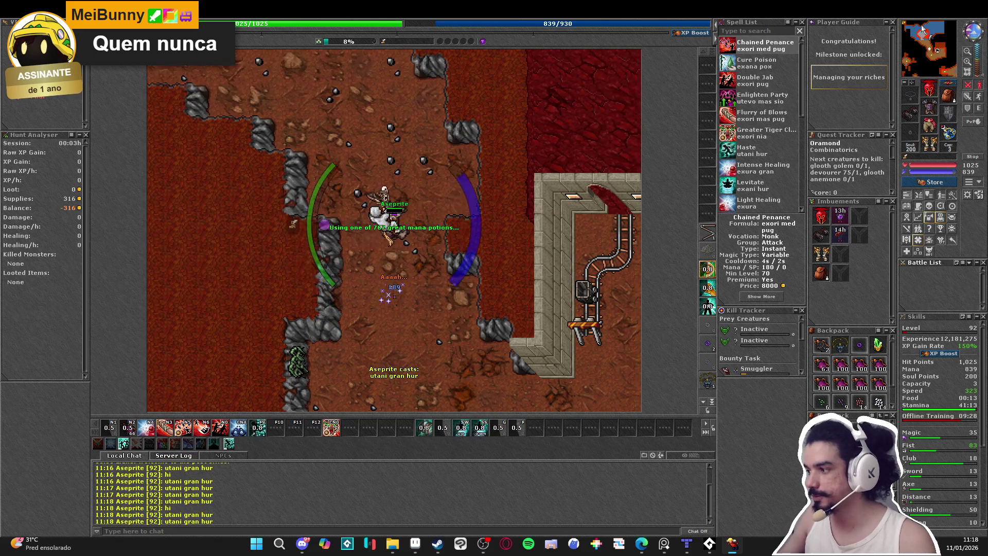
key("Up")
key("Up")
key("Up")
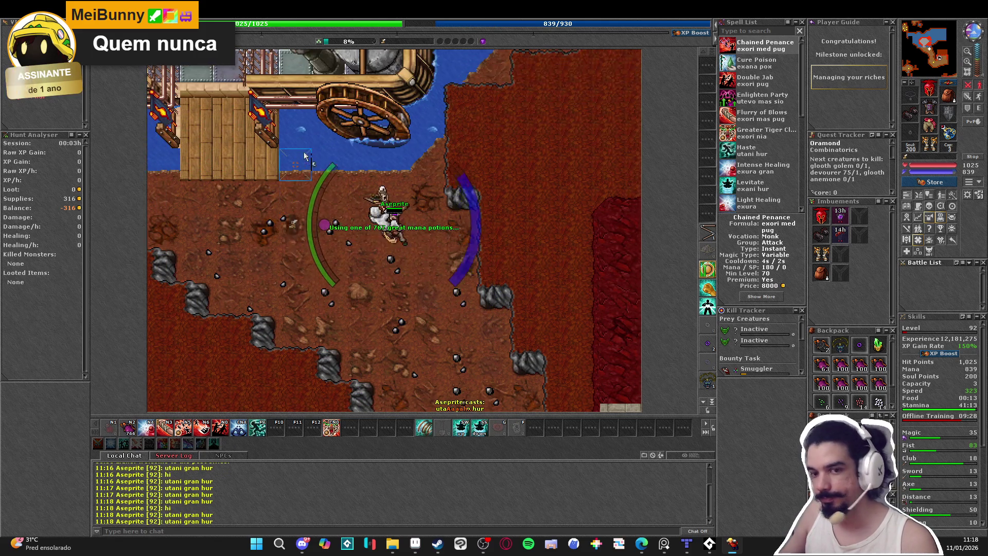
key("Up")
key("Up")
key("Up")
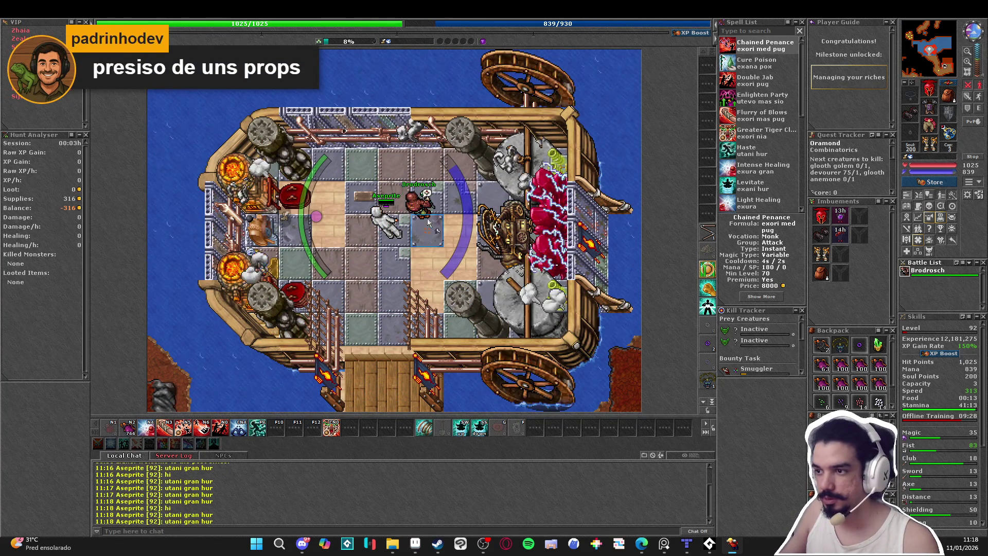
- Ask the steamship captain for passage to Farmine and confirm the trip
left_click(129, 248)
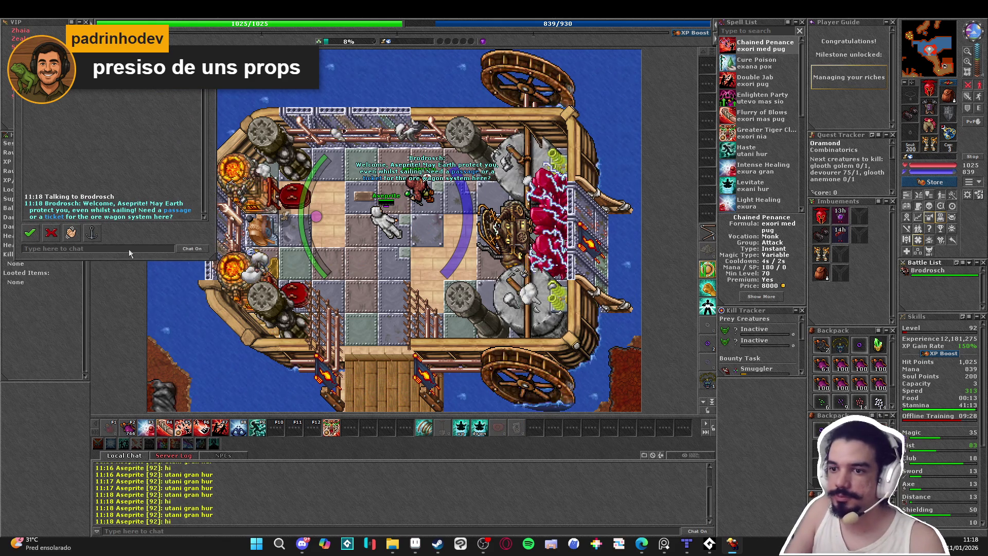
type("cormfarmi")
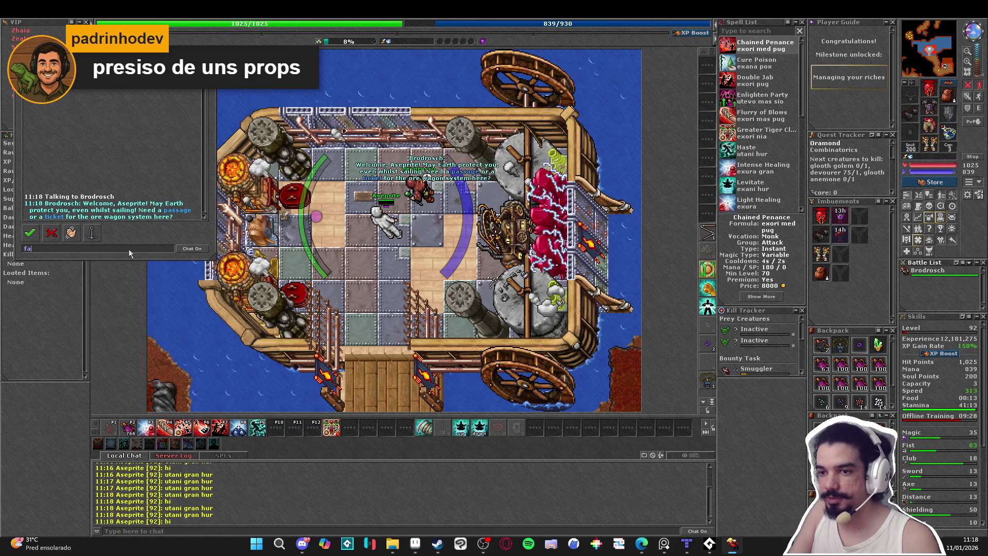
type("ne")
key("Return")
key("Return")
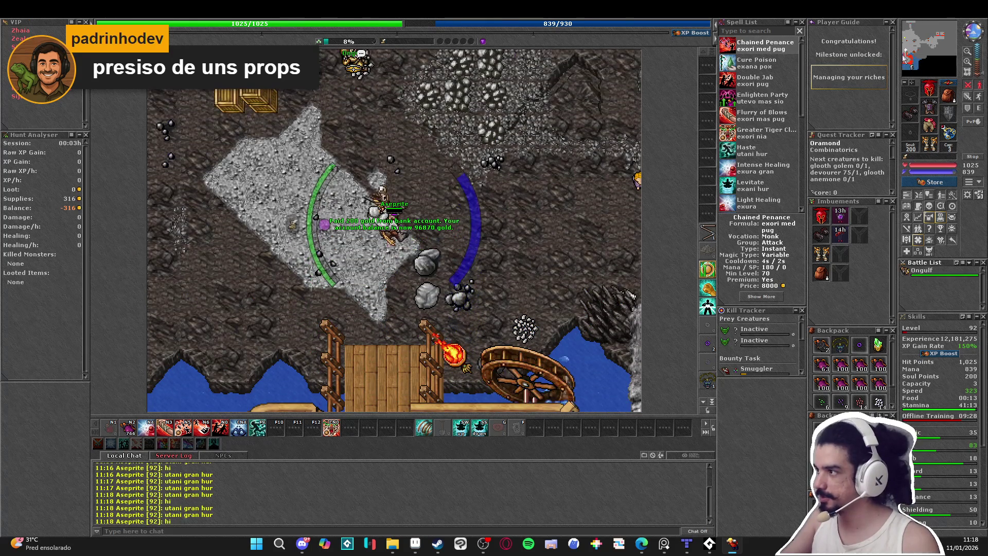
- Leave the dock with haste cast and head south-east through the cave
left_click(941, 39)
key("F9")
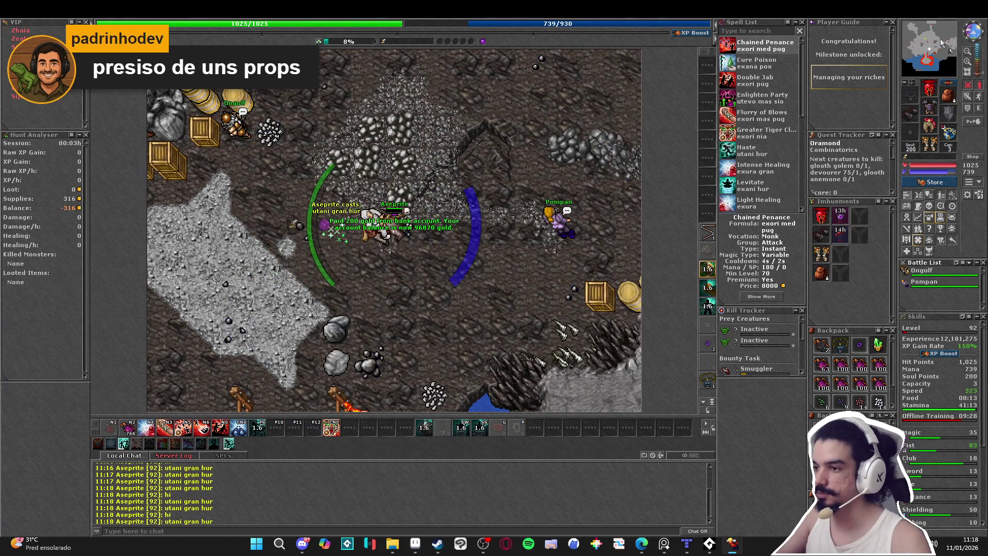
key("KP_2")
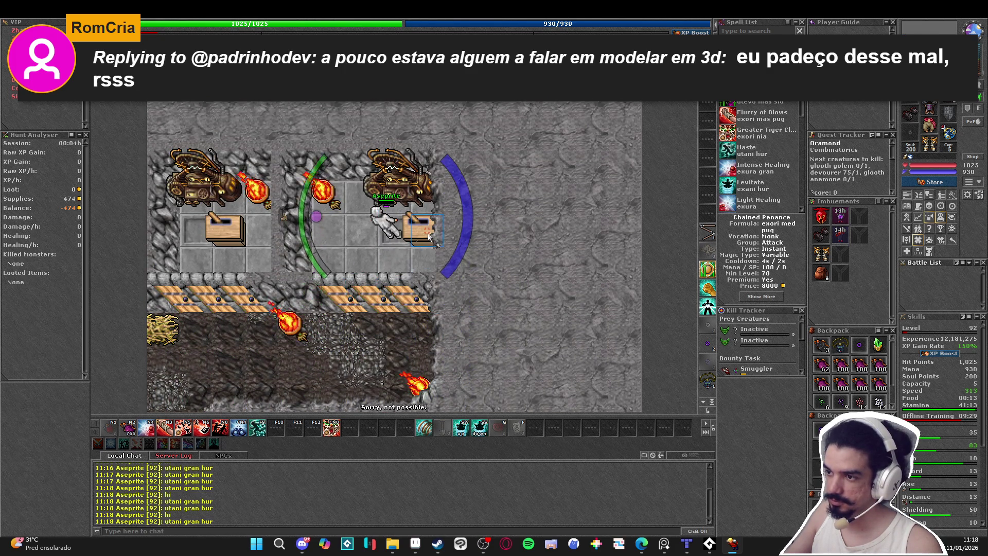
key("Right")
key("Right")
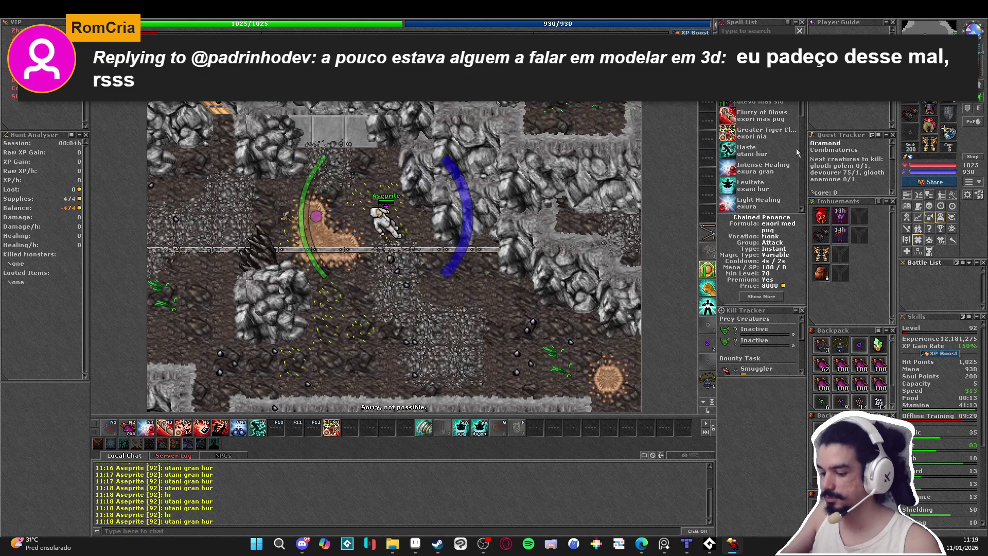
key("F9")
key("Down")
key("Down")
key("Right")
key("Right")
key("Right")
key("Down")
key("Down")
key("Right")
key("Right")
key("Down")
key("Right")
key("Down")
key("Right")
key("Right")
- Continue down the rocky mountain path, recasting haste along the way
key("Right")
key("Right")
key("Up")
key("Up")
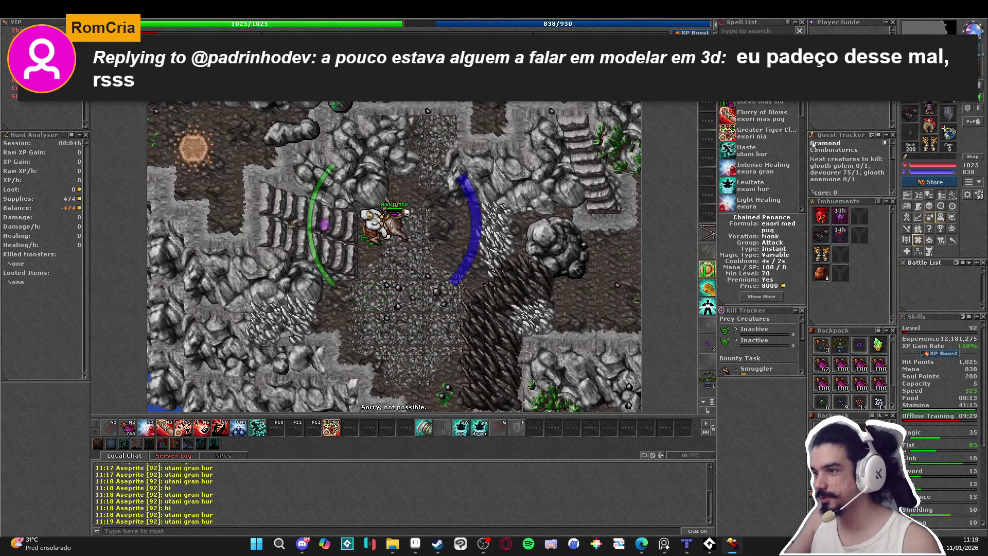
key("Right")
key("Up")
key("Right")
key("F9")
key("Right")
key("Right")
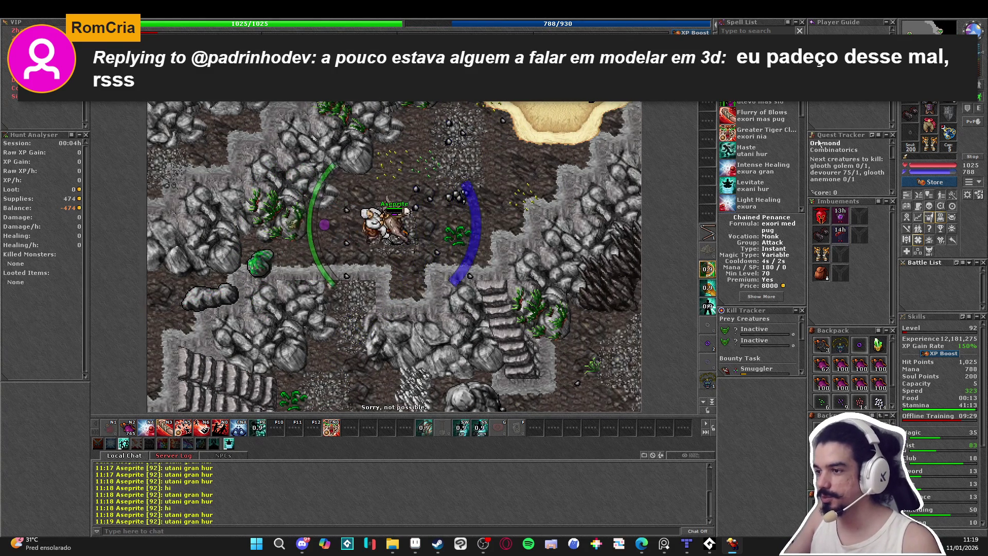
key("Down")
key("Right")
key("Down")
key("Down")
key("Right")
key("Right")
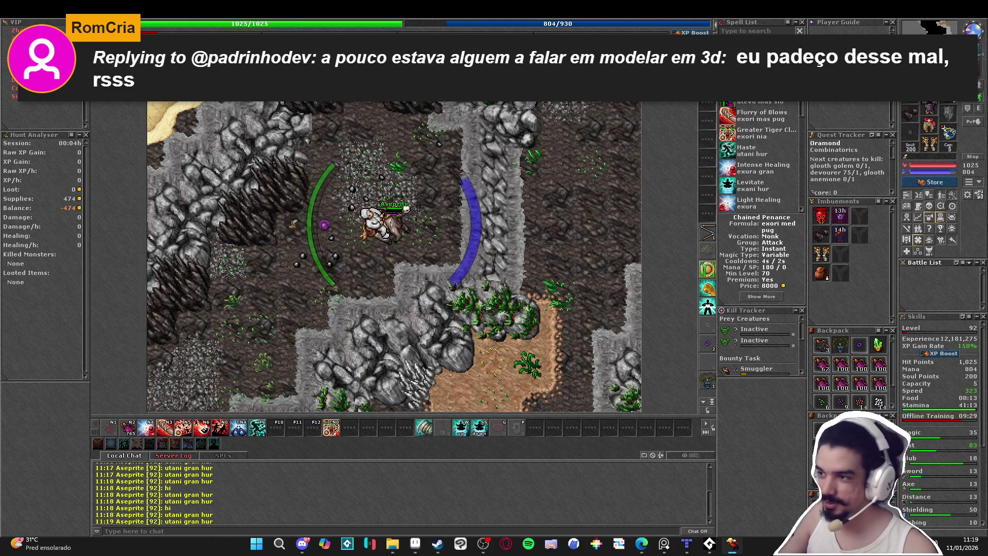
key("F9")
key("Right")
key("Right")
key("Down")
key("Right")
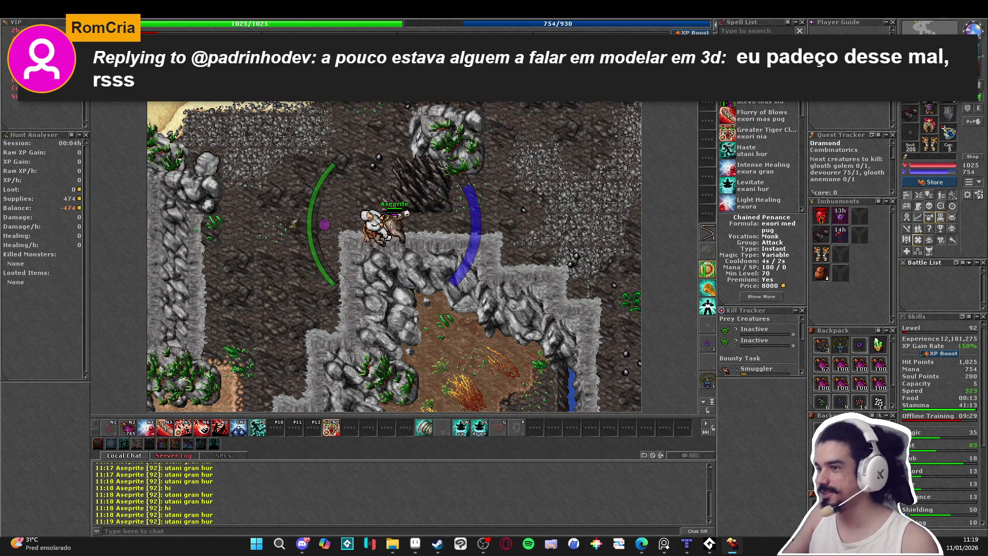
- Skirt the rocks and ledge east to reach the sandy sandcrawler clearing
key("Right")
key("Down")
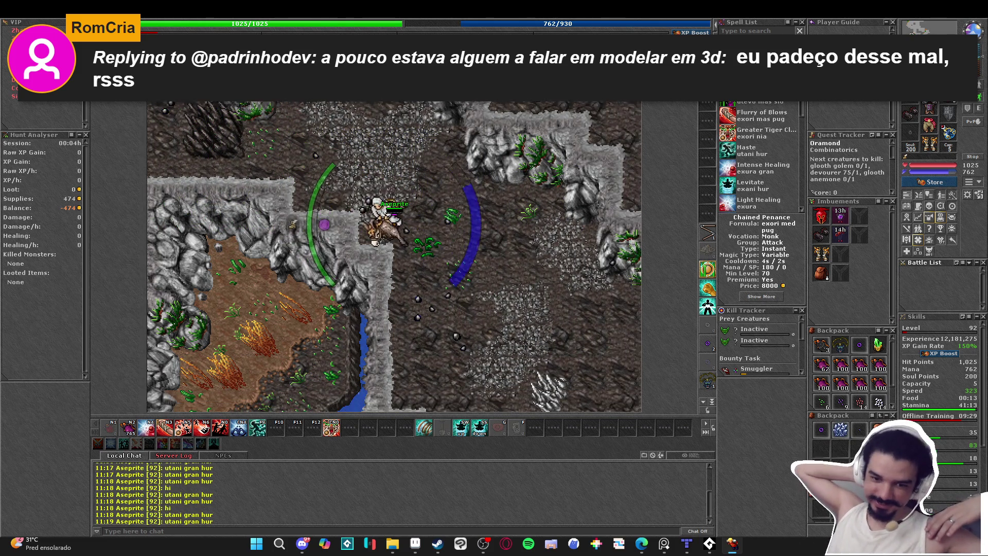
key("Right")
key("Down")
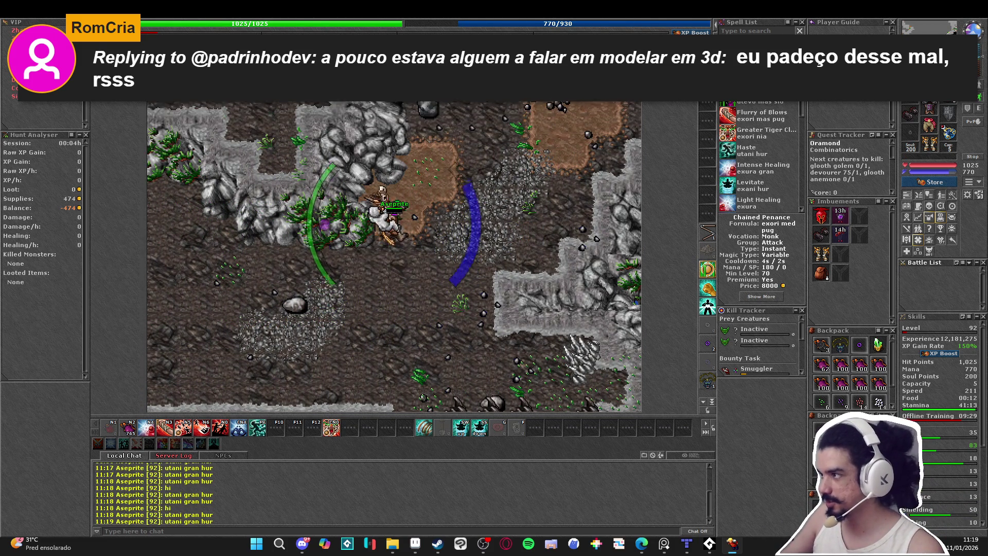
key("F9")
key("Up")
key("Right")
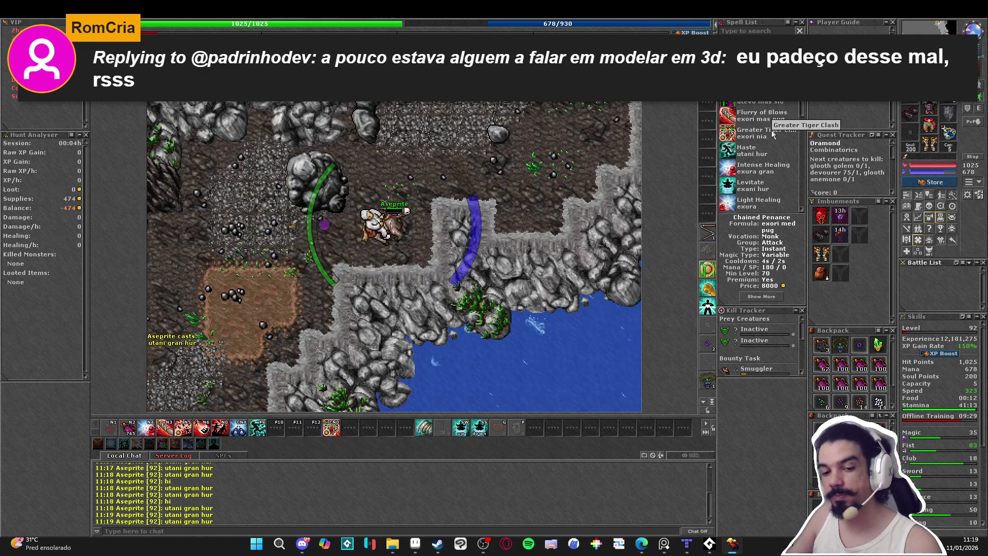
key("Up")
key("Right")
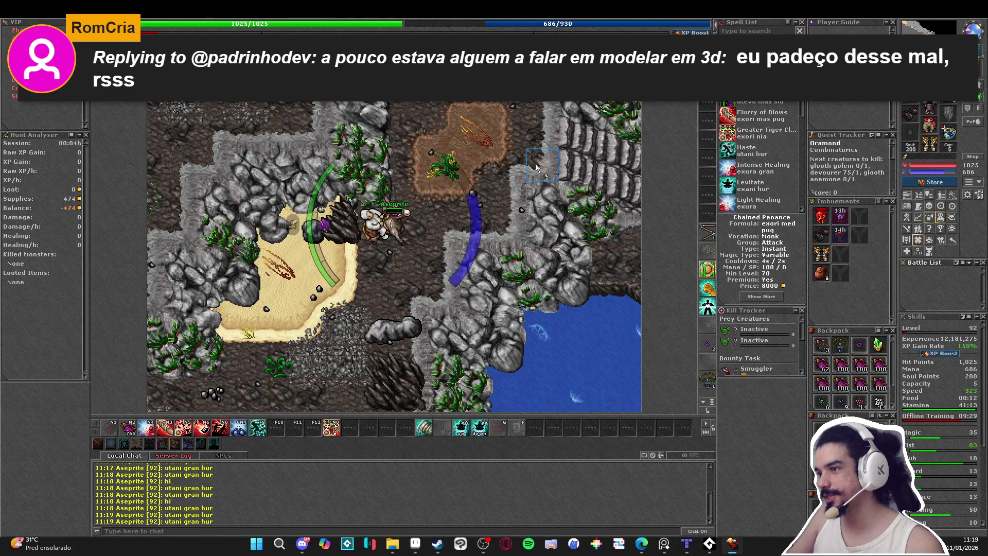
key("Right")
key("Right")
key("Right")
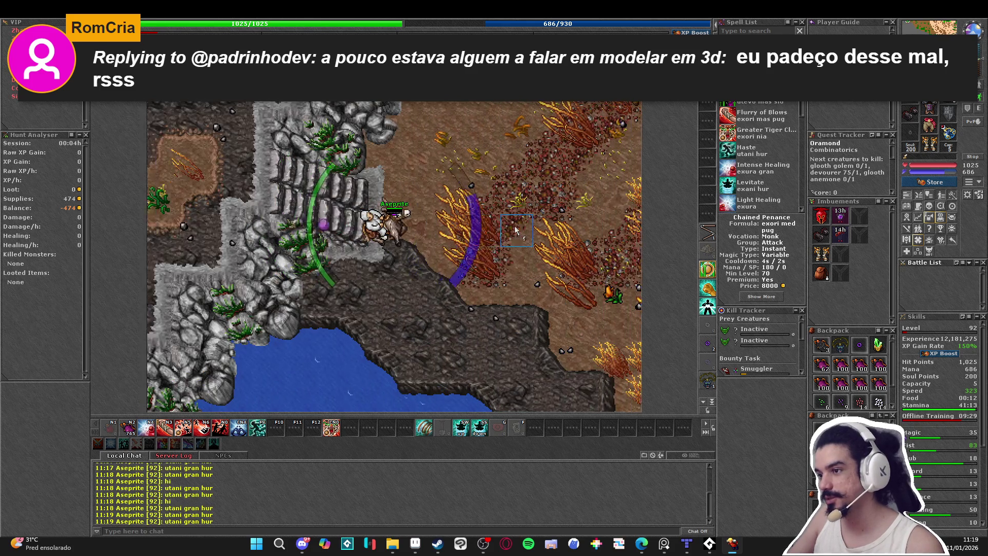
key("Right")
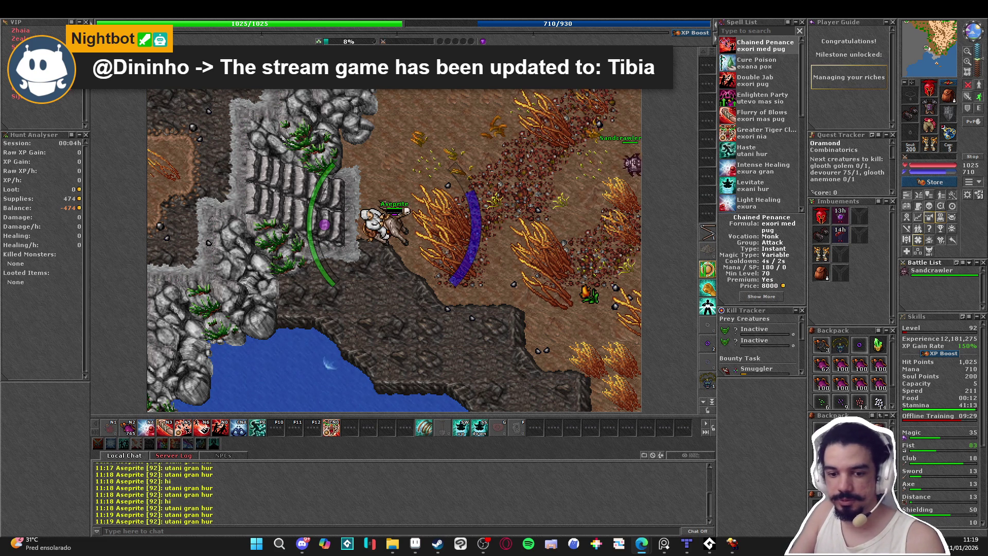
- Kill several sandcrawlers in turn while moving north through the sand field
key("Right")
key("Right")
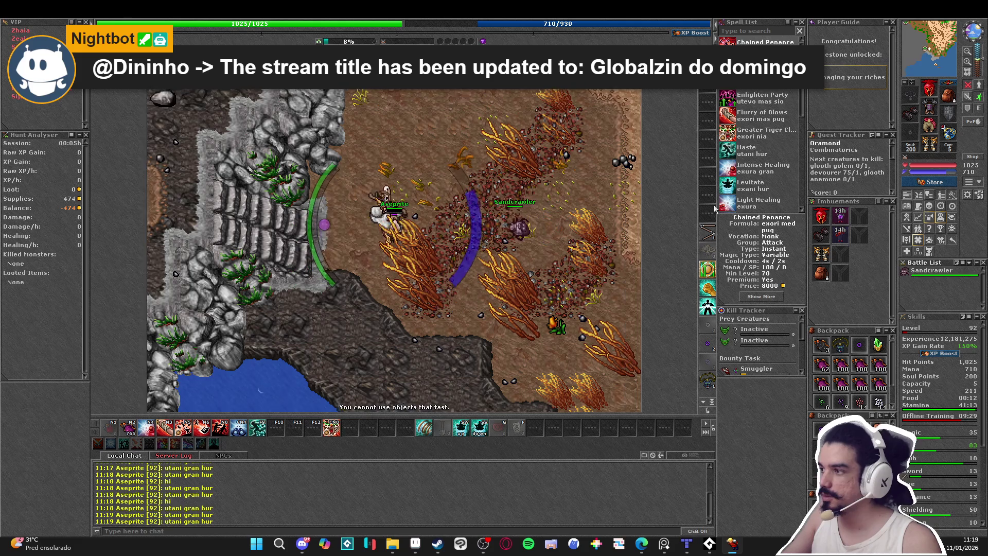
left_click(936, 43)
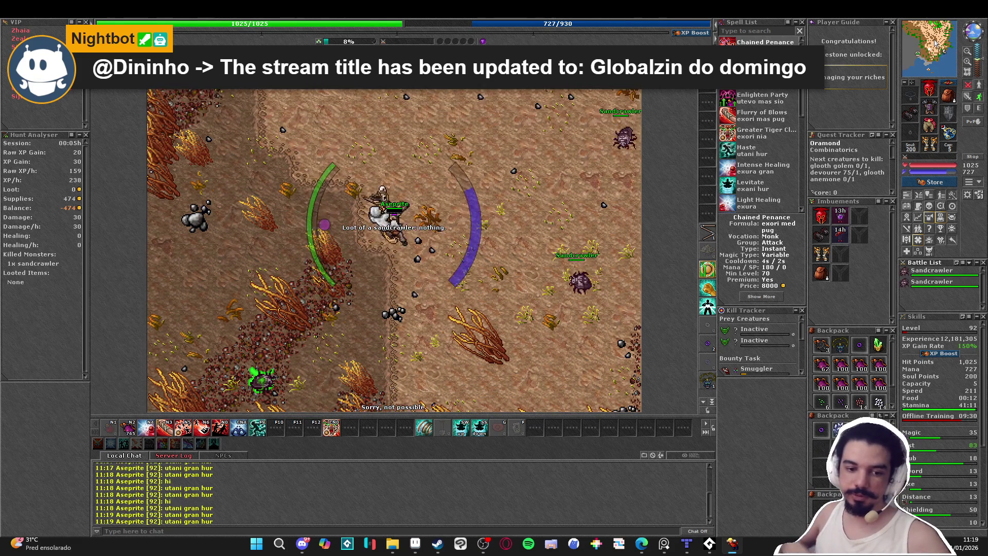
key("space")
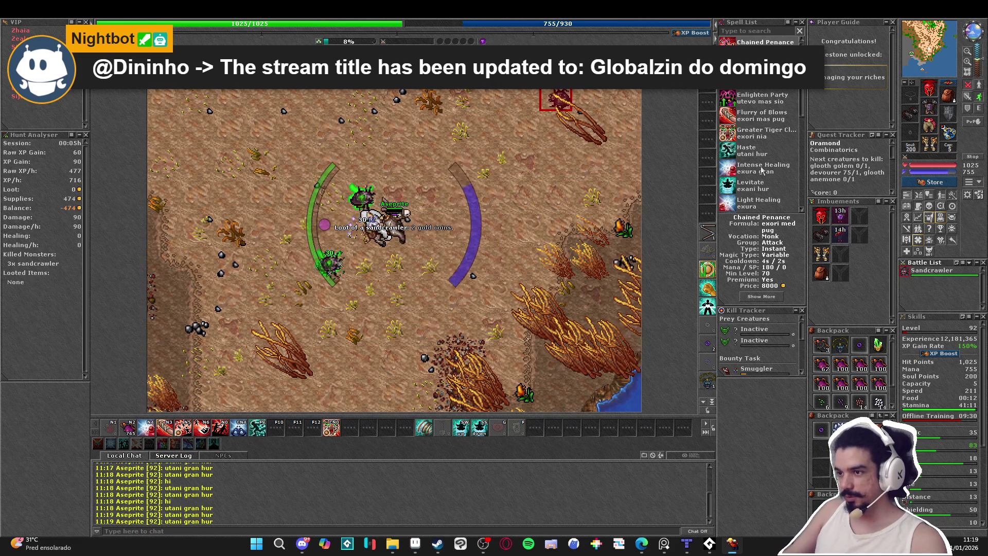
key("space")
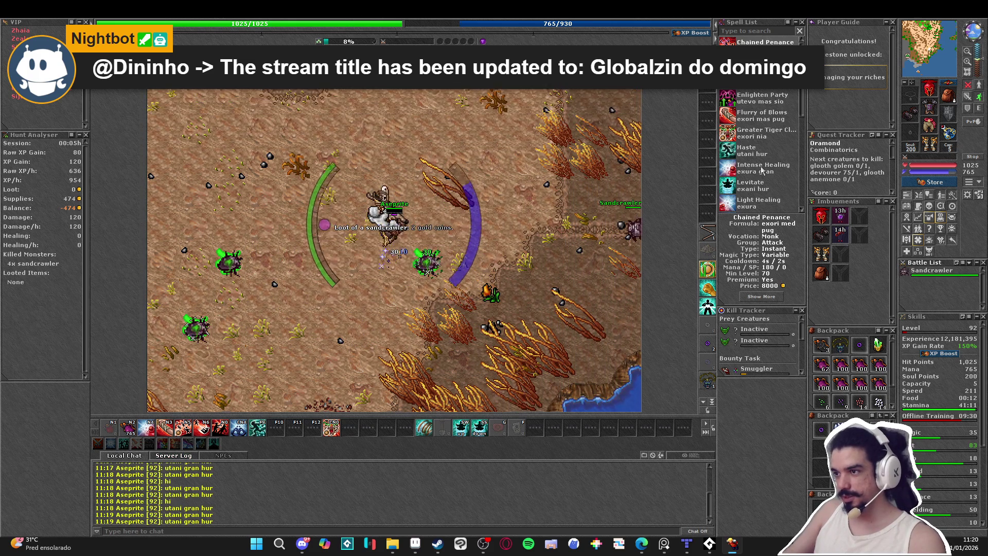
key("space")
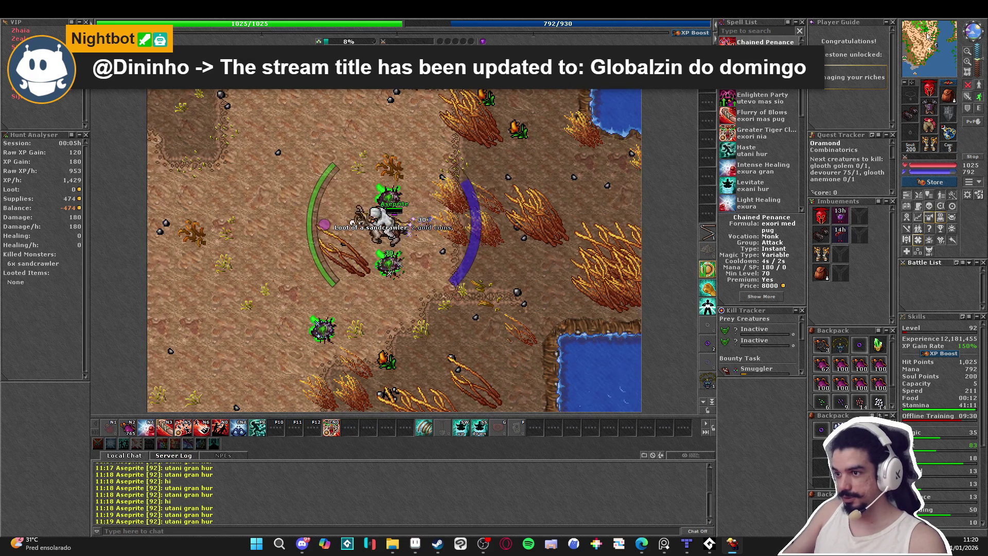
key("Up")
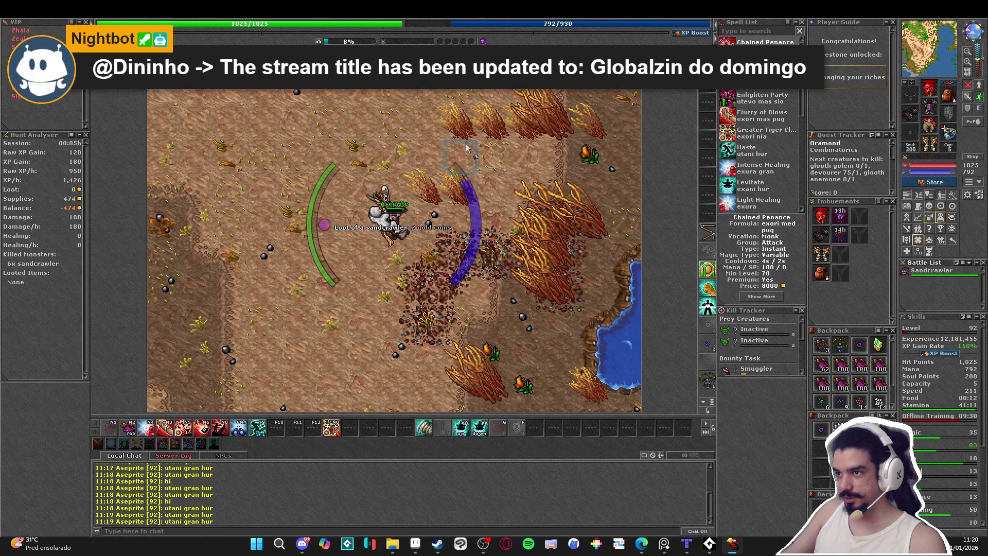
key("Up")
key("Up")
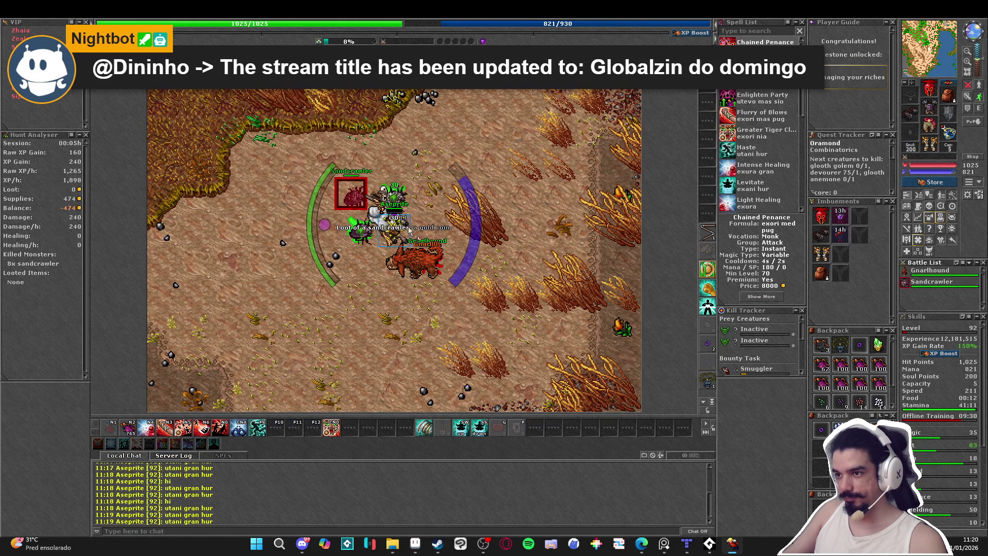
key("Up")
key("Up")
key("Up")
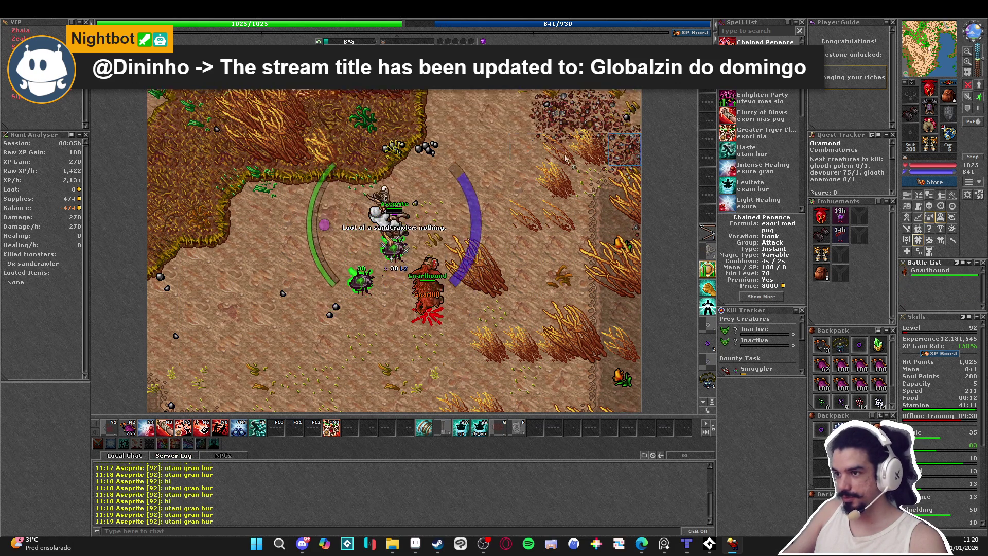
key("Up")
key("Up")
key("Up")
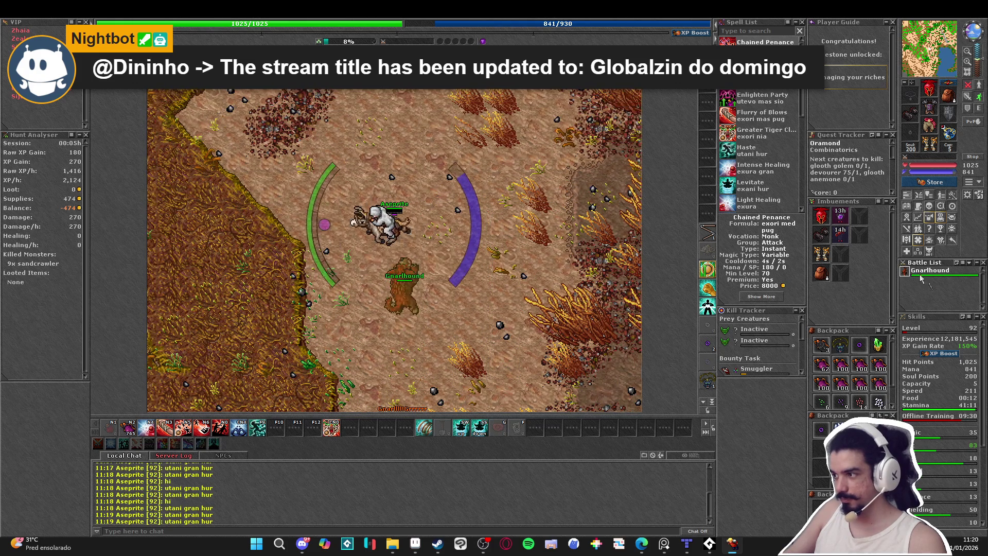
- Avoid the Gnarlhound, head east toward the lake, and finish another sandcrawler
key("Up")
key("Left")
key("Right")
key("Right")
key("Right")
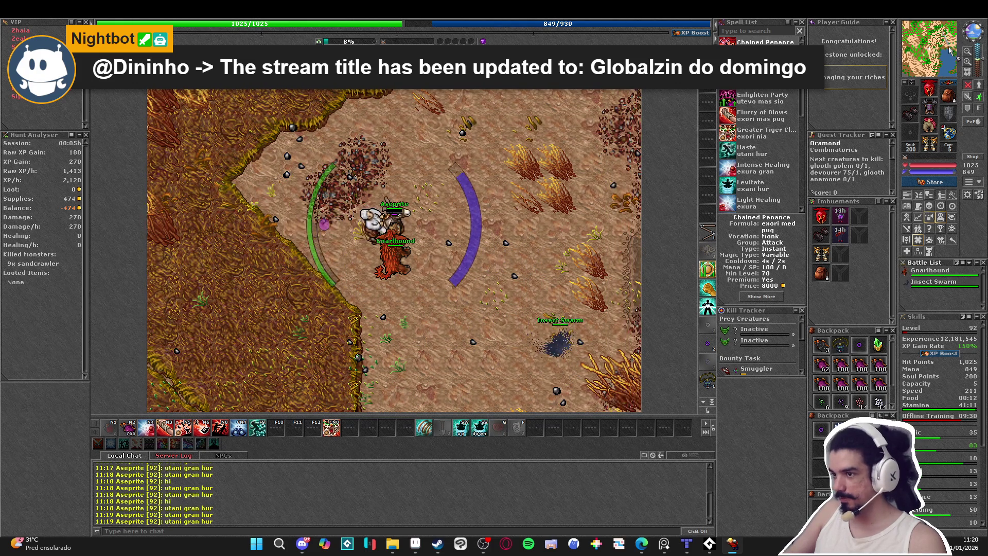
key("Right")
key("Right")
key("Right")
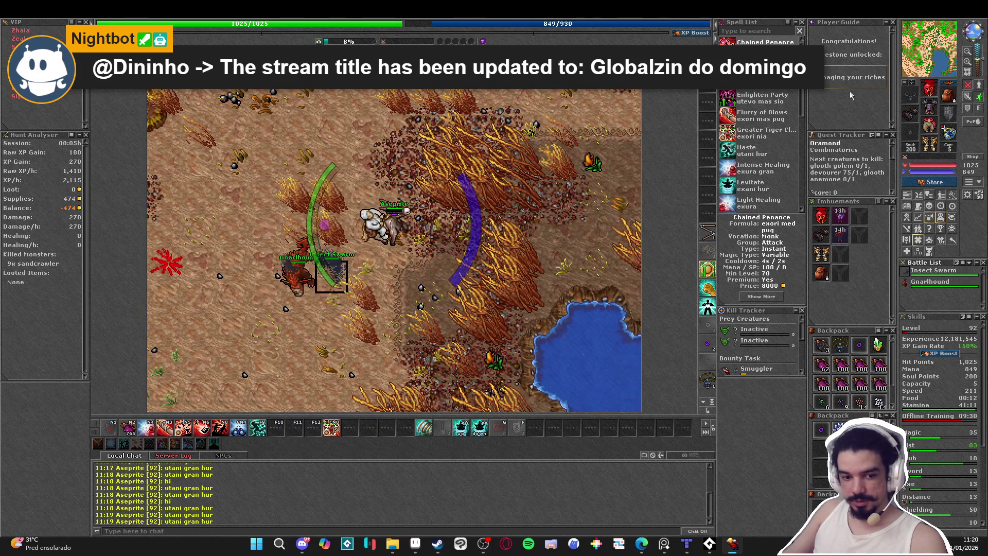
key("Right")
key("Right")
key("Right")
key("Up")
key("Right")
key("Right")
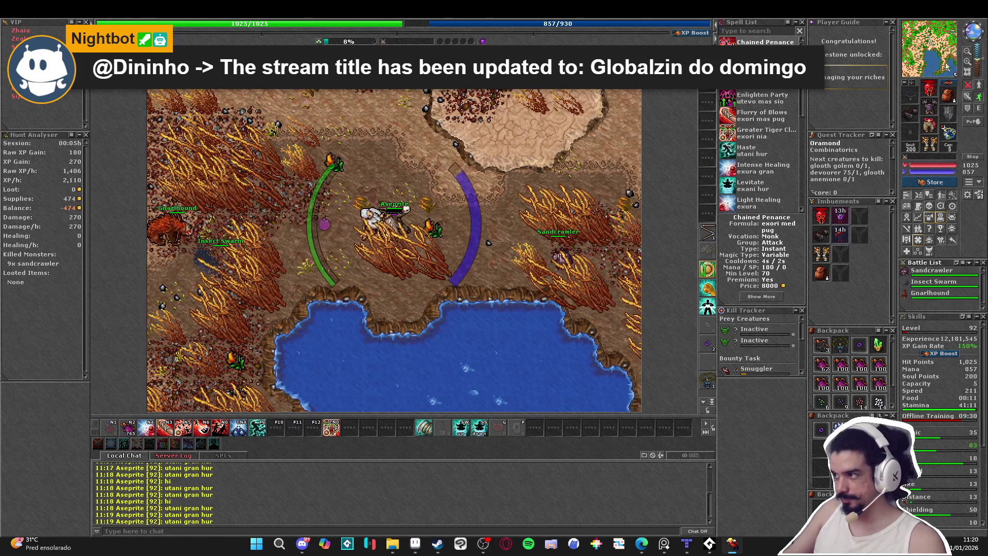
key("Right")
key("Right")
key("Right")
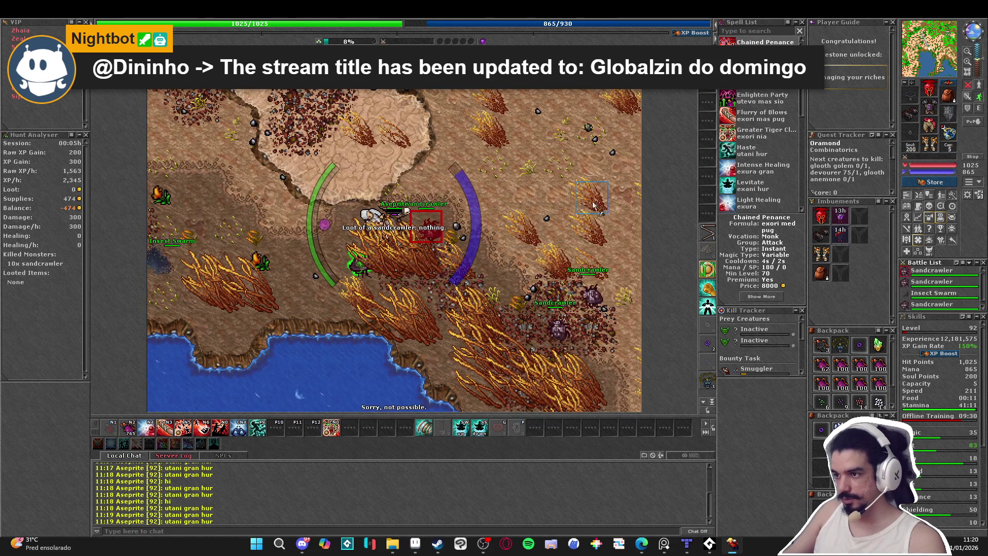
key("Left")
key("space")
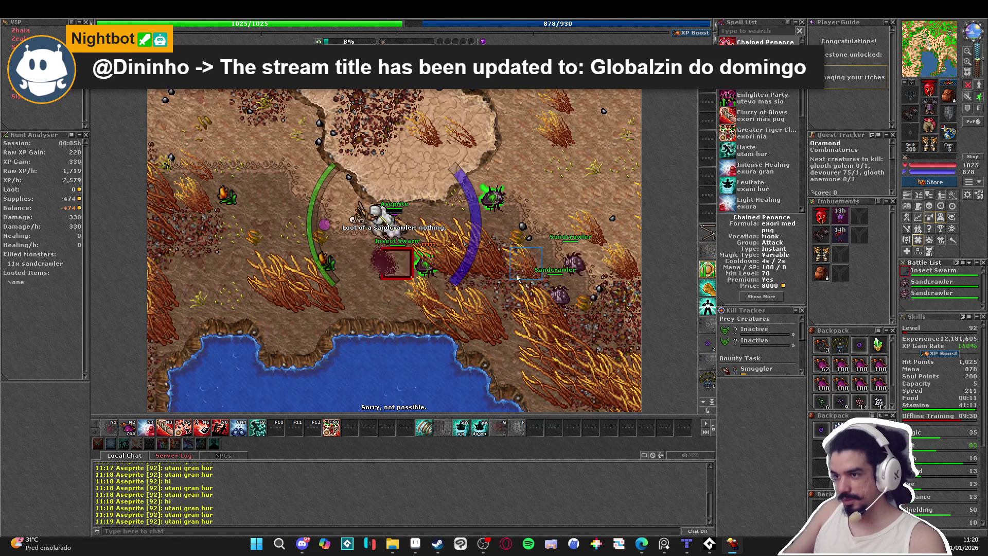
key("Right")
key("Right")
key("Right")
key("Up")
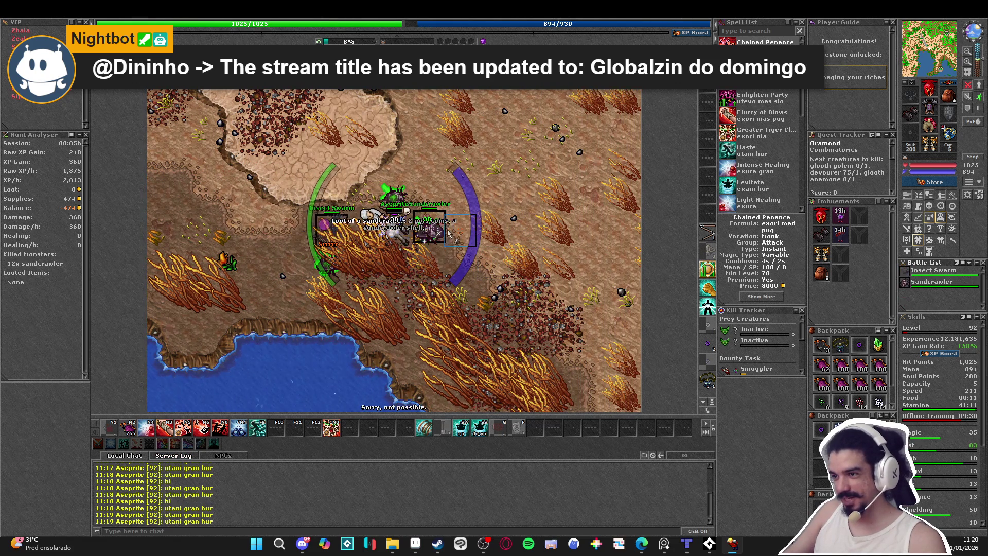
- Loot the corpses and set the sandcrawler shell to its 18,151 market average value via Cyclopedia
right_click(390, 263)
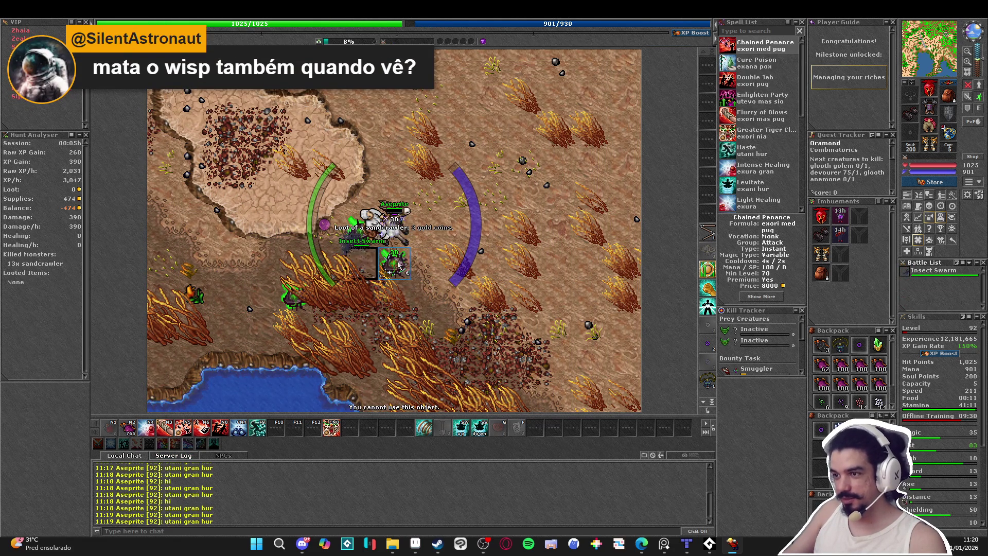
right_click(399, 264, "shift")
right_click(816, 348)
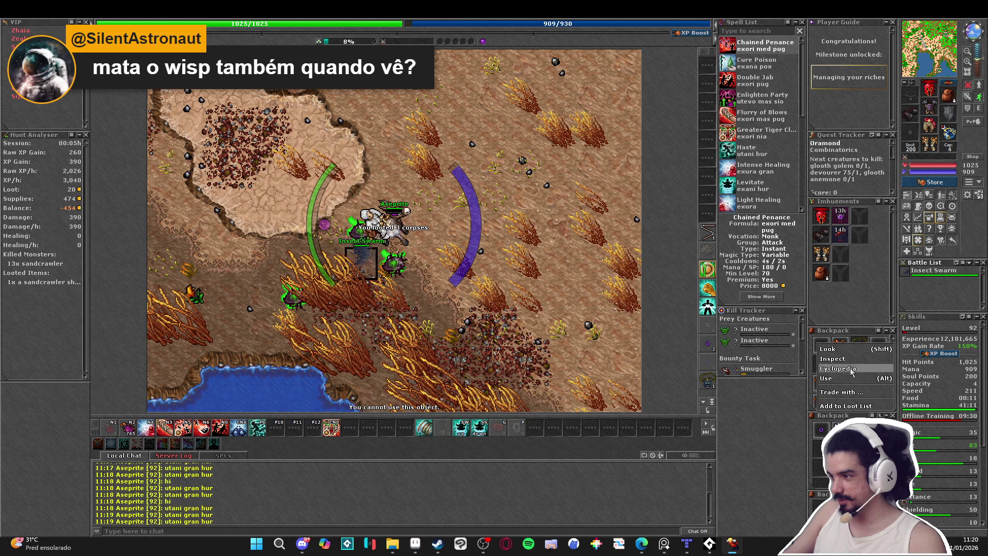
left_click(839, 368)
left_click(386, 382)
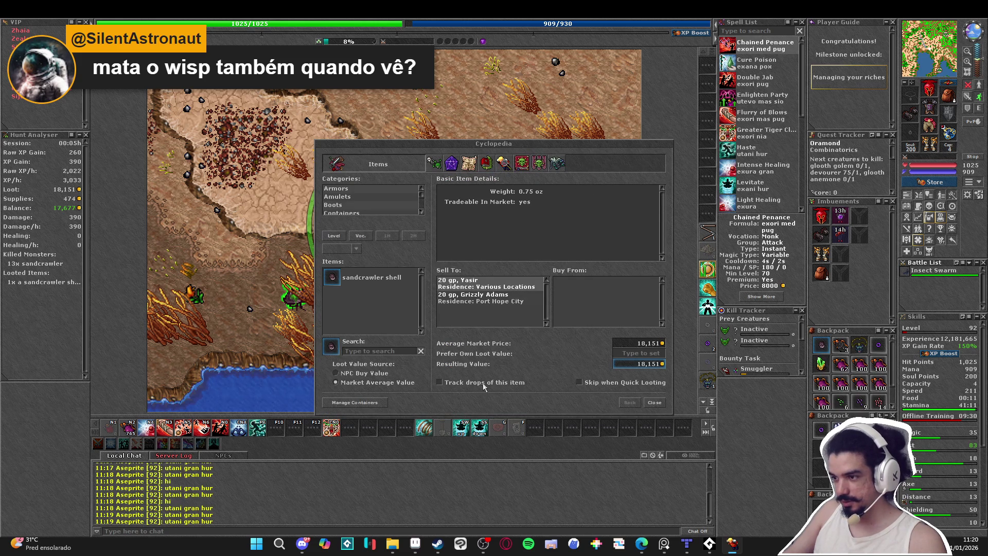
left_click(651, 402)
key("Up")
key("Down")
key("Down")
key("Down")
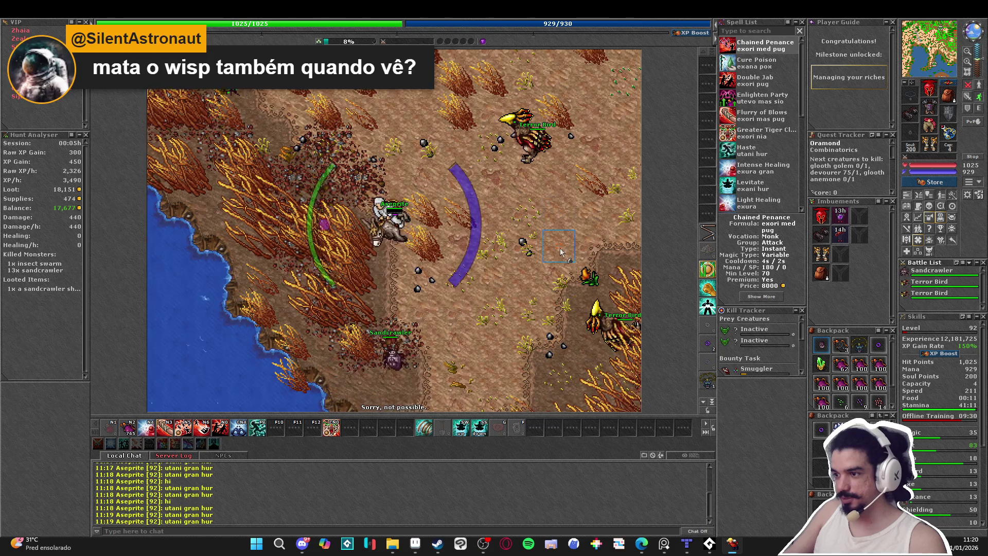
- Kill the sandcrawlers on the grey rocky ground while moving south and east
key("Down")
key("Down")
key("Down")
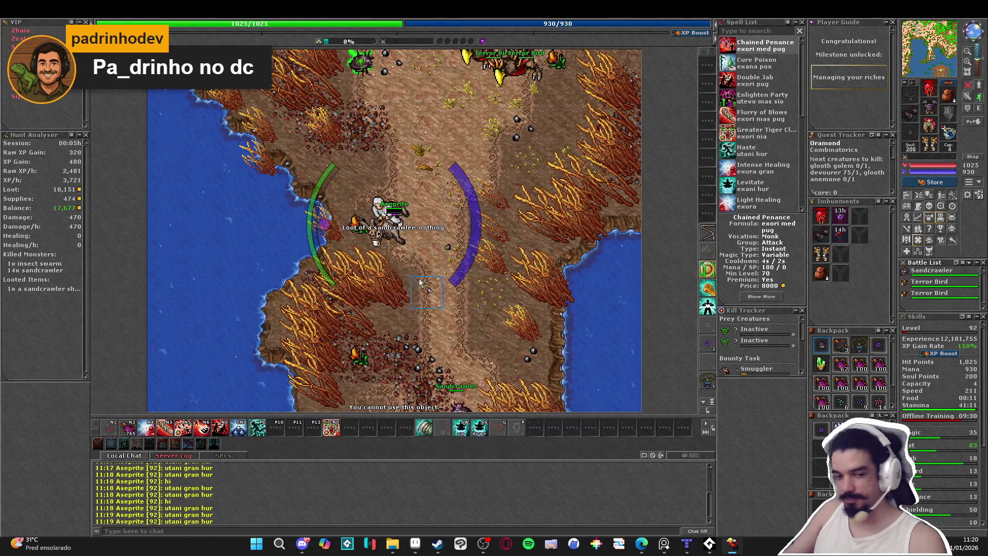
key("Right")
key("Right")
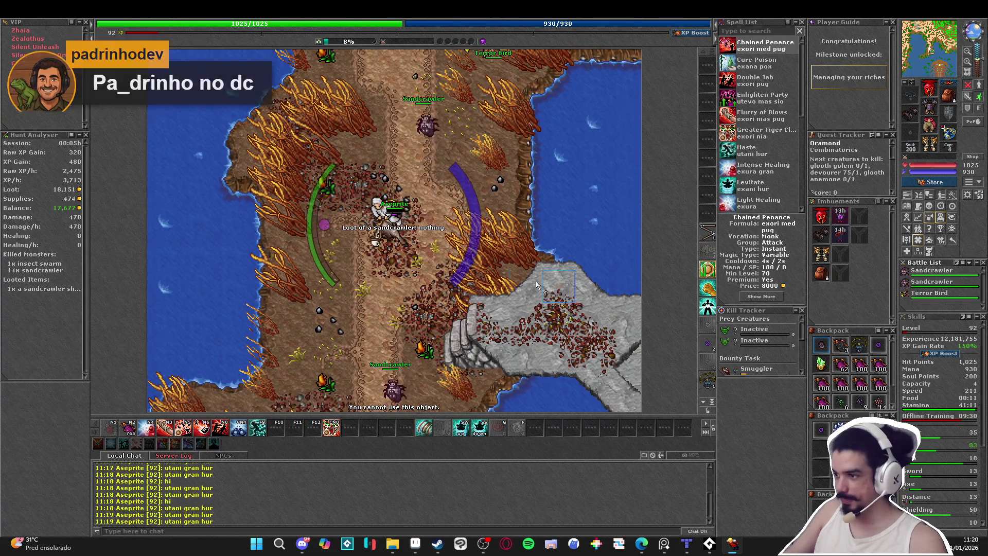
key("Down")
right_click(418, 191)
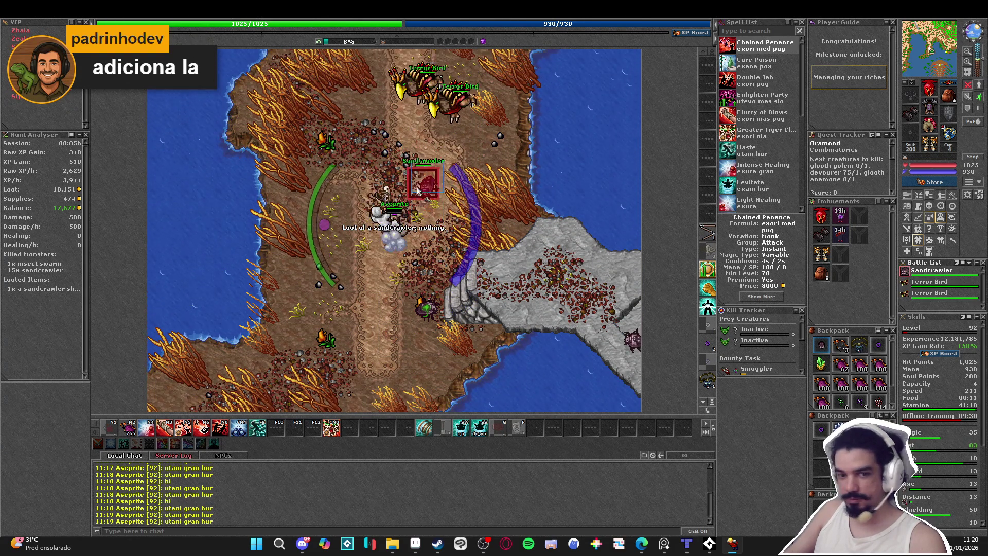
key("Down")
key("Down")
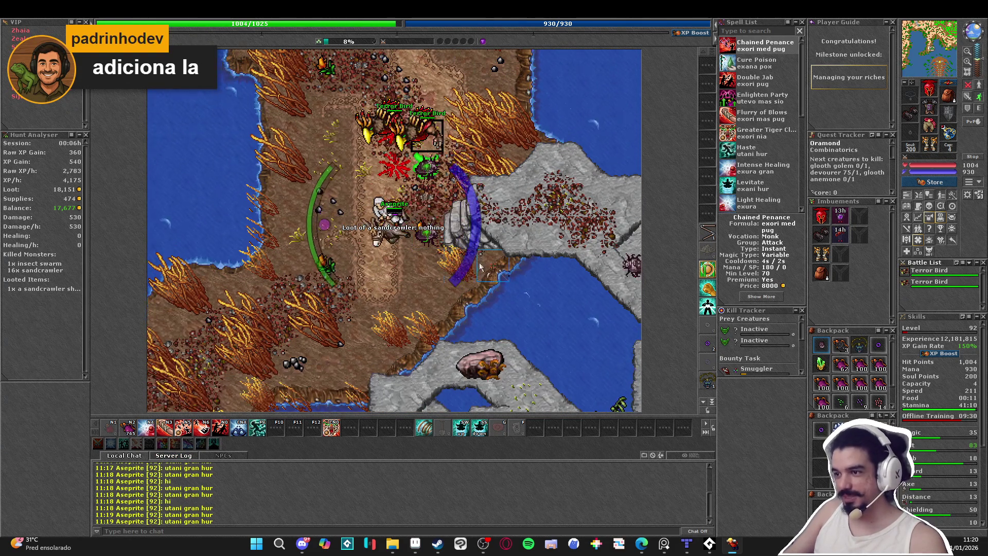
key("Right")
key("Right")
key("Right")
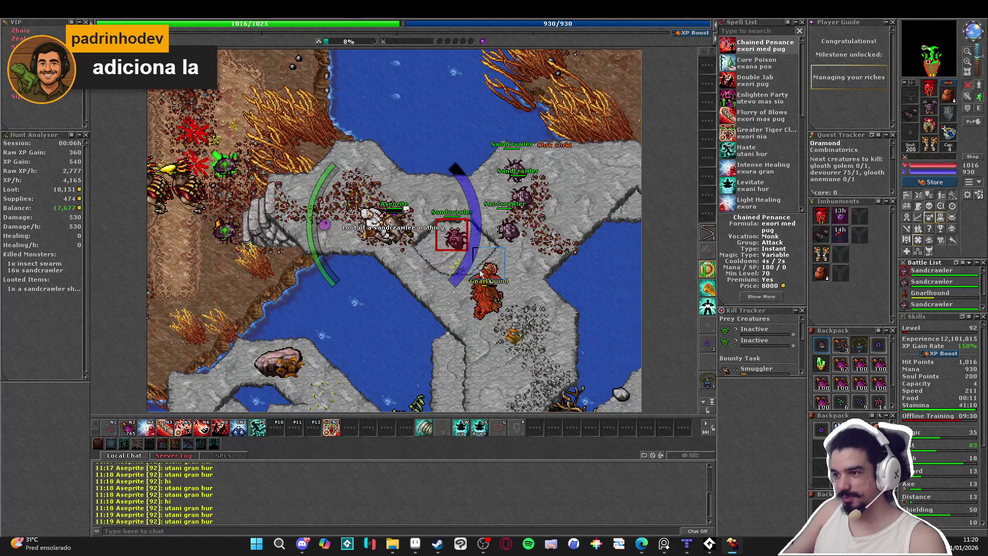
key("Right")
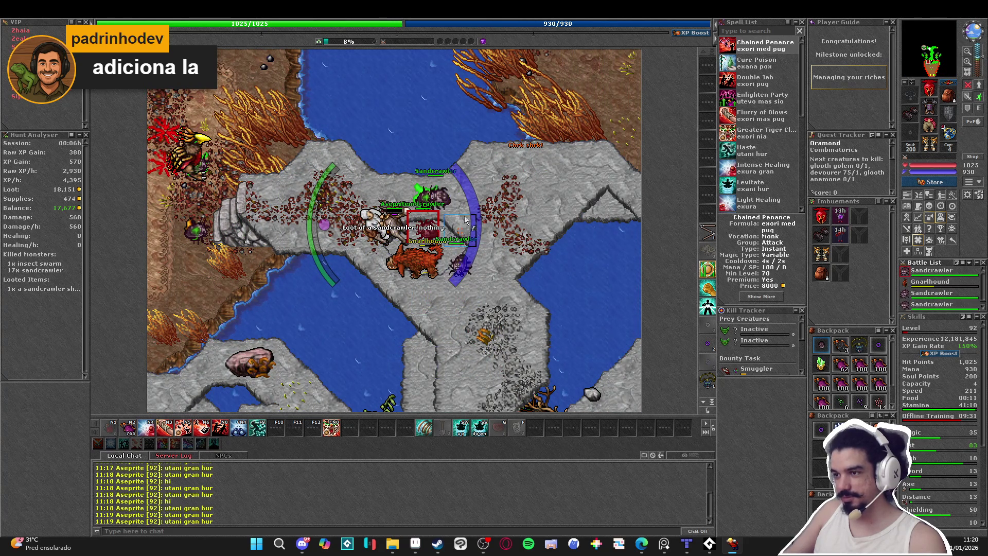
key("space")
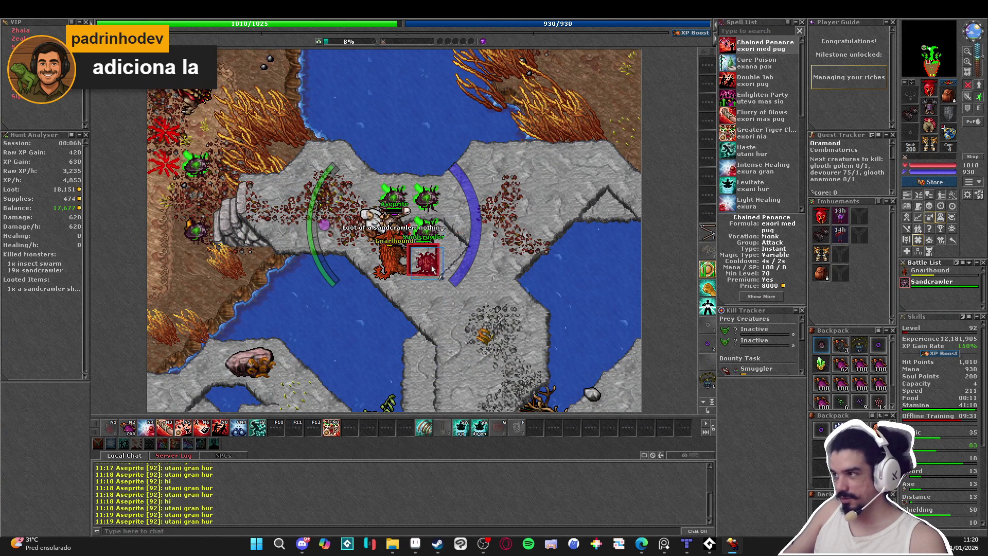
key("Right")
- Attack the Death Blob pack with area and strong attacks, healing and restoring mana
key("Down")
key("Down")
key("Down")
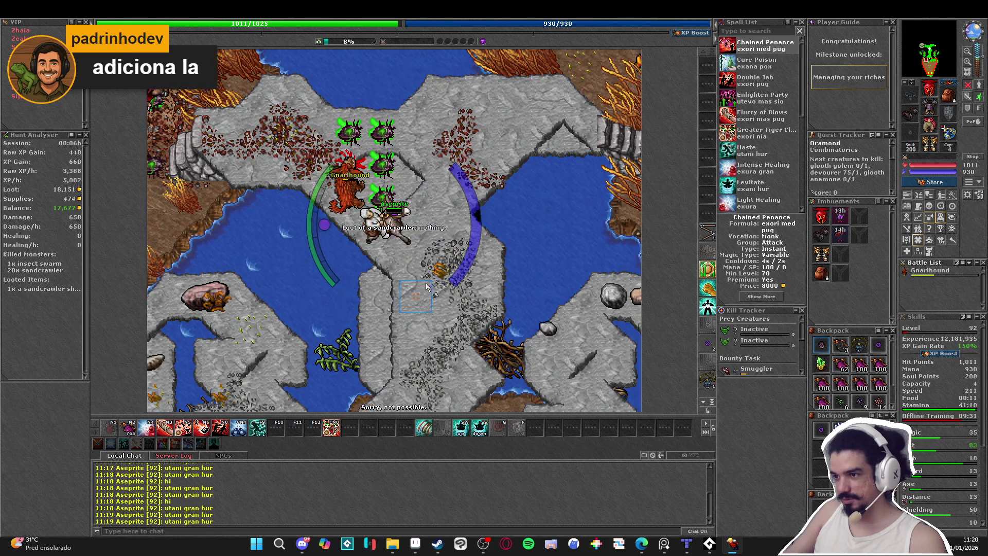
key("Down")
key("Down")
key("Down")
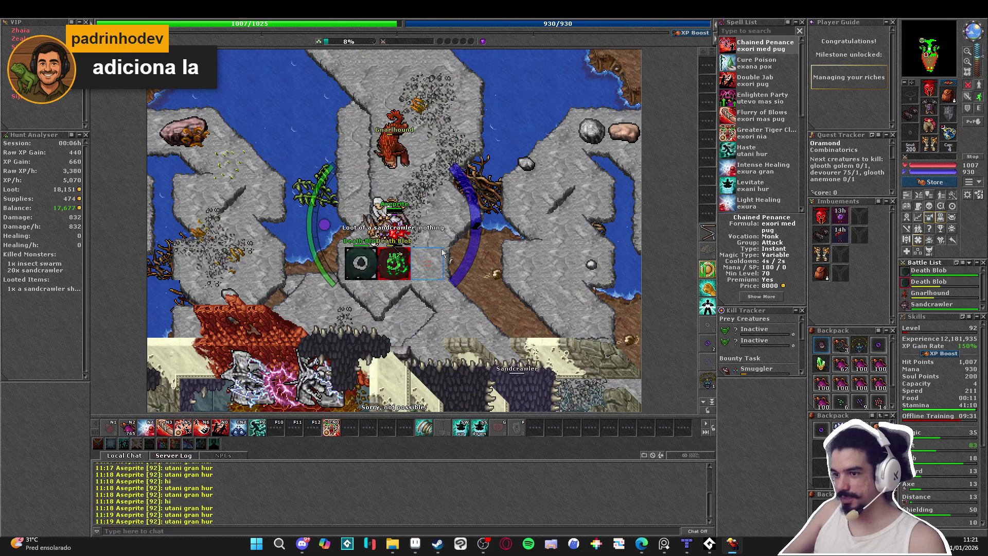
key("KP_4")
key("Down")
key("Down")
key("Down")
key("KP_5")
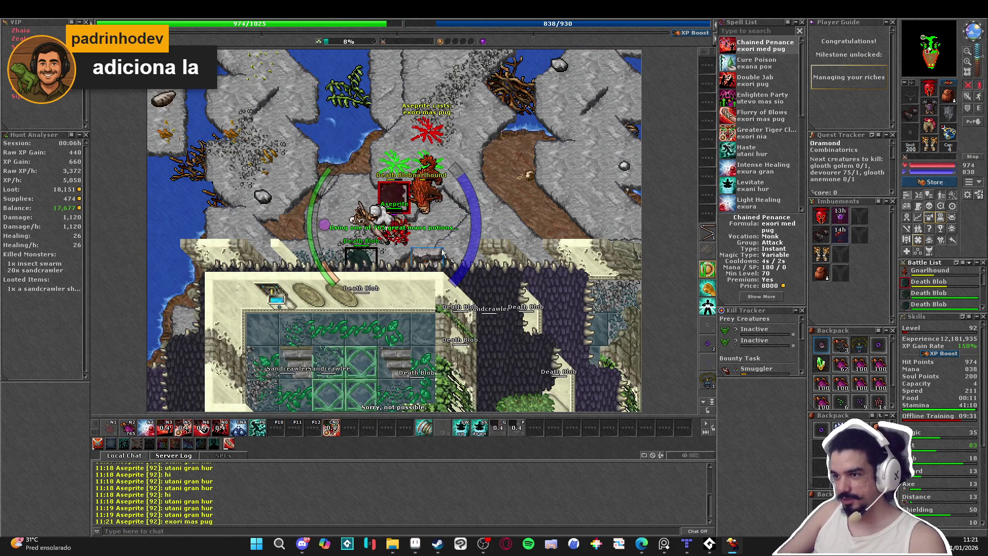
key("Down")
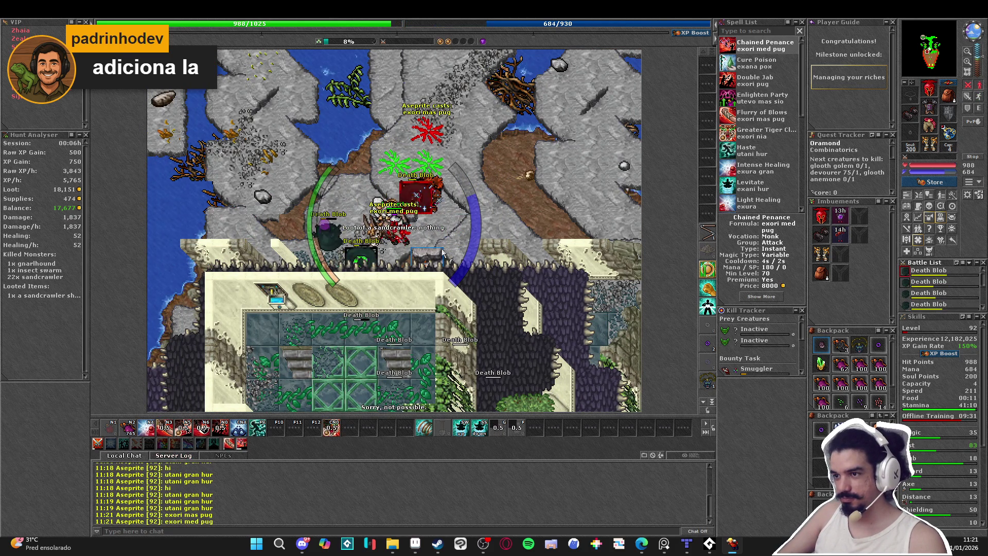
key("KP_4")
key("Left")
key("KP_5")
key("Down")
key("KP_2")
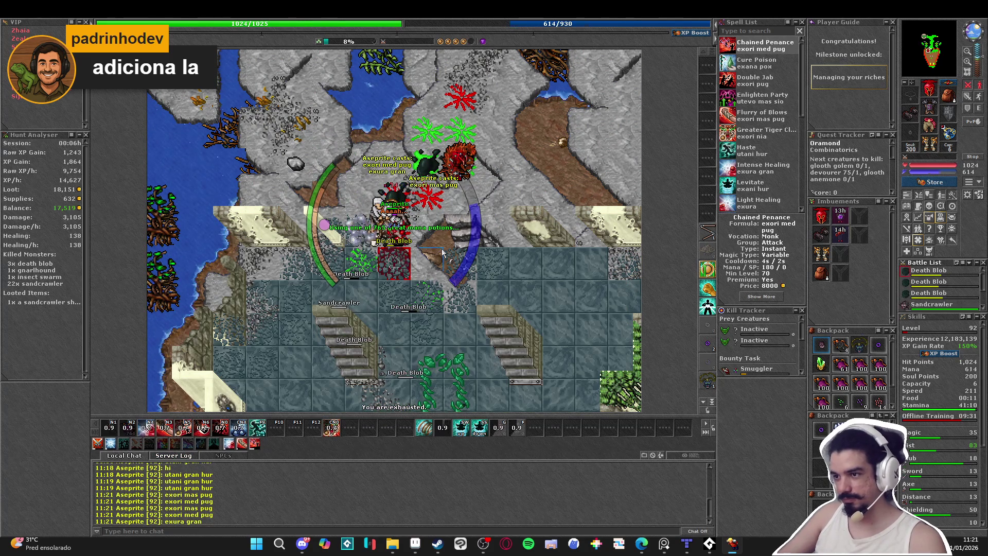
key("KP_1")
- Finish off the Death Blobs with area attacks and a mana potion, then descend the stairs
key("KP_4")
key("KP_1")
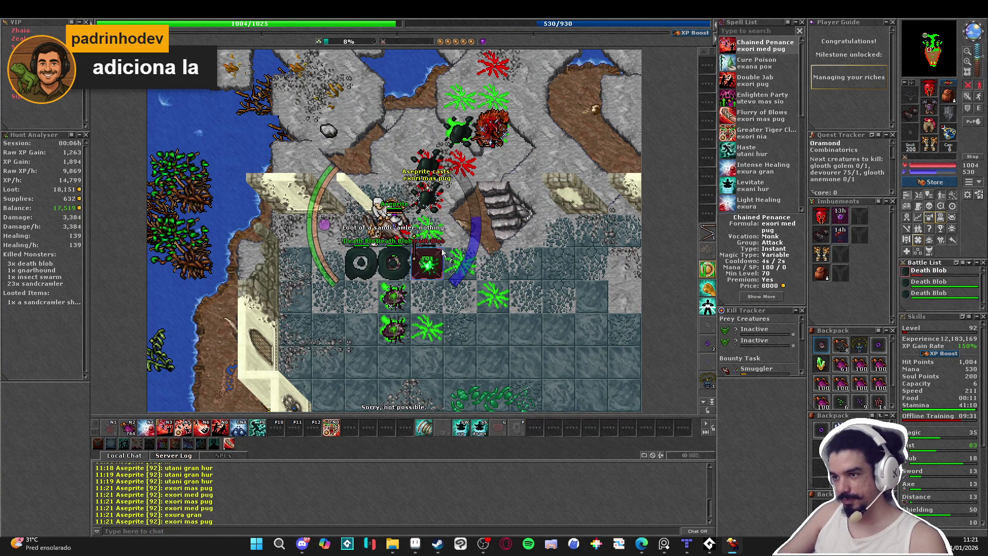
key("KP_5")
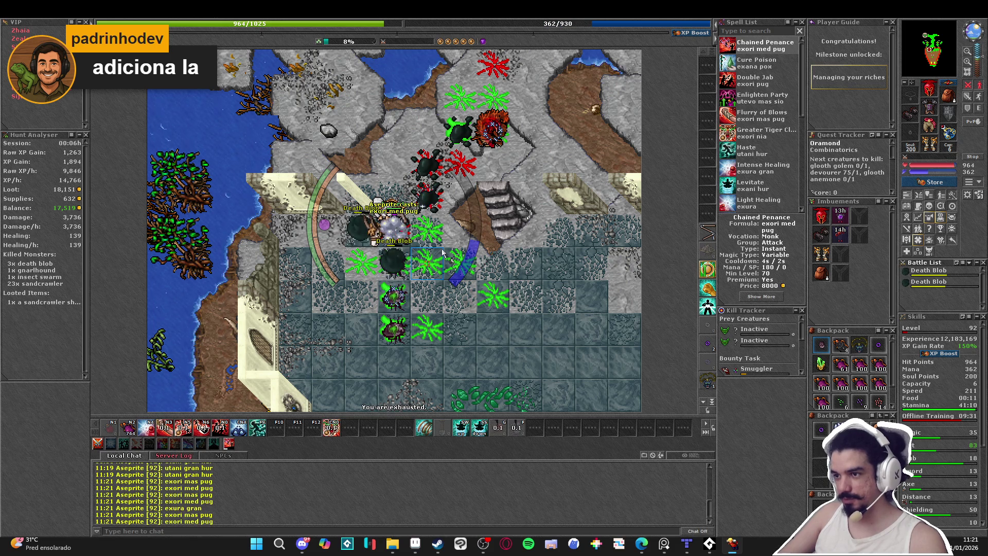
key("KP_5")
key("KP_2")
key("KP_1")
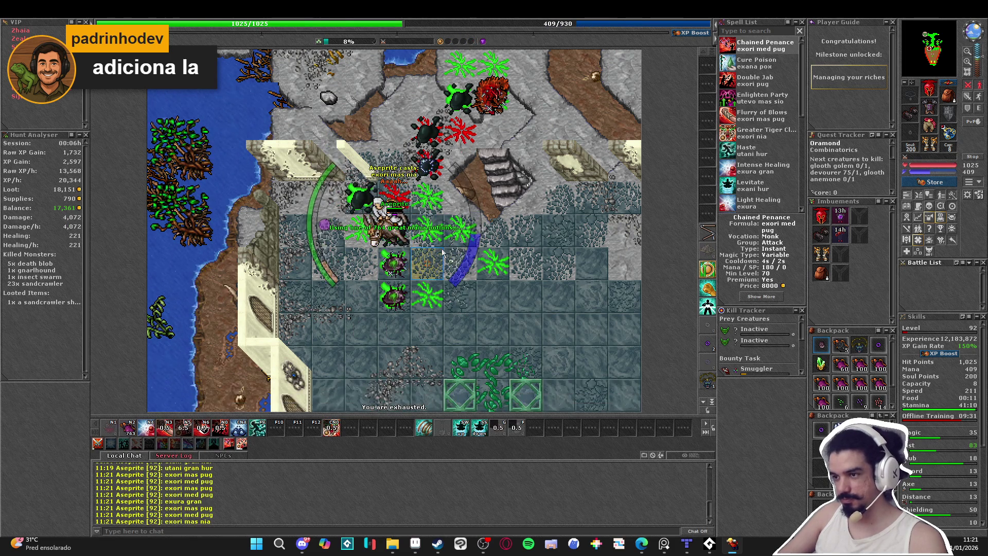
key("KP_2")
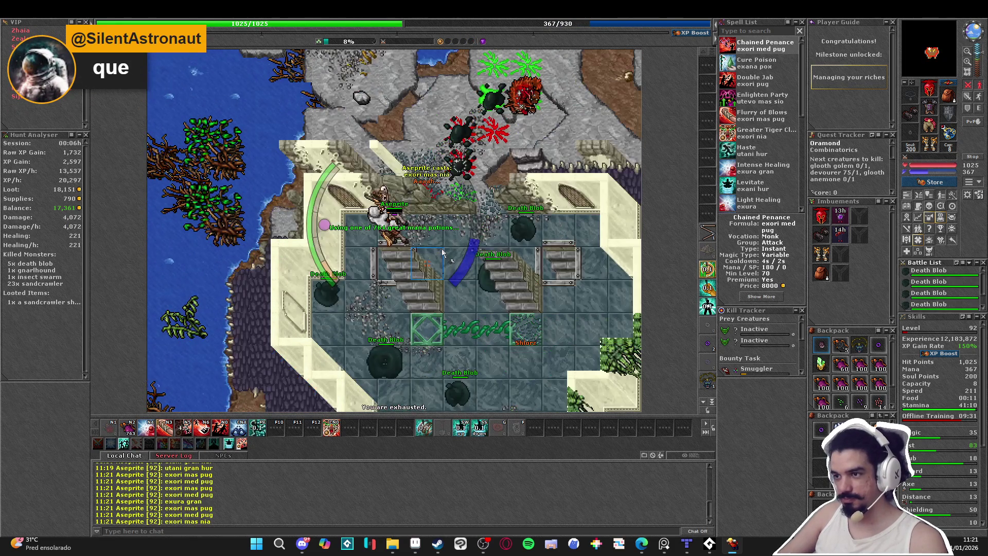
key("KP_2")
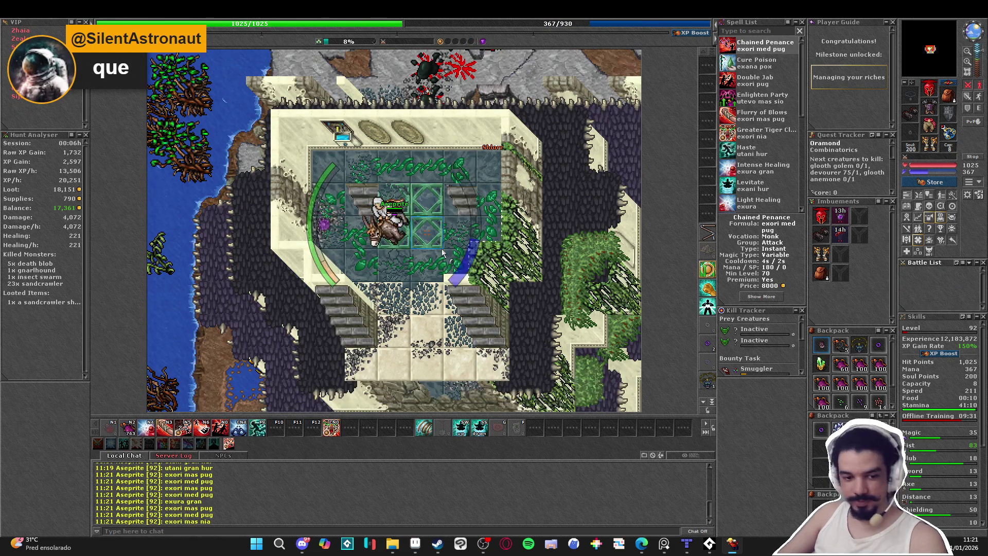
- Descend to the lava floor, equip the timed item, and cast haste
key("KP_2")
key("KP_2")
key("KP_2")
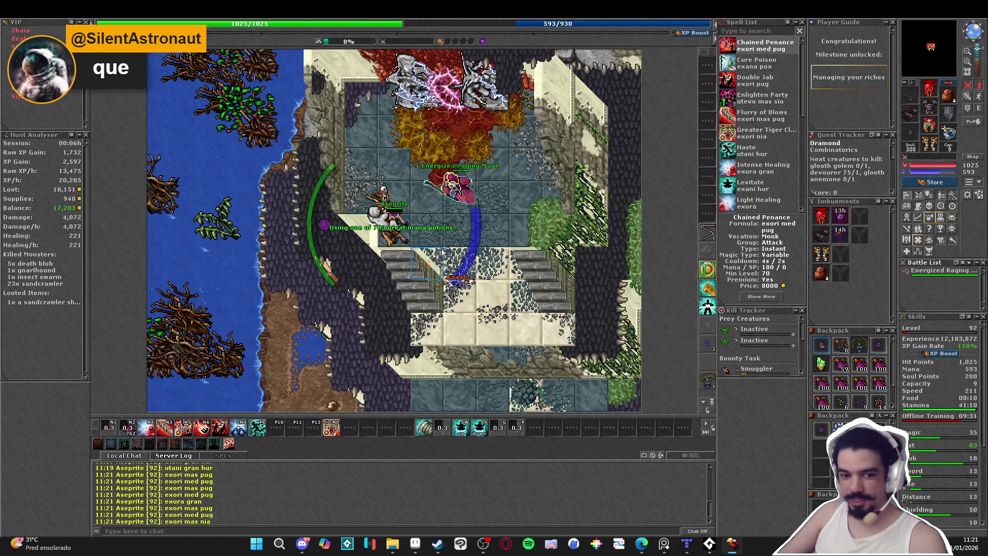
key("KP_8")
key("KP_8")
key("KP_8")
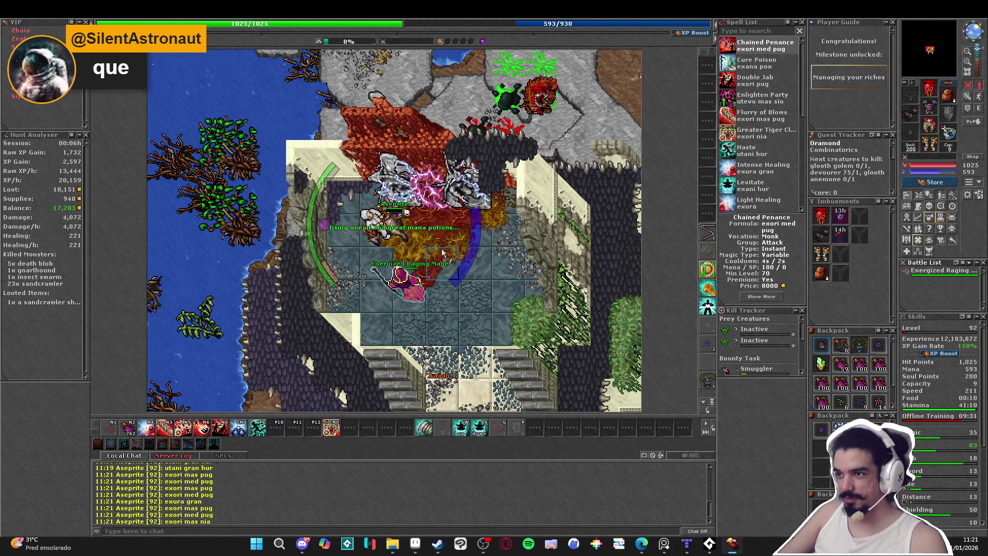
key("KP_2")
key("KP_2")
key("KP_2")
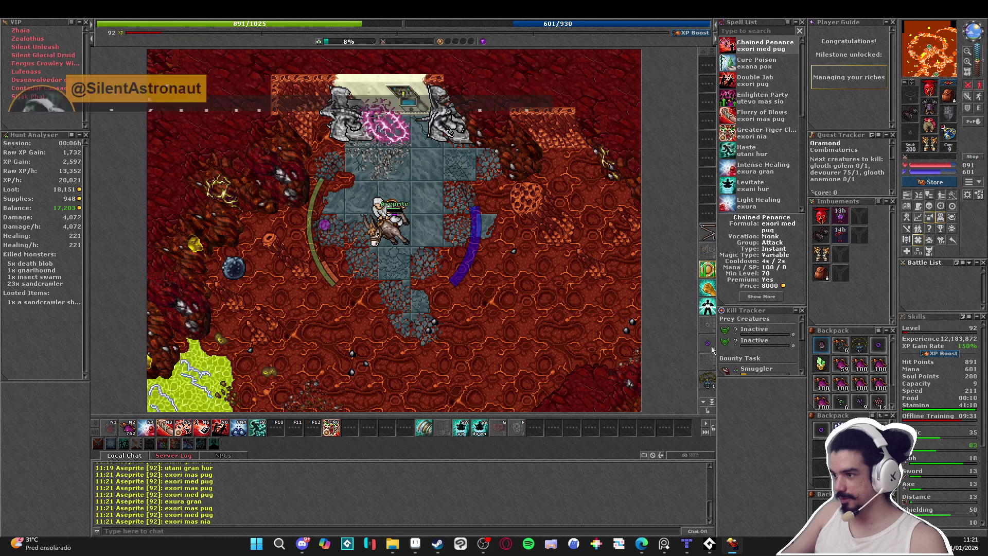
key("F10")
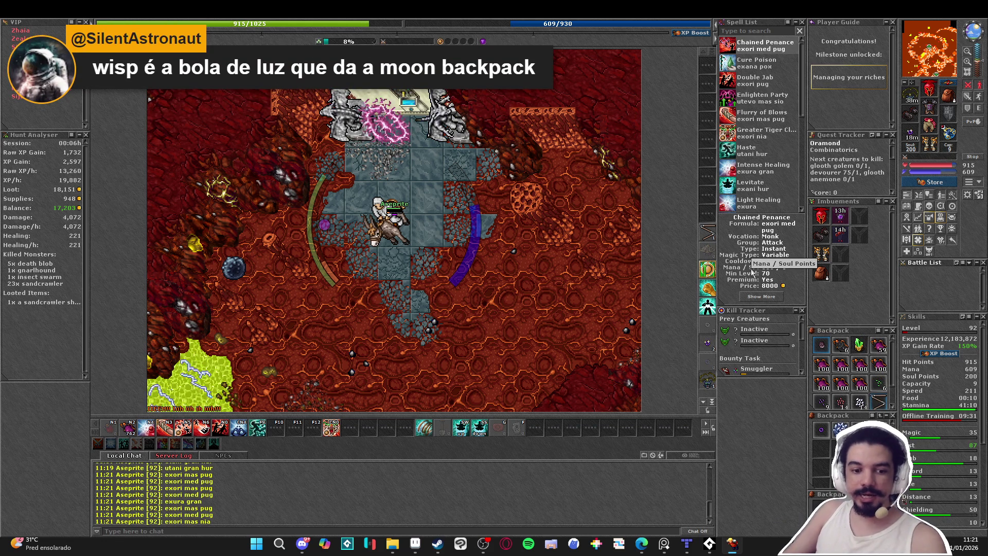
key("Down")
key("Left")
key("Down")
key("Left")
key("F9")
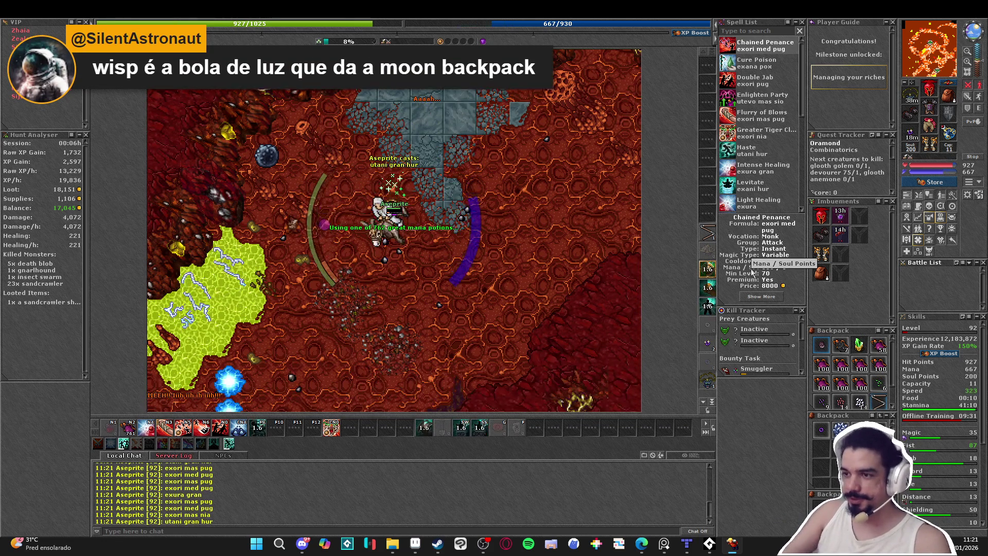
- Engage the three yielothax with area and single-target attacks, healing and mana potions
key("2")
key("Down")
key("Left")
key("Down")
key("Left")
key("Down")
key("Left")
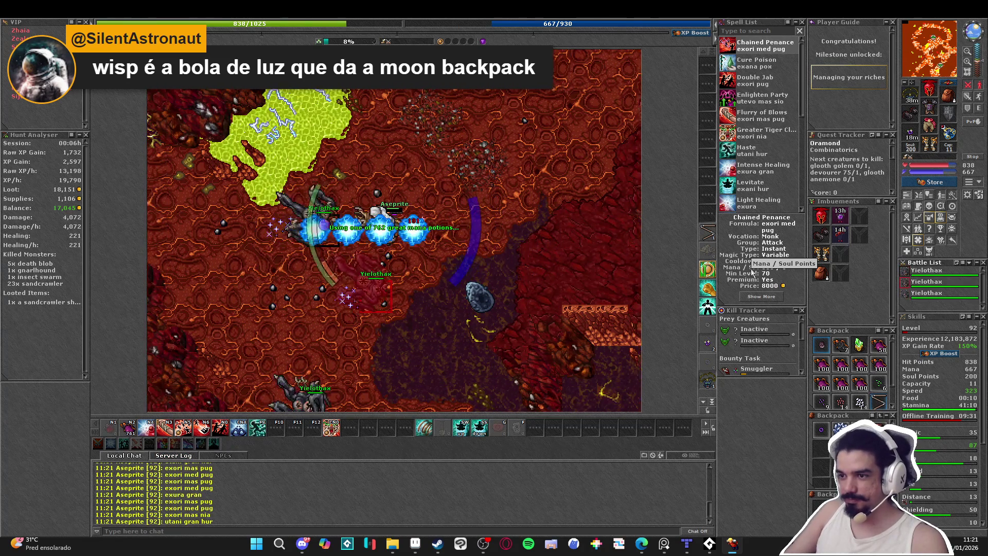
key("3")
key("Right")
key("Right")
key("Right")
key("2")
key("4")
key("1")
key("Up")
key("Up")
key("Up")
key("1")
key("2")
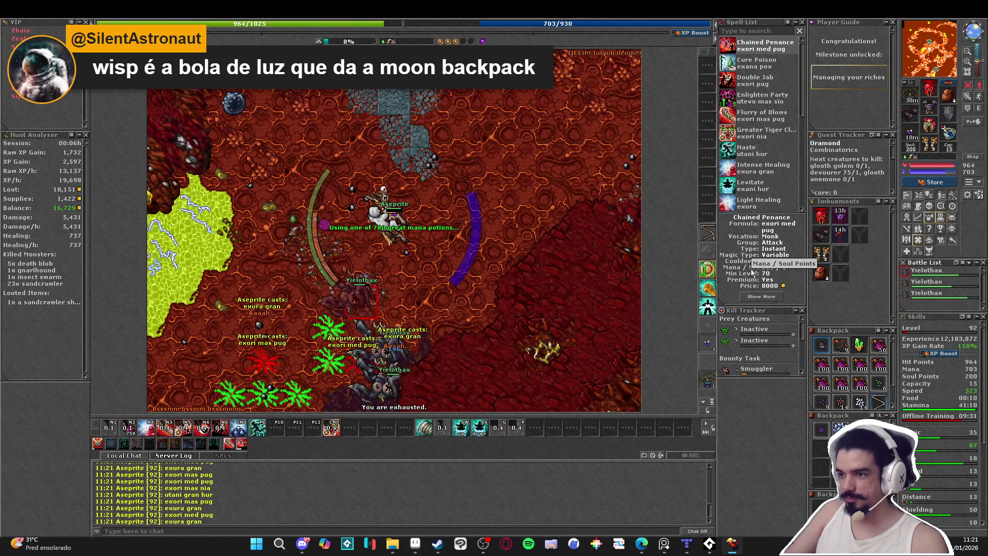
- Gather the yielothax, kill them with the big area attack, and loot their corpses
key("3")
key("1")
key("2")
key("Left")
key("Left")
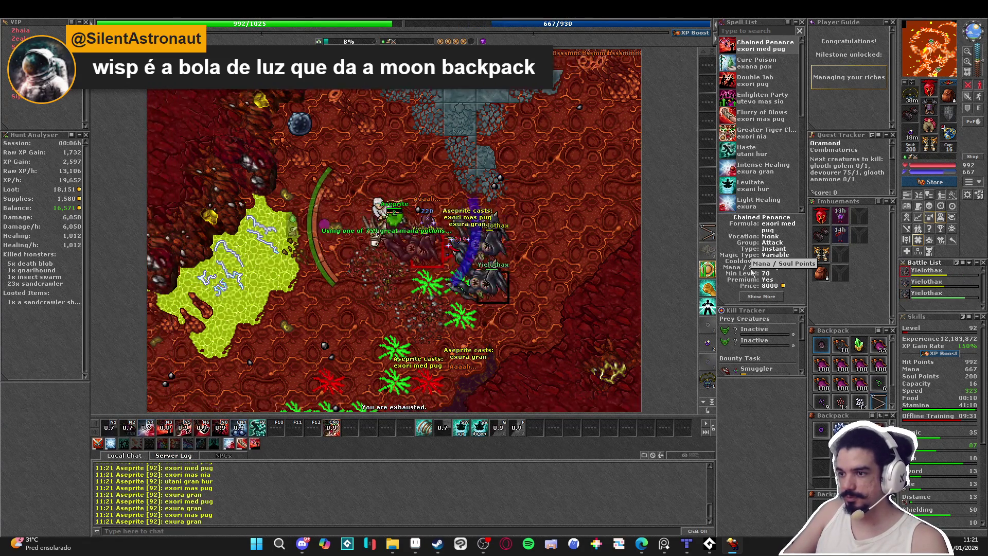
key("4")
key("2")
key("Down")
key("Down")
key("Down")
key("1")
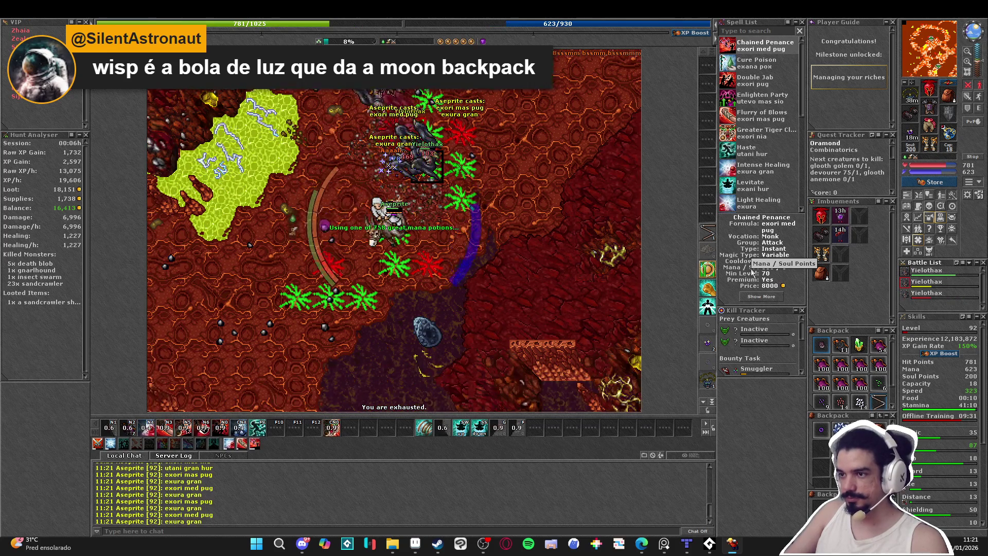
key("5")
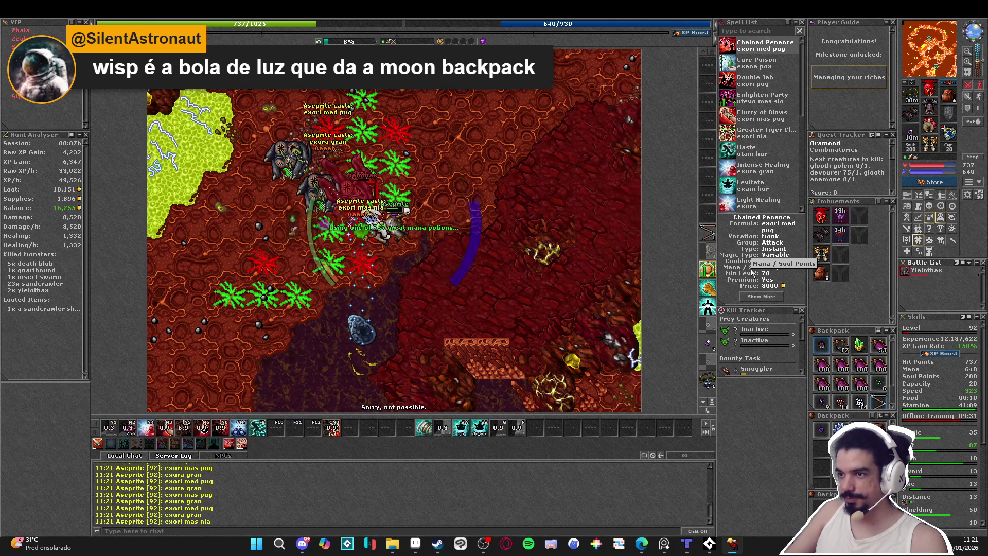
key("3")
key("Left")
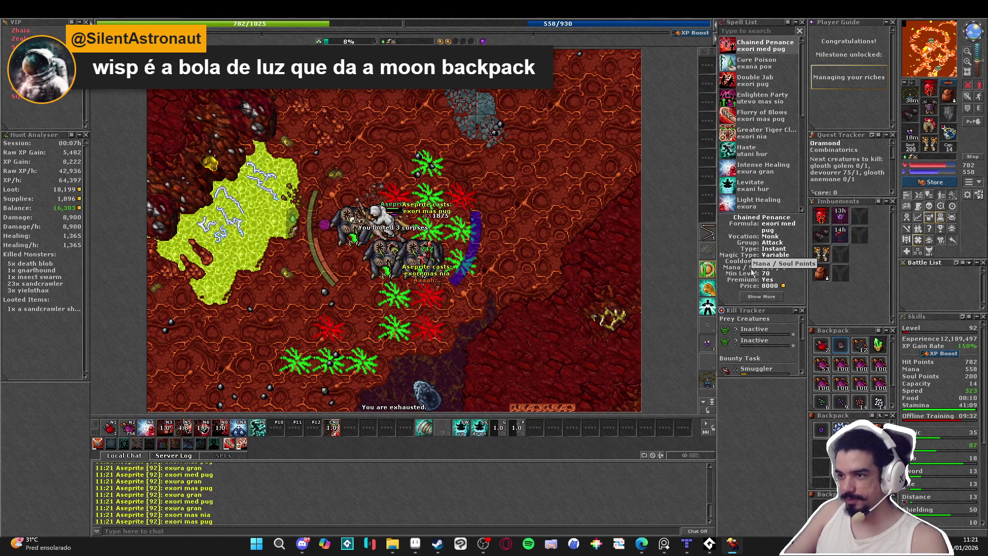
- Haste south toward the next yielothax and open with area and single-target attacks plus exura gran
key("F9")
key("Down")
key("Down")
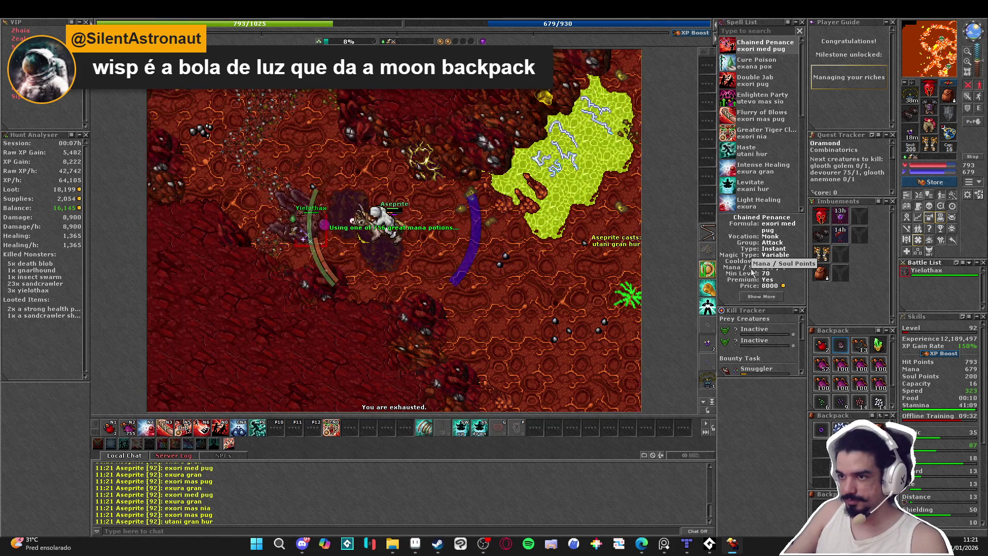
key("3")
key("Left")
key("Up")
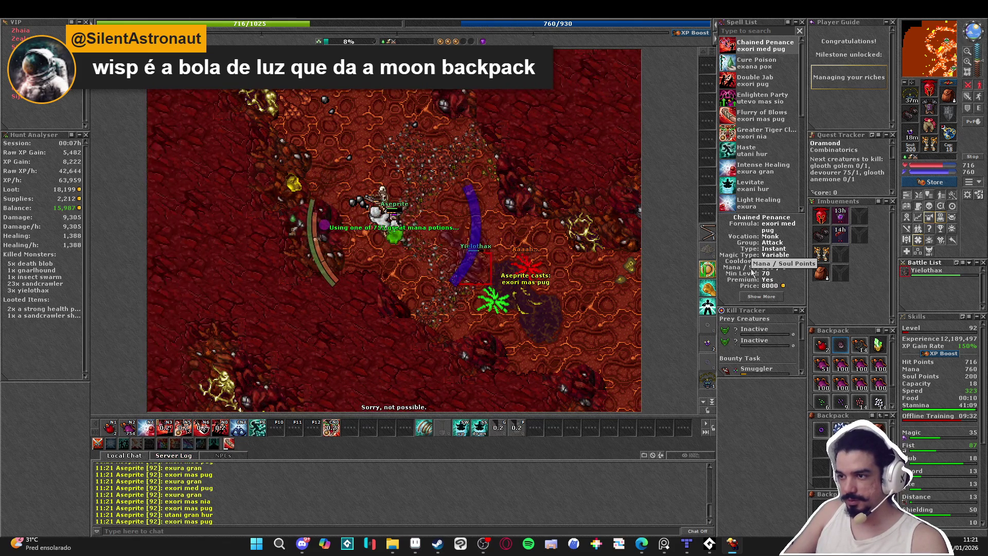
key("5")
key("4")
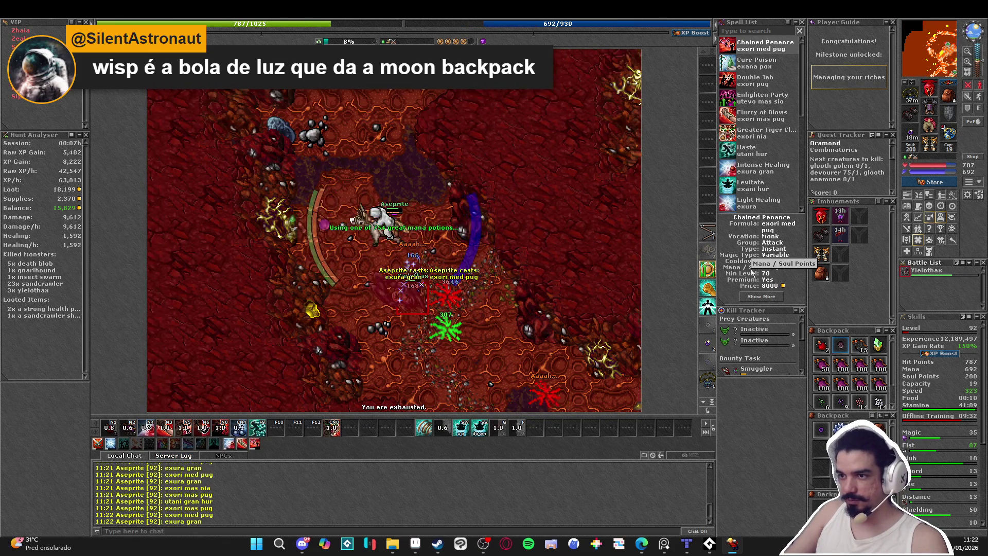
- Fight the pack with area attacks and exura gran while drinking great mana potions
key("KP_2")
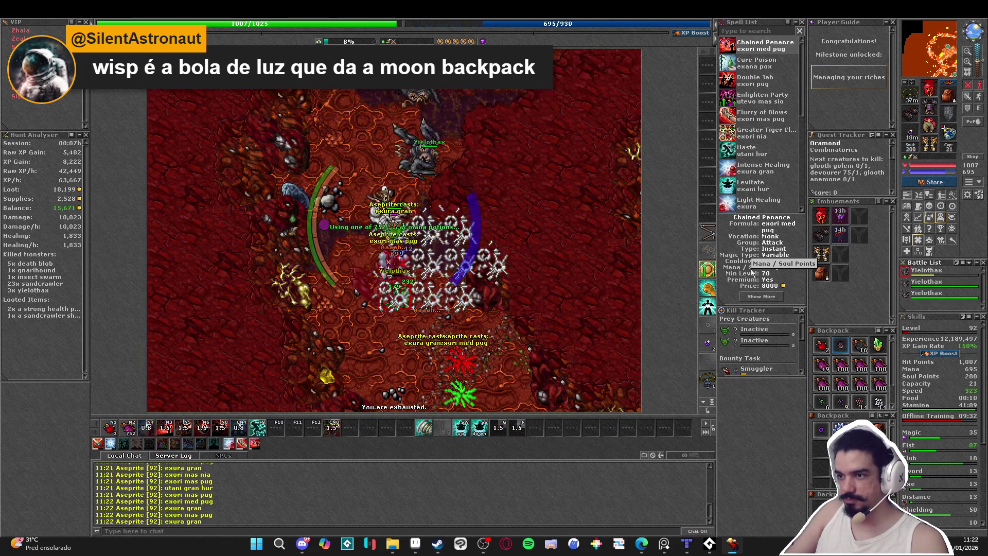
key("KP_5")
key("KP_1")
key("KP_2")
key("KP_4")
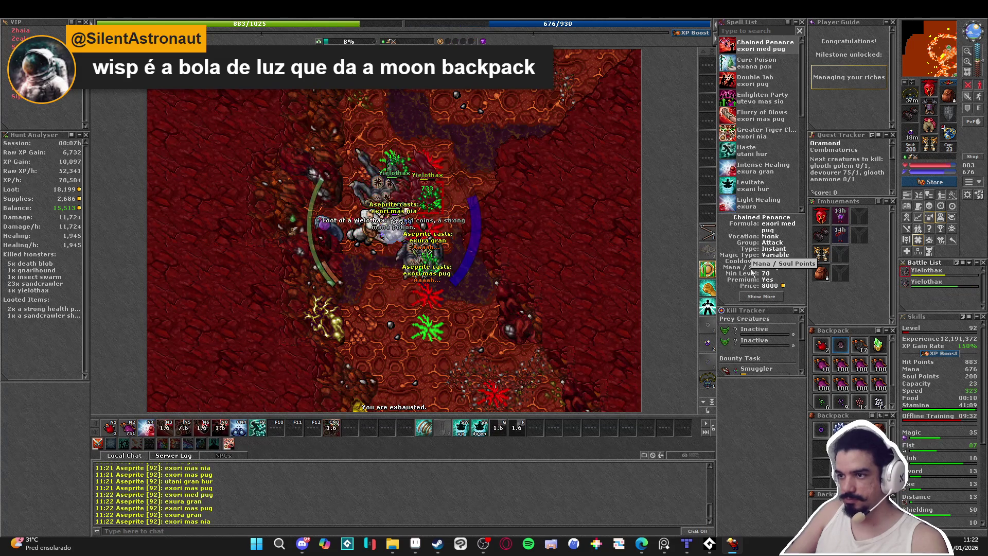
key("KP_1")
key("KP_5")
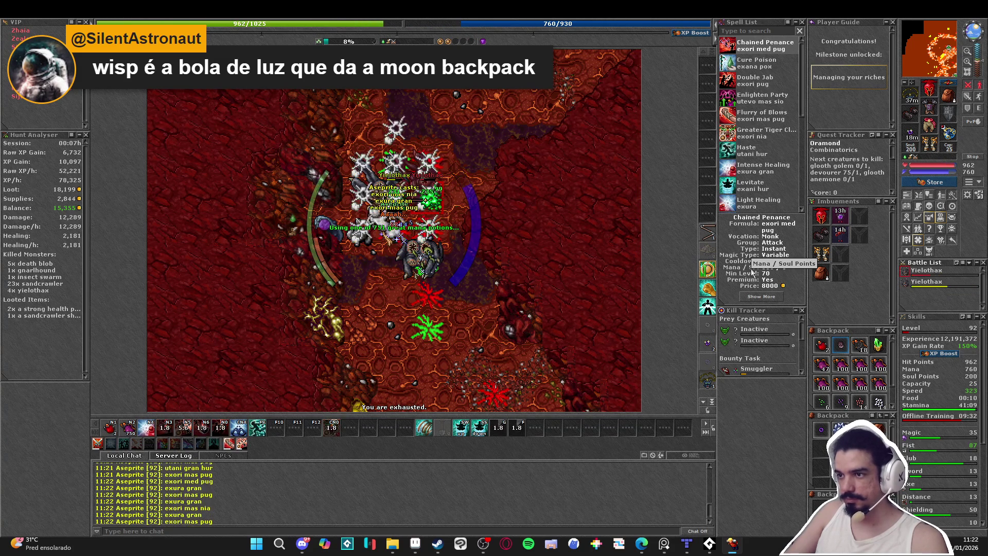
- Keep attacking, healing and drinking potions until a yielothax falls
key("KP_2")
key("KP_1")
key("KP_3")
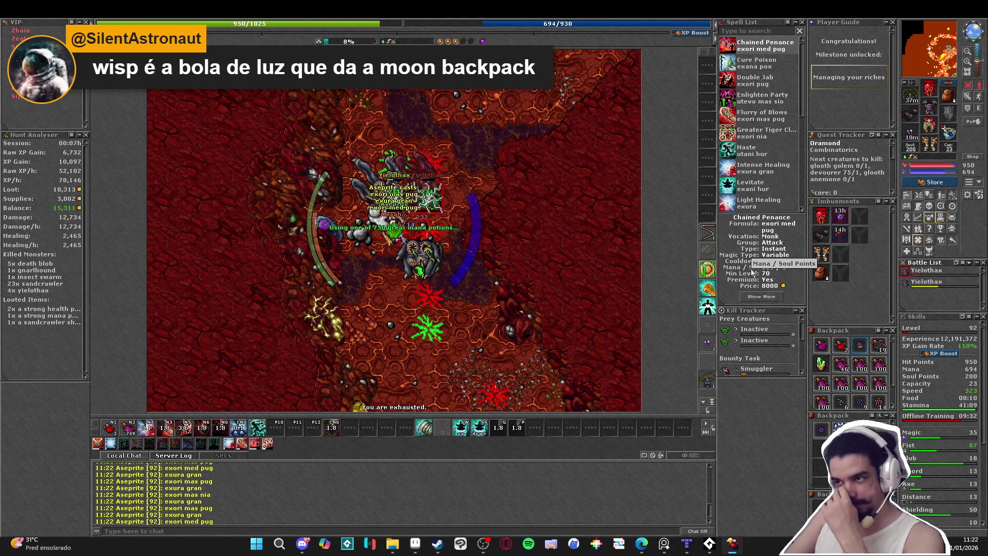
key("KP_2")
key("KP_1")
key("KP_5")
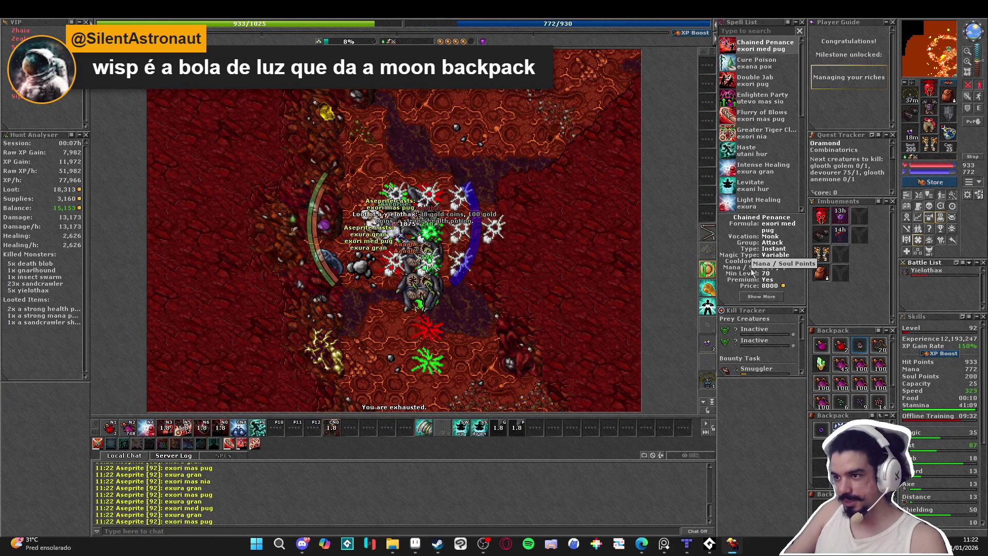
key("KP_3")
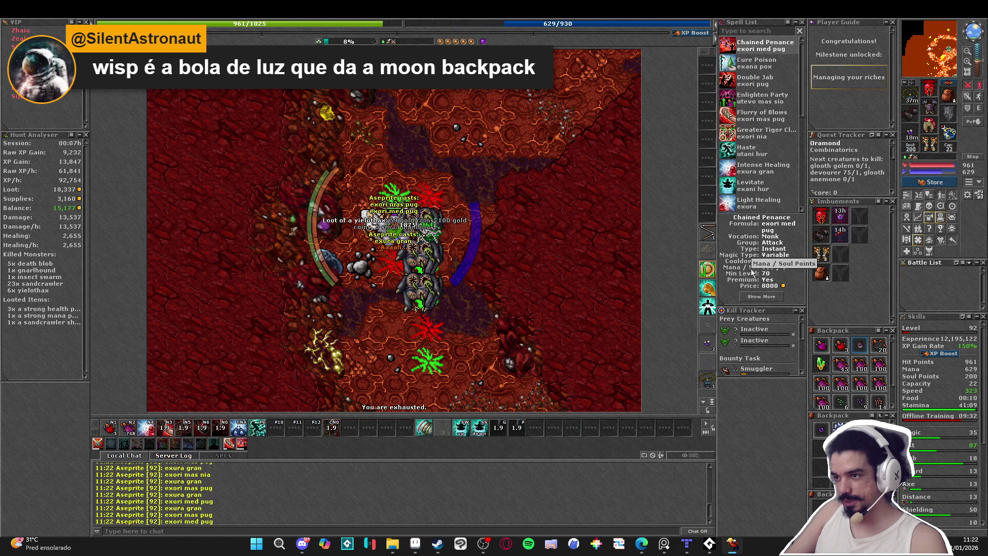
key("KP_2")
- Cast utani gran hur and walk north-east through the lava cave to the next yielothax
key("F9")
key("Up")
key("Up")
key("Up")
key("Right")
key("Right")
key("Right")
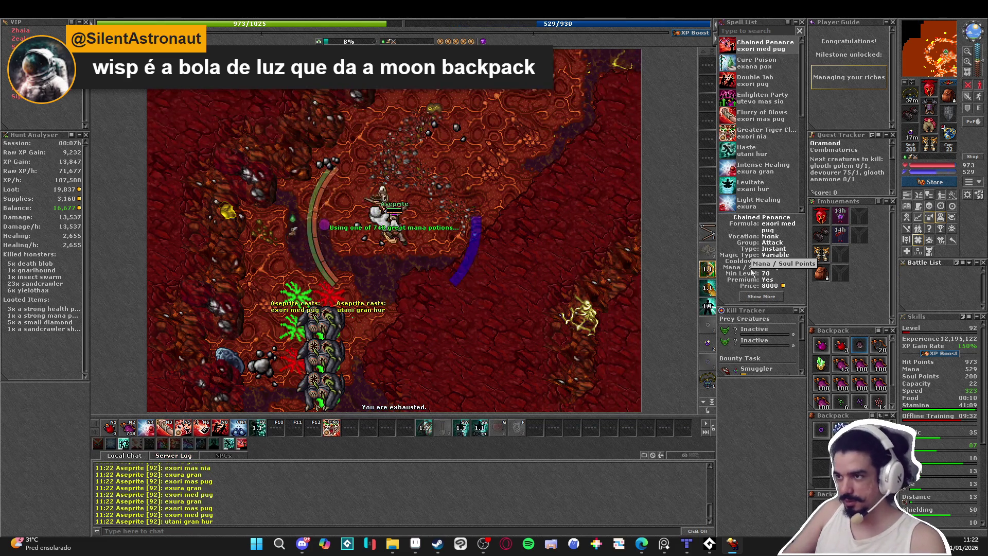
key("Up")
key("Up")
key("Up")
key("Right")
key("Right")
key("Right")
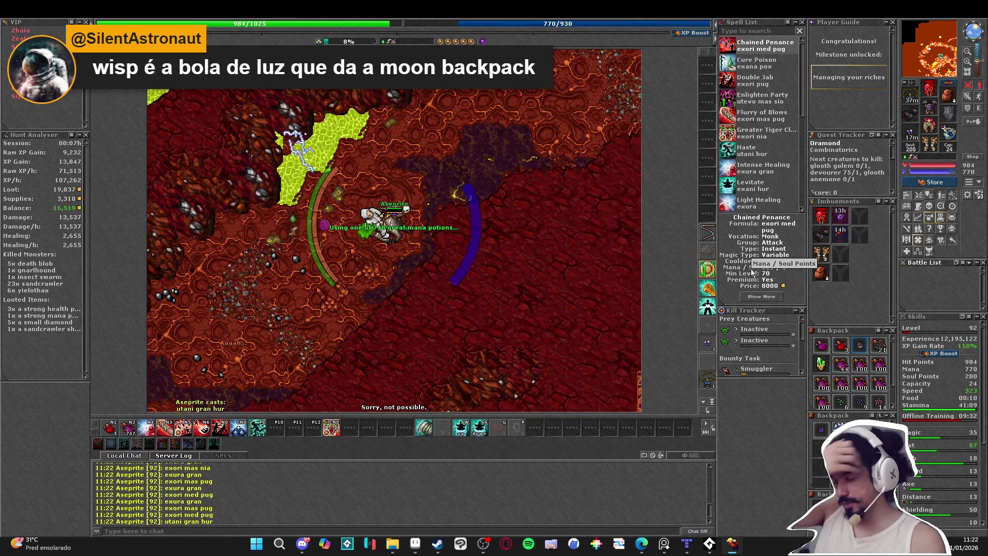
key("Up")
key("Right")
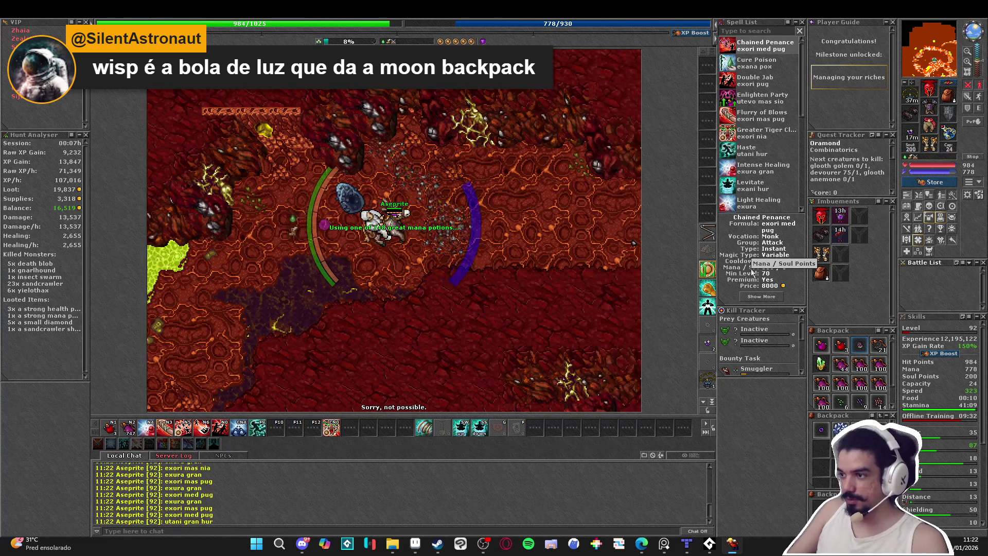
key("Up")
key("Left")
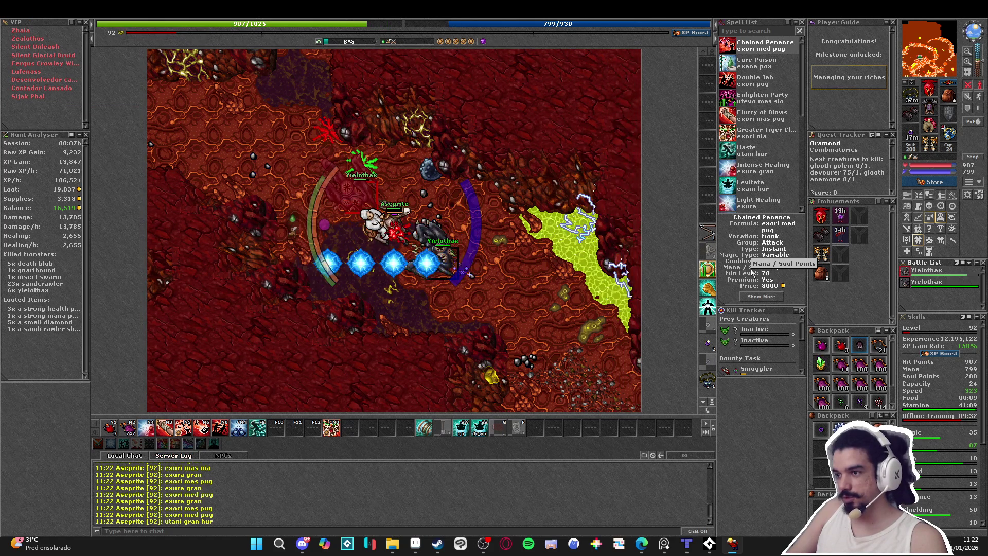
- Engage the new yielothax with exori mas pug and exori med pug, healing with exura gran
key("KP_5")
key("KP_4")
key("Up")
key("Left")
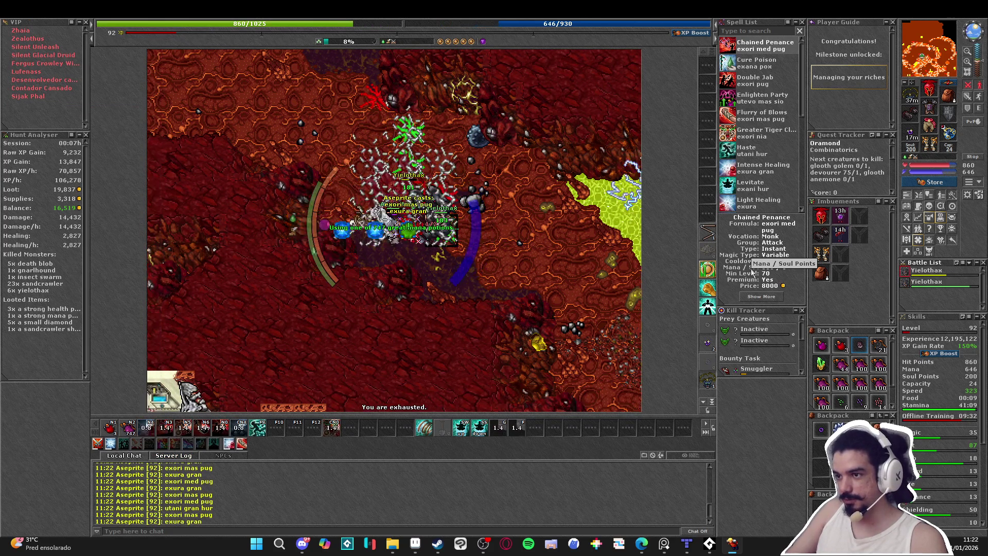
key("KP_2")
key("KP_6")
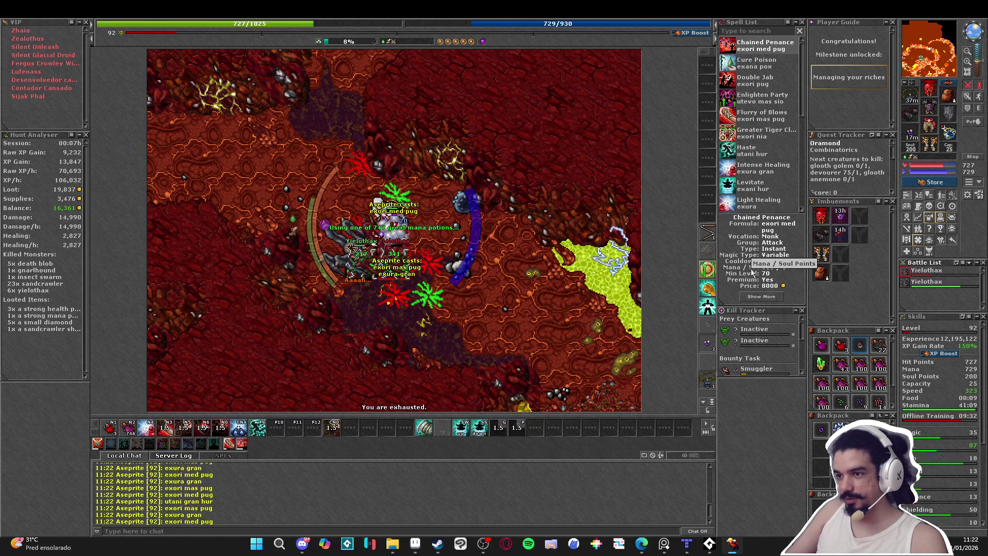
key("KP_2")
key("KP_3")
- Finish that yielothax with exori mas pug, then recast utani gran hur and refill mana
key("Left")
key("KP_3")
key("KP_2")
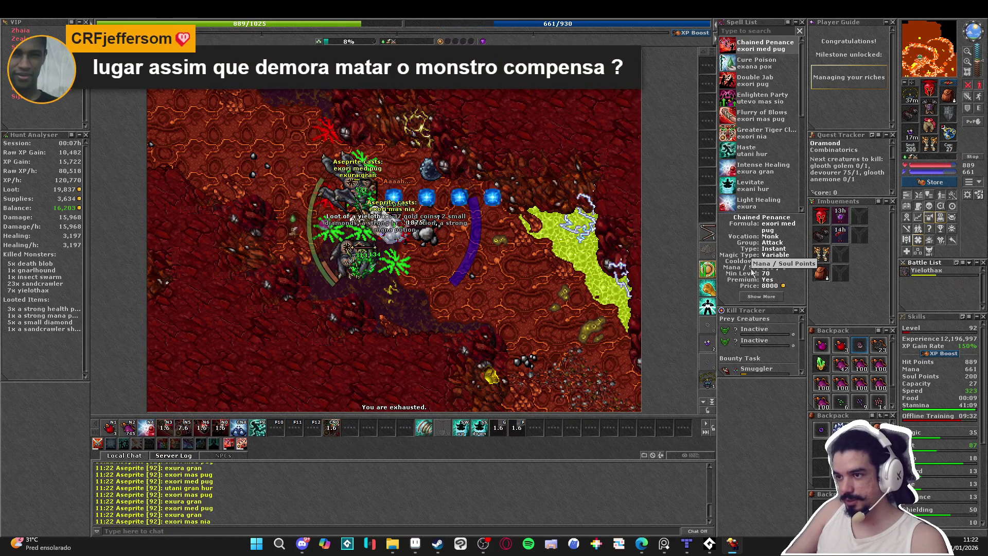
key("KP_5")
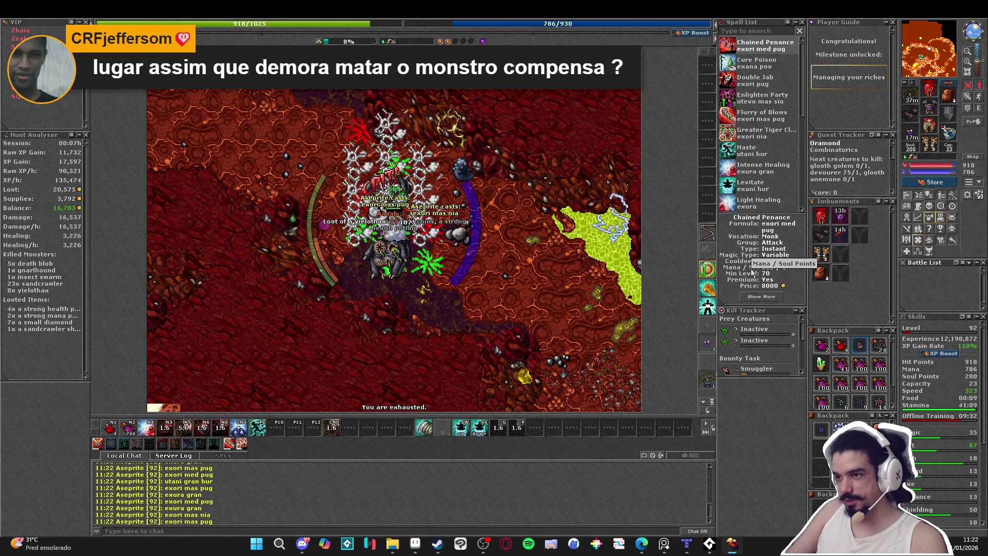
key("Right")
key("Right")
key("Up")
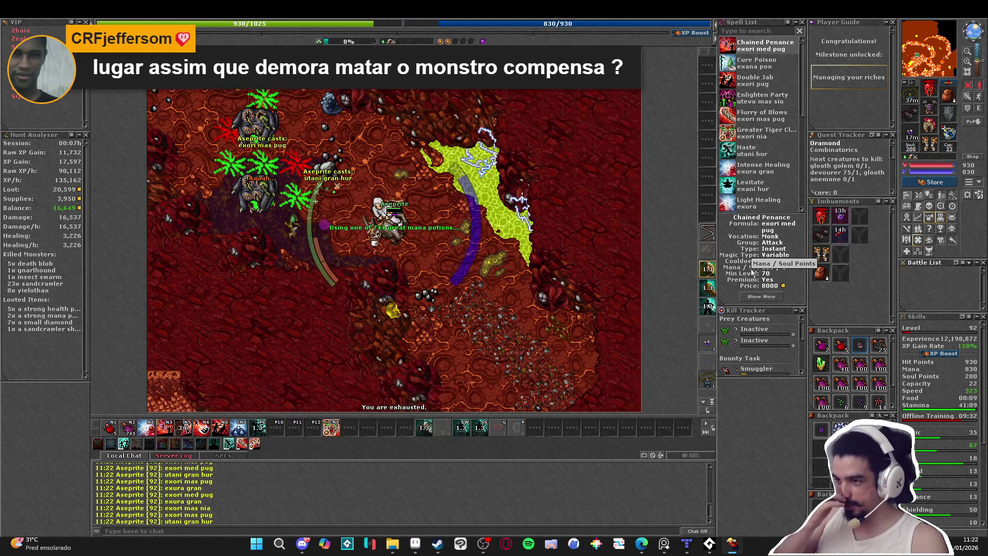
- Walk south into melee range of the next yielothax and attack it while healing and drinking mana
key("Down")
key("Down")
key("Down")
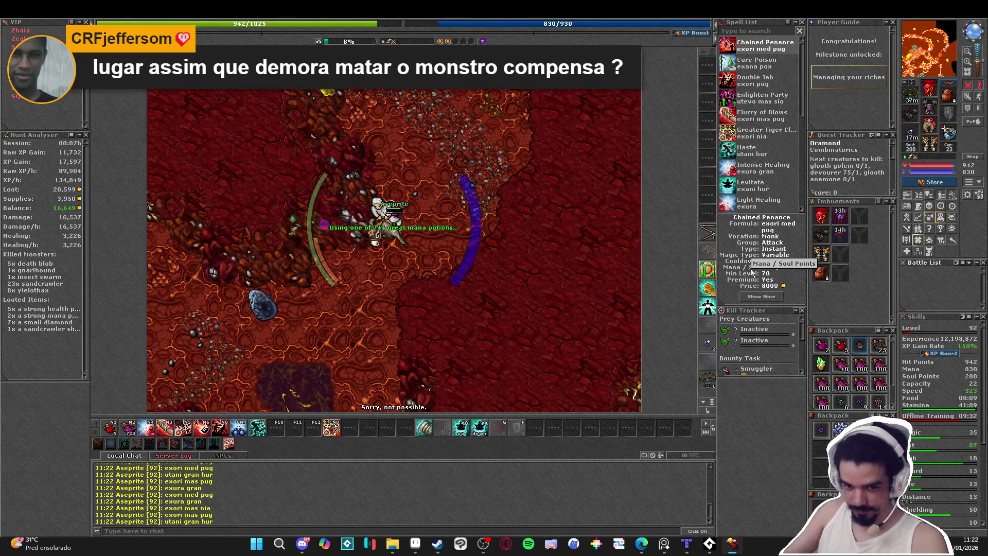
key("Down")
key("Down")
key("Left")
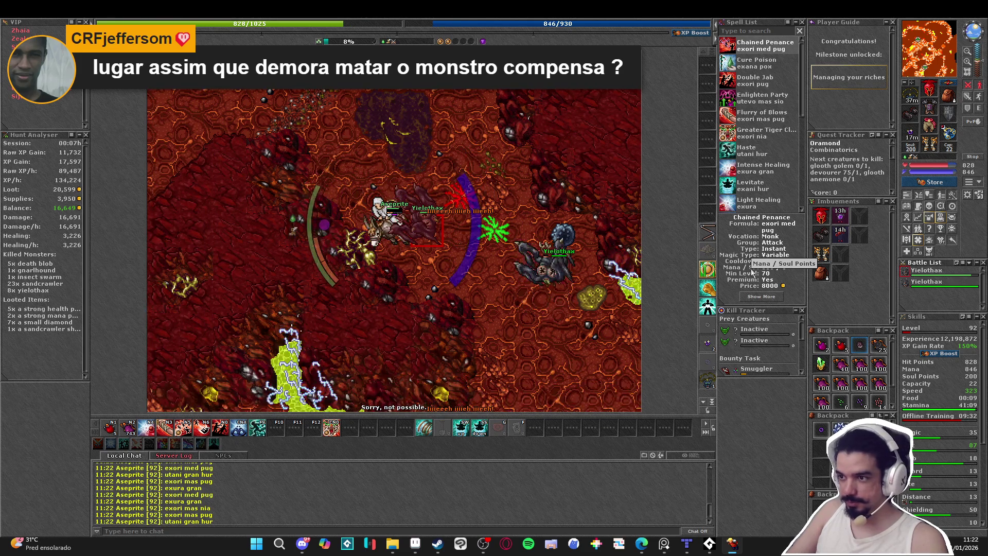
key("KP_2")
key("KP_3")
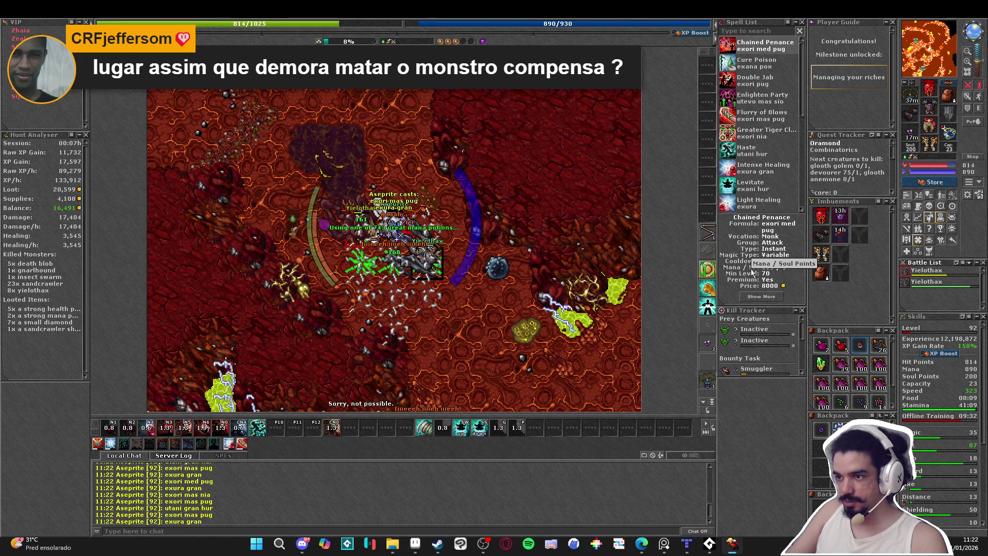
key("Up")
key("KP_4")
key("KP_3")
key("KP_2")
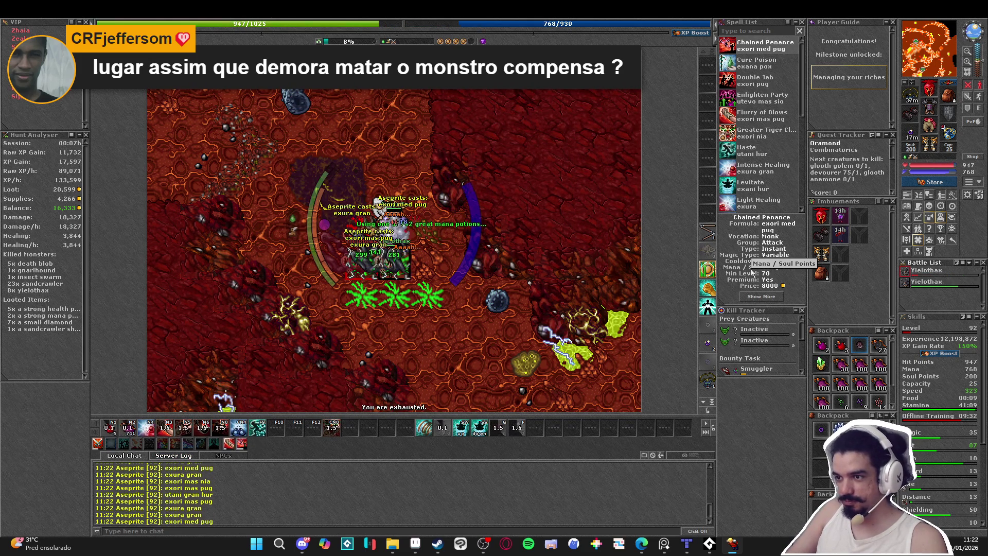
- Hit the pack with exori mas pug and exori mas nia, heal with exura gran, and loot the corpses
key("KP_2")
key("KP_3")
key("Up")
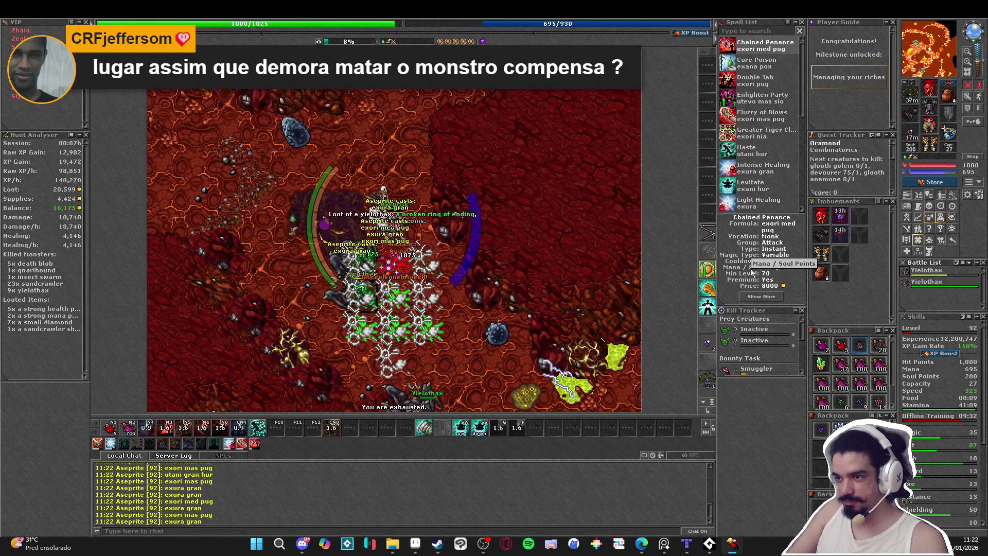
key("KP_2")
key("KP_3")
key("Down")
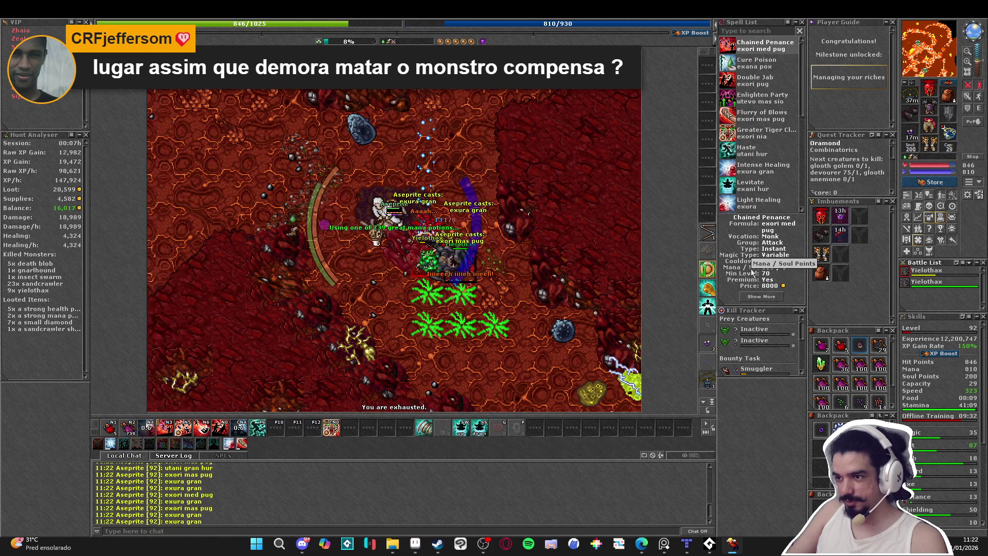
key("KP_5")
key("Up")
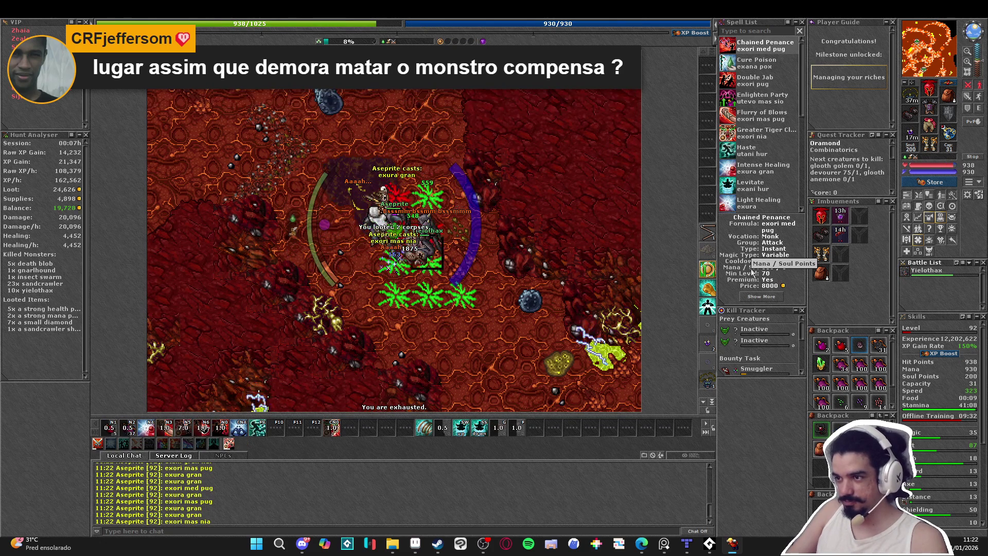
- Kill another yielothax with exori med pug and exori mas pug, reaching 11 kills, then recast utani gran hur
key("KP_2")
key("KP_3")
key("KP_2")
key("Right")
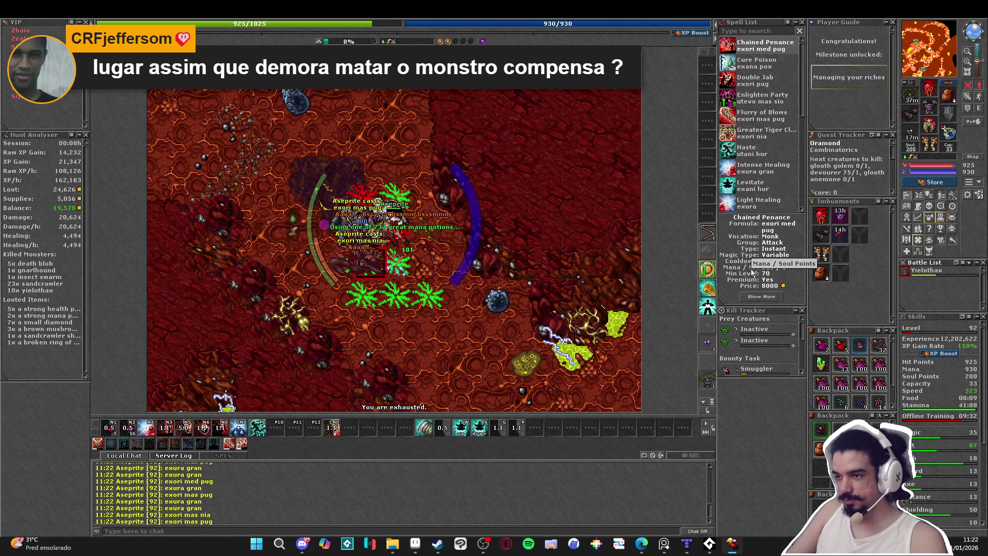
key("KP_4")
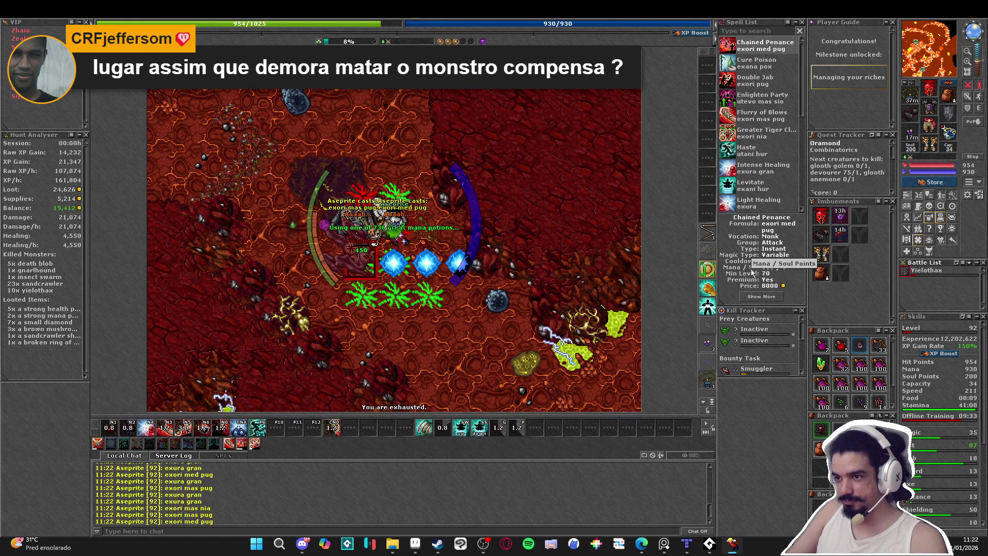
key("KP_2")
key("KP_3")
key("Down")
key("Down")
key("Down")
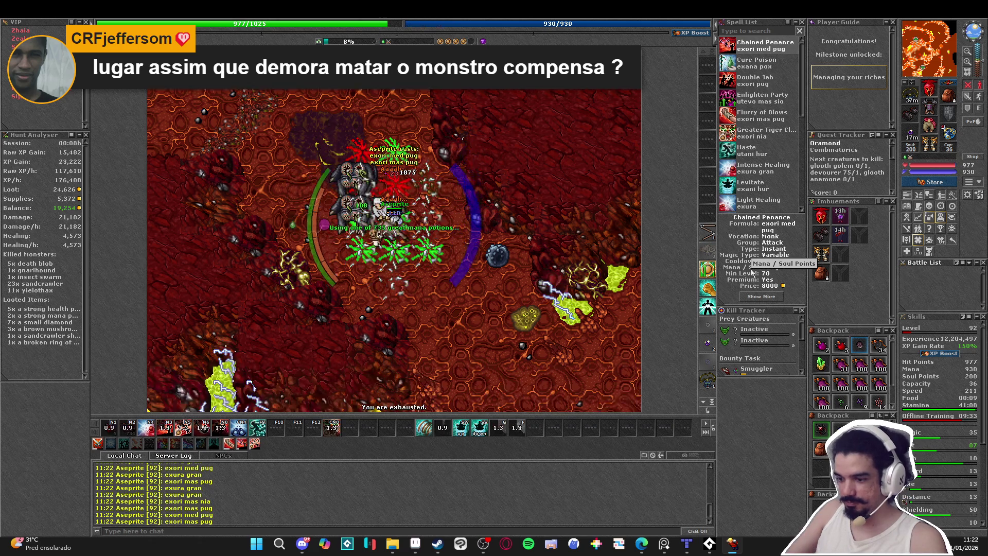
- Walk south-east across the lava cave toward the next pack
key("Right")
key("Right")
key("KP_1")
key("Right")
key("Down")
key("Right")
key("Down")
key("Right")
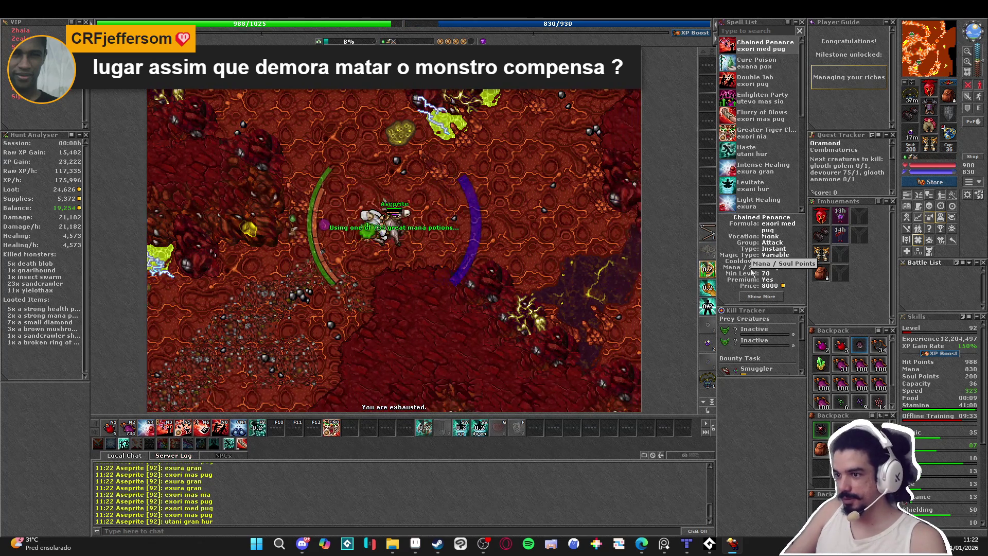
key("Right")
key("Down")
key("Right")
key("Down")
key("Right")
key("Down")
key("Right")
key("Down")
key("Right")
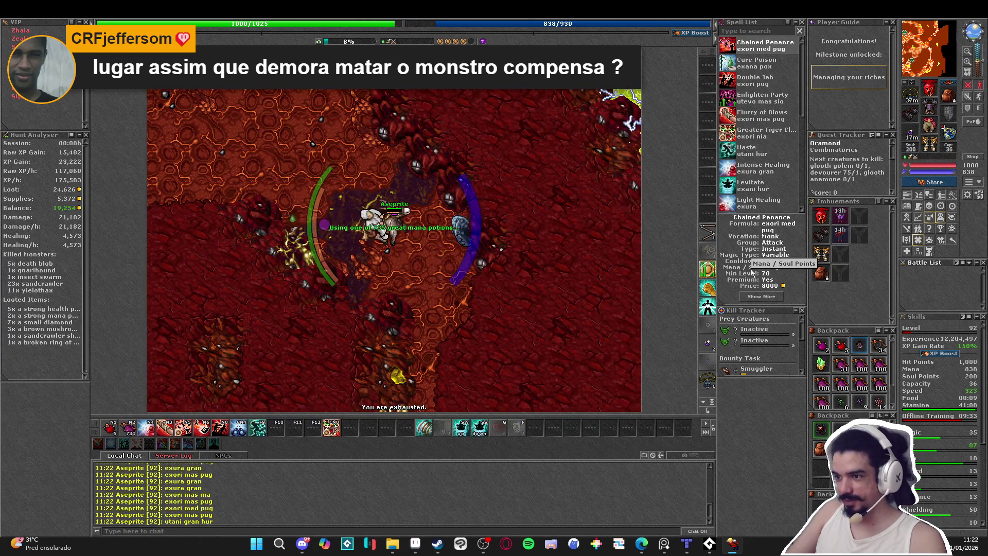
- Haste with utani gran hur and hit the southern yielothax pack with exori mas pug
key("F9")
key("Down")
key("Down")
key("Down")
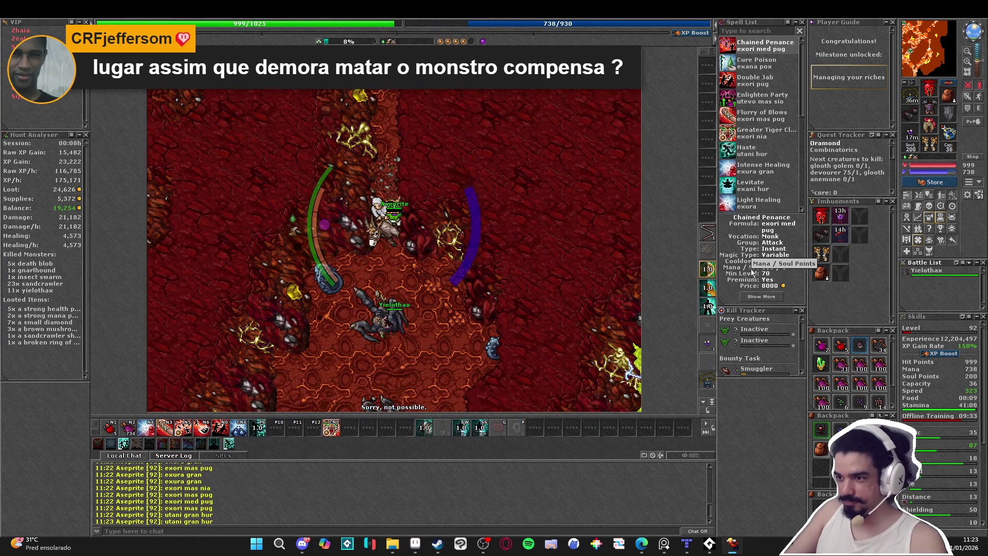
key("KP_3")
key("Down")
key("Down")
key("Down")
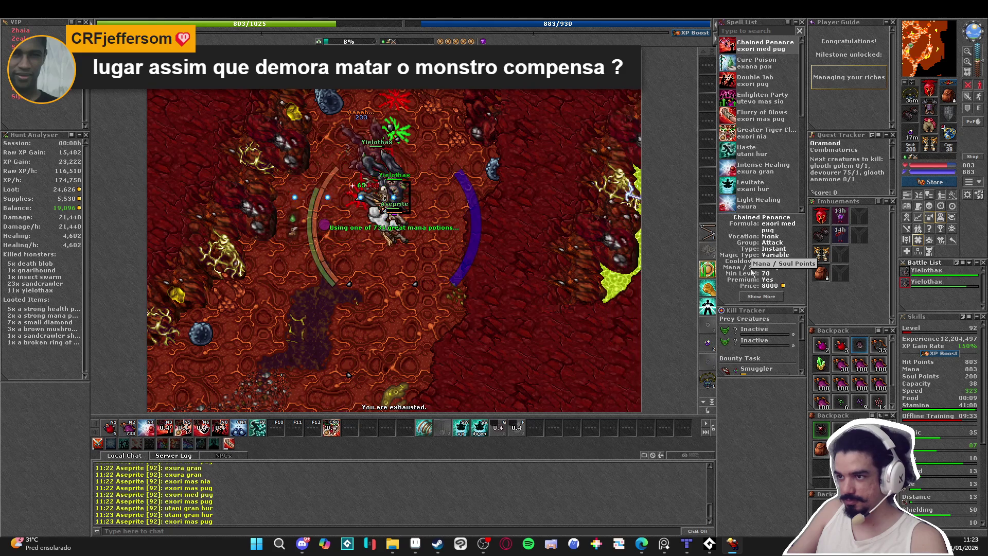
key("Down")
key("KP_5")
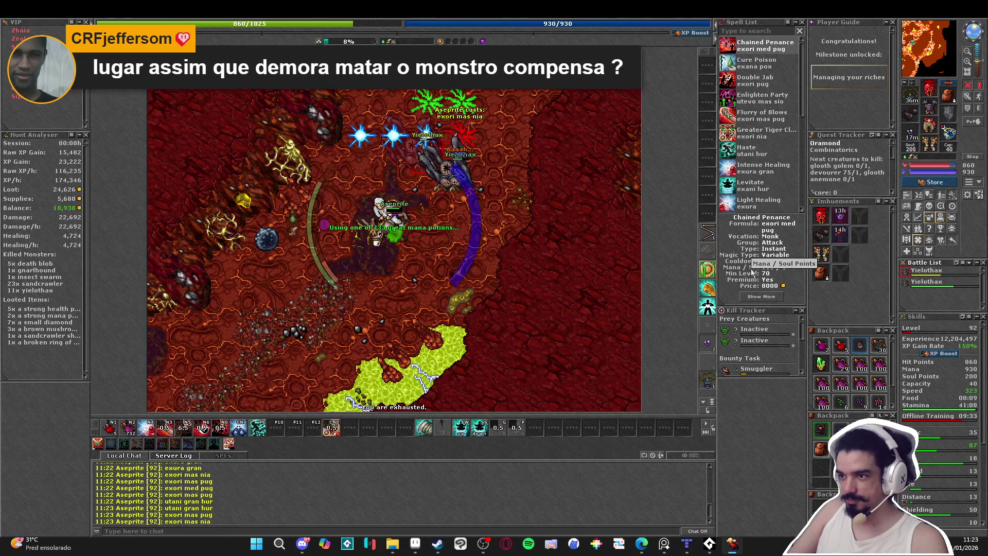
key("Down")
key("Left")
key("Left")
key("F9")
key("KP_5")
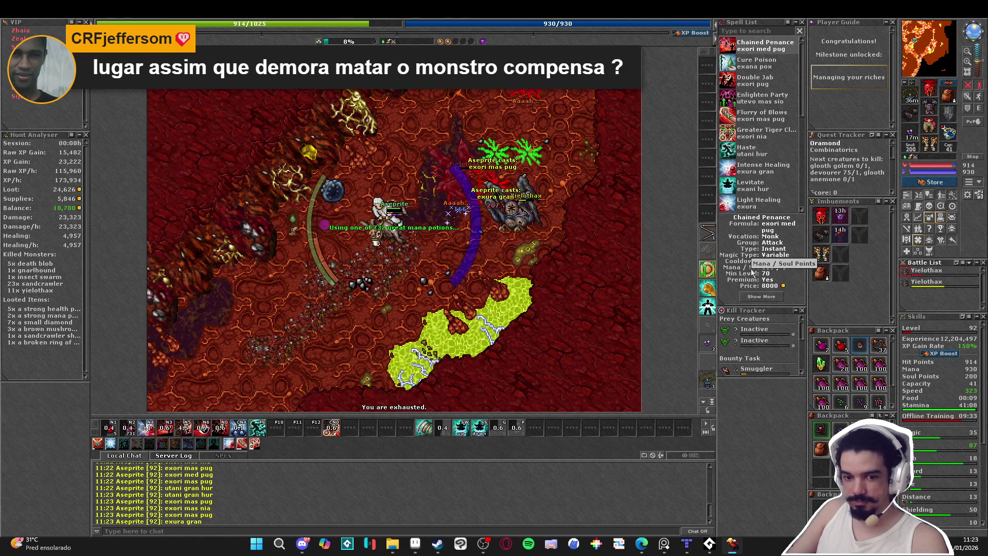
- Follow the pack south-west, striking with exori med pug and healing with exura gran
key("Down")
key("Down")
key("KP_1")
key("KP_5")
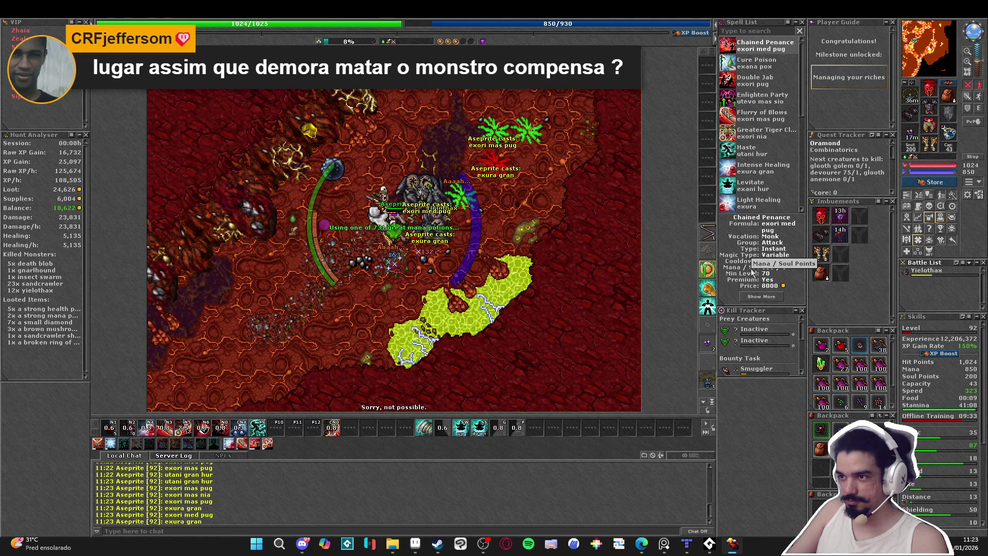
key("F9")
key("Left")
key("Left")
key("Down")
key("Left")
key("Left")
key("Down")
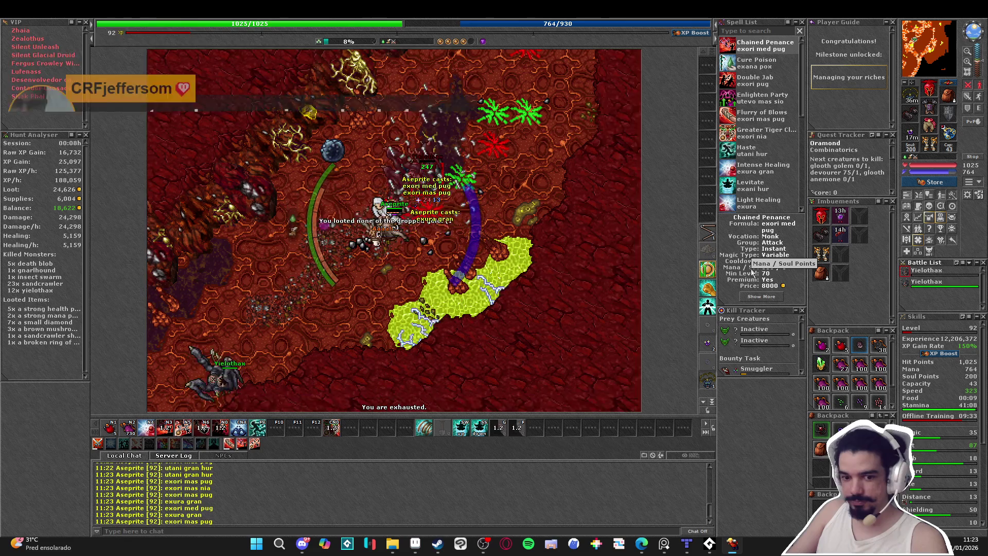
key("Down")
key("Down")
key("Left")
key("KP_5")
key("KP_0")
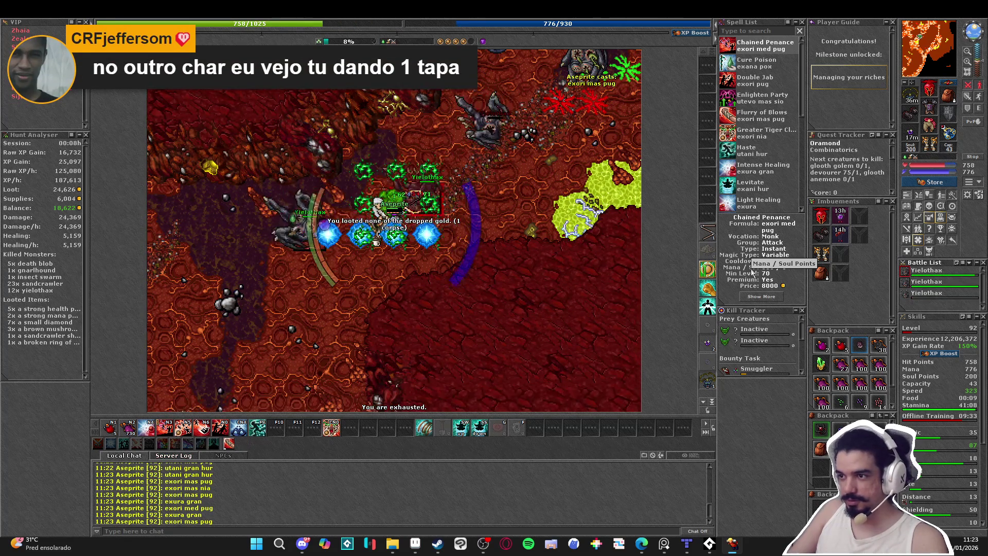
key("KP_1")
key("KP_5")
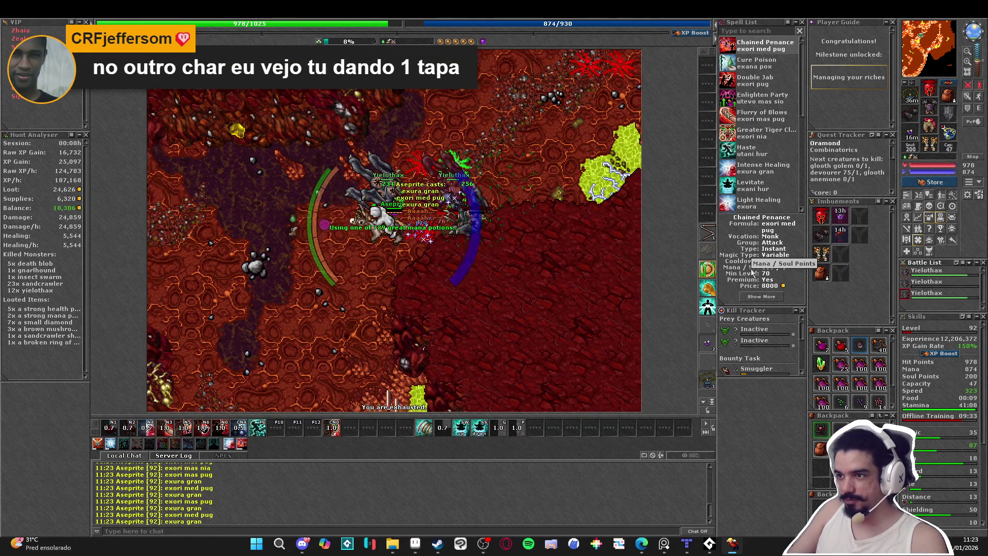
- Stay in range of the pack with area spells, heals and potions, then loot the corpses
key("Down")
key("KP_5")
key("KP_2")
key("Down")
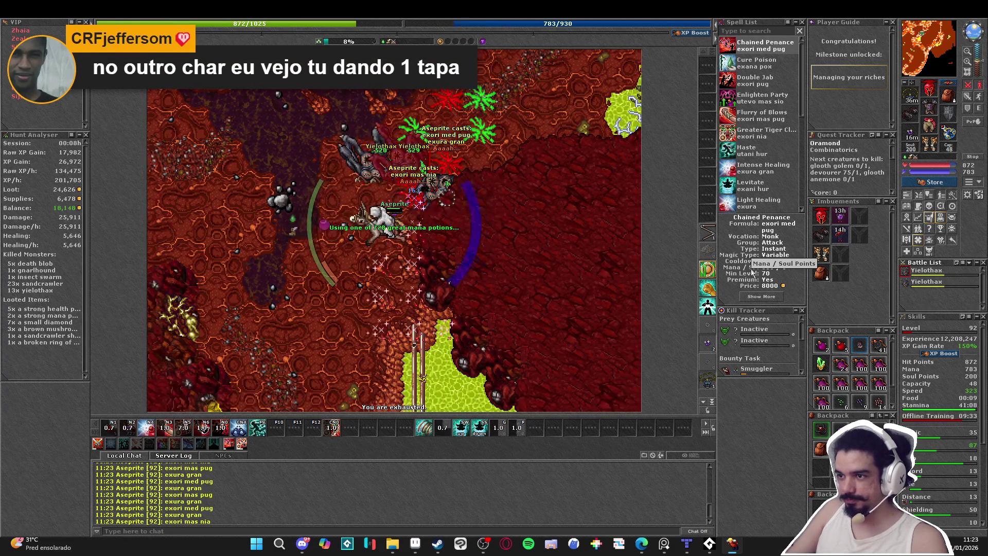
key("KP_3")
key("KP_5")
key("KP_2")
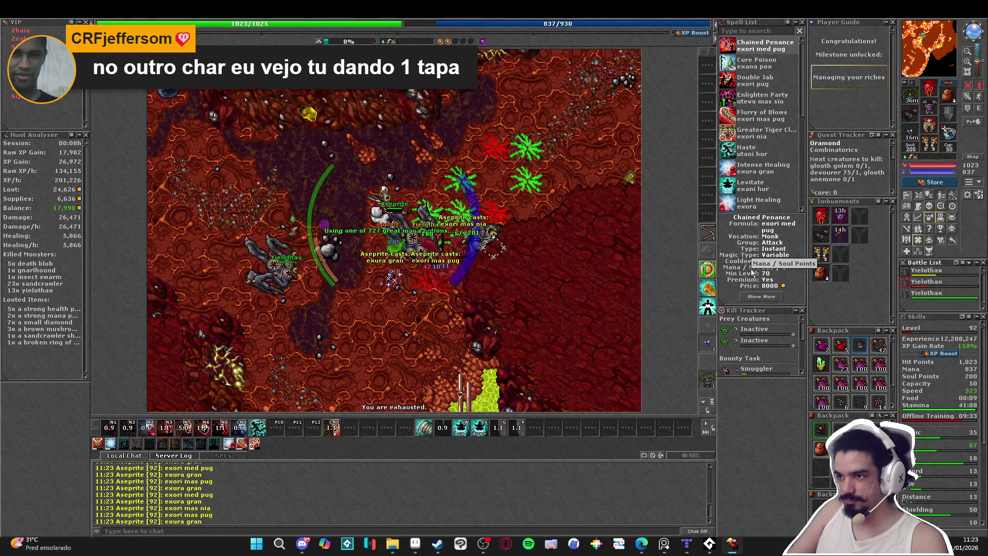
key("Up")
key("KP_1")
key("KP_5")
key("KP_2")
key("Right")
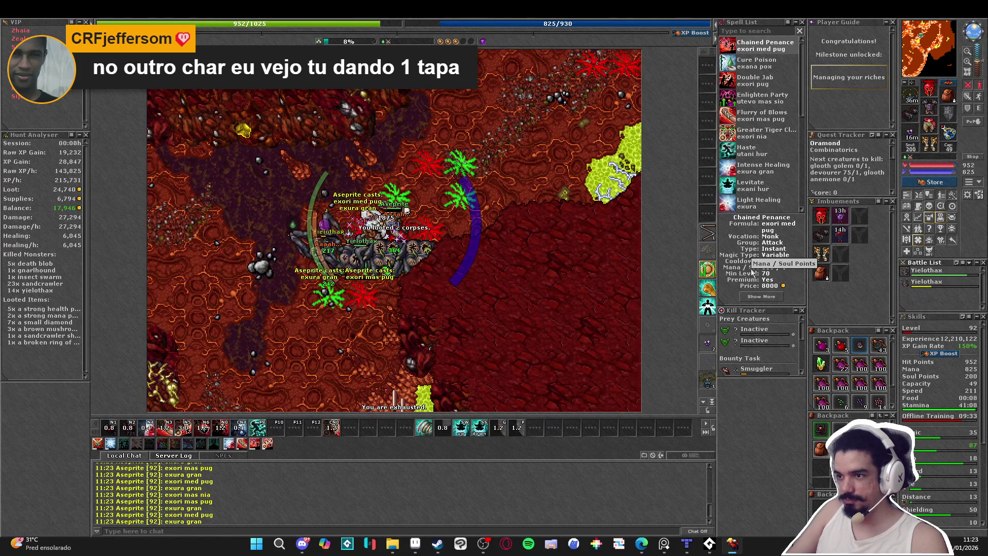
- Keep blasting the pack with exori mas pug and exori med pug, topping up health and mana
key("KP_3")
key("KP_5")
key("KP_2")
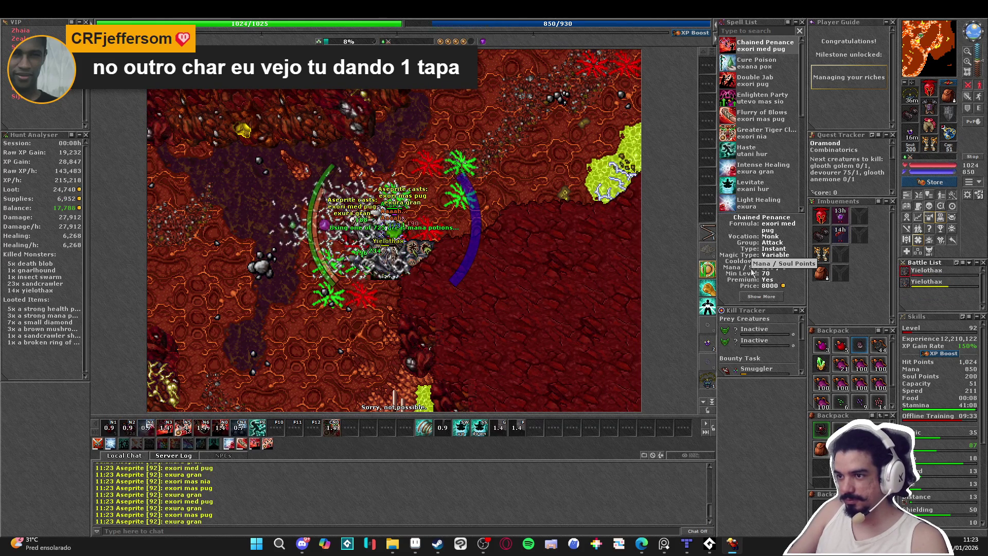
key("Left")
key("KP_1")
key("KP_5")
key("KP_2")
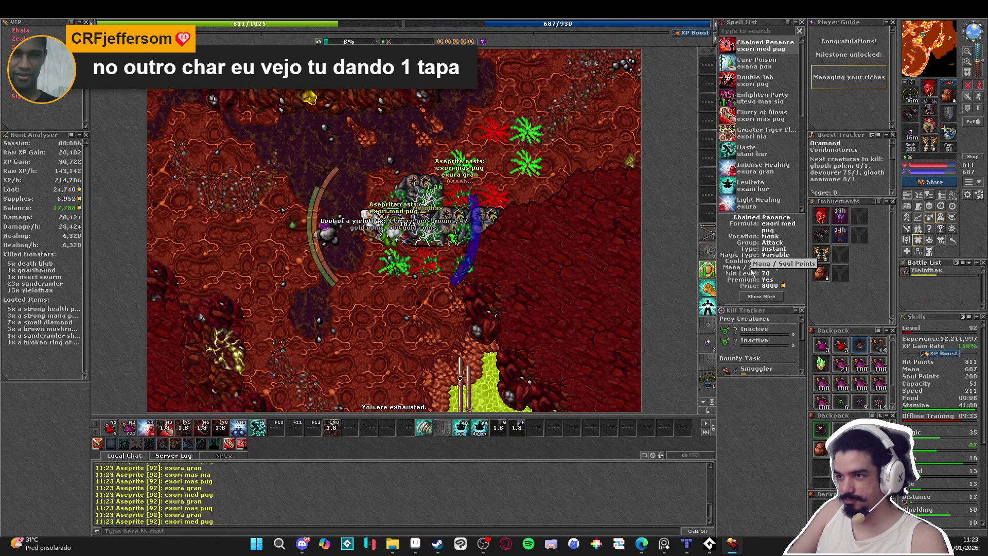
key("Down")
key("Right")
key("KP_3")
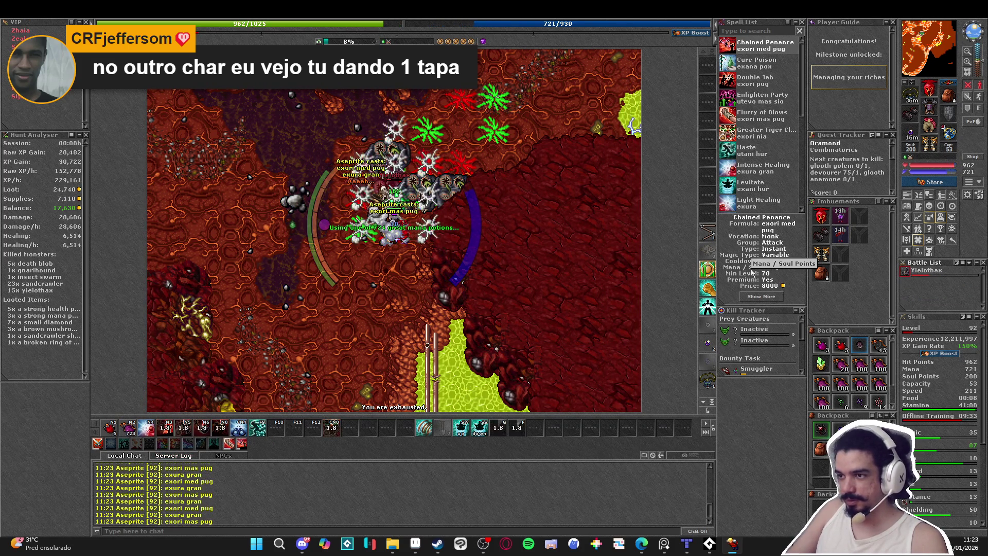
key("Left")
key("Up")
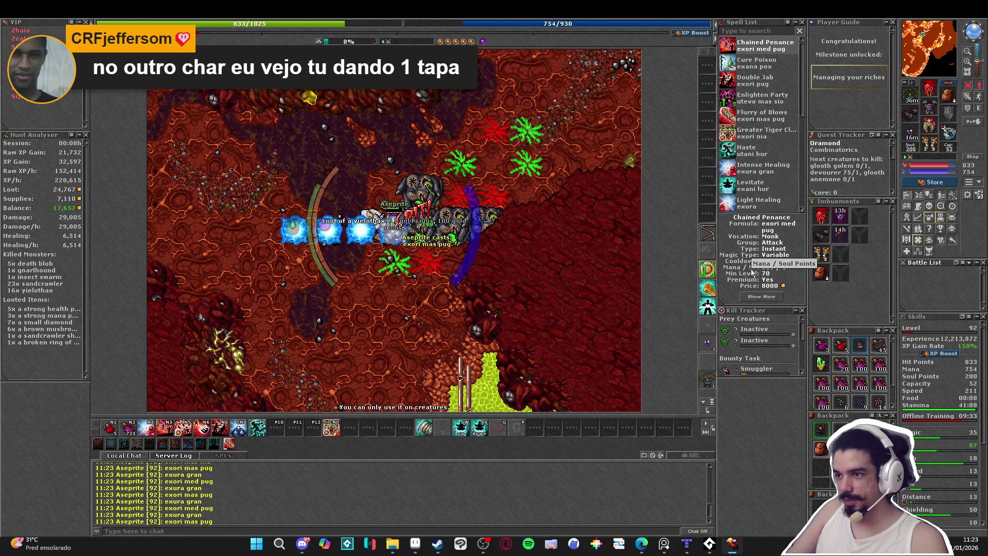
key("KP_2")
key("Down")
key("Down")
key("Down")
- Walk west and north through the cave to the next pack and open with an area attack
key("KP_Add")
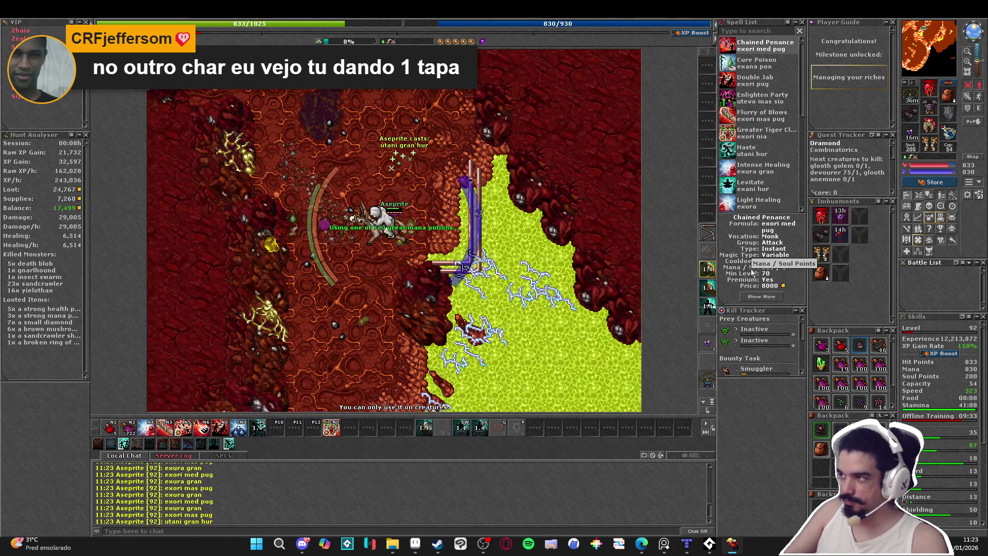
key("Left")
key("Left")
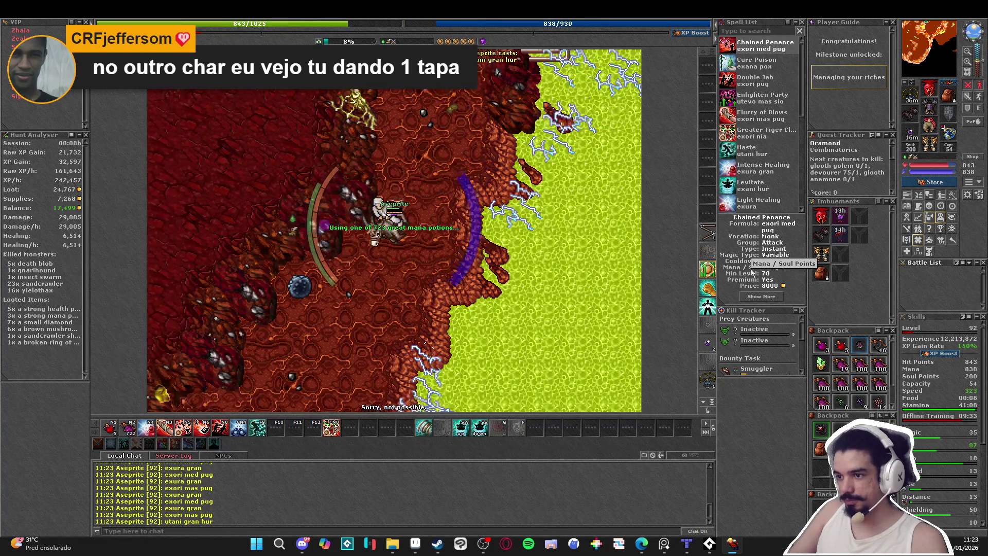
key("Up")
key("Up")
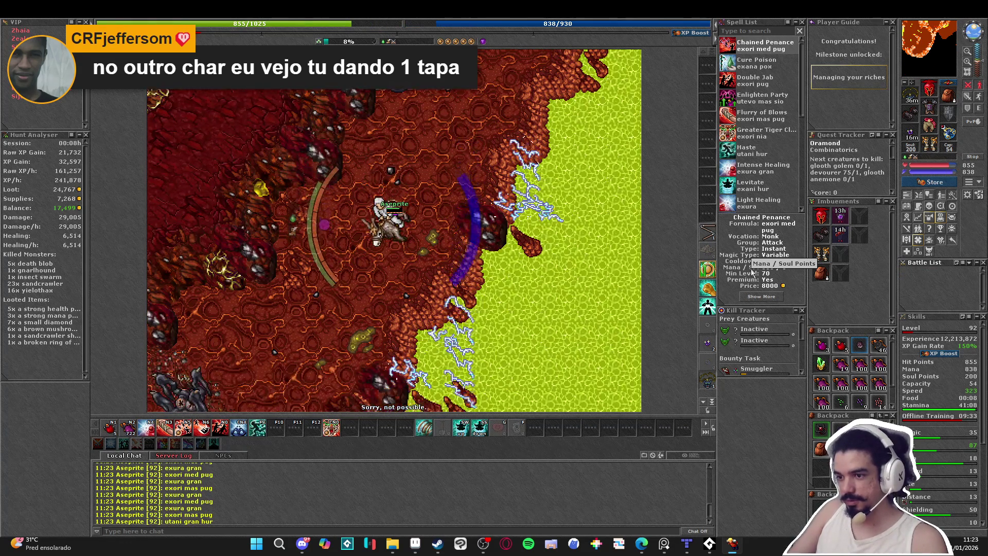
key("Left")
key("Left")
key("Left")
key("KP_2")
key("KP_3")
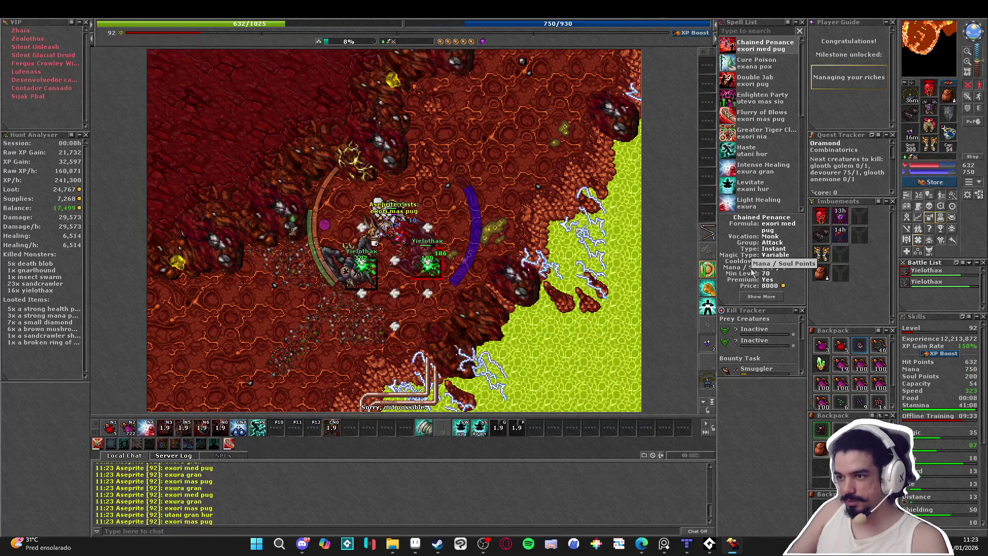
key("Down")
key("Down")
key("Down")
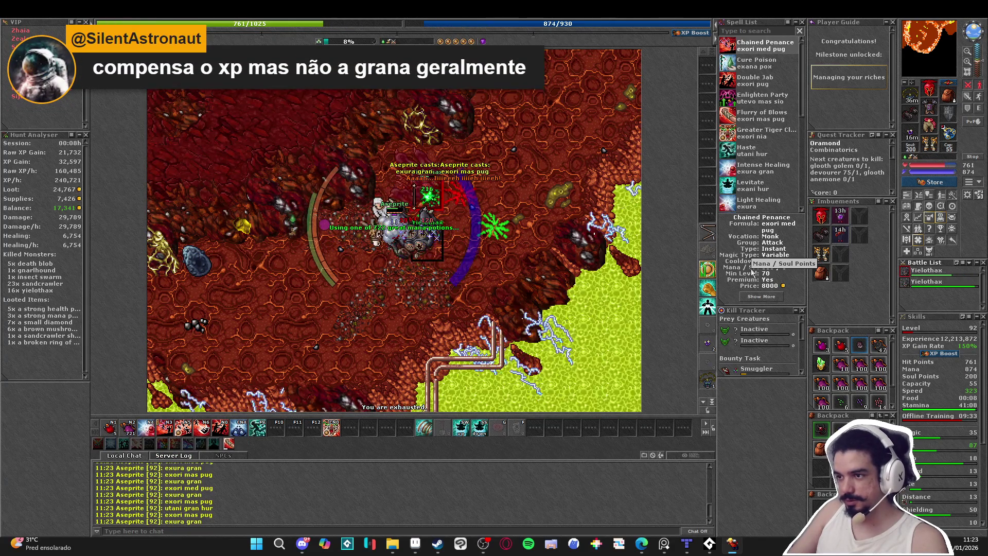
- Finish that pack with area spells and strikes while healing and drinking great mana potions
key("KP_2")
key("KP_4")
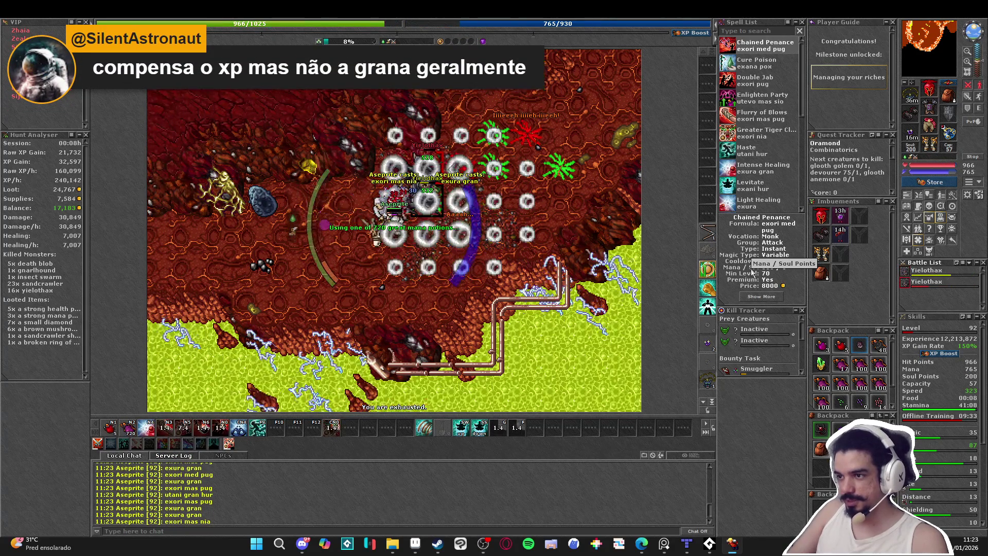
key("KP_3")
key("KP_2")
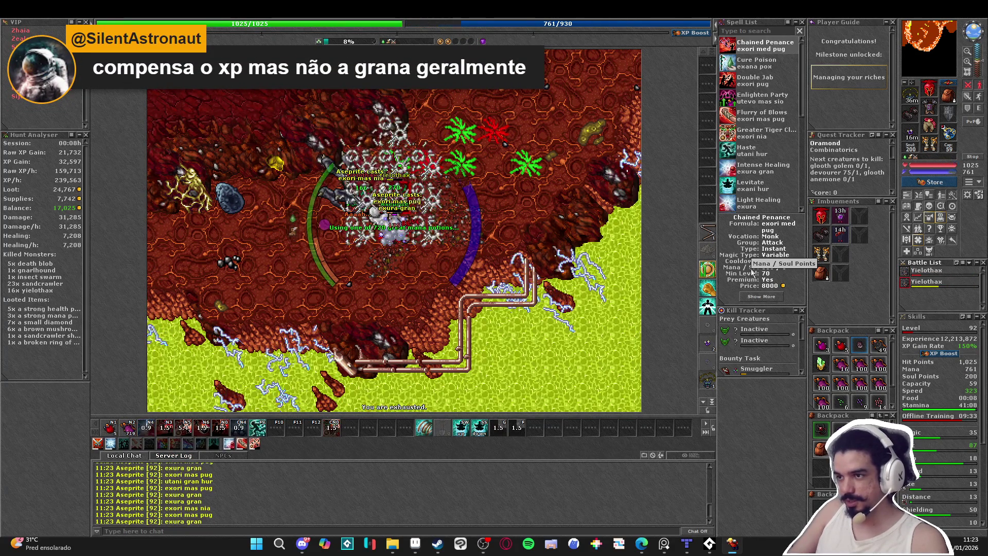
key("KP_1")
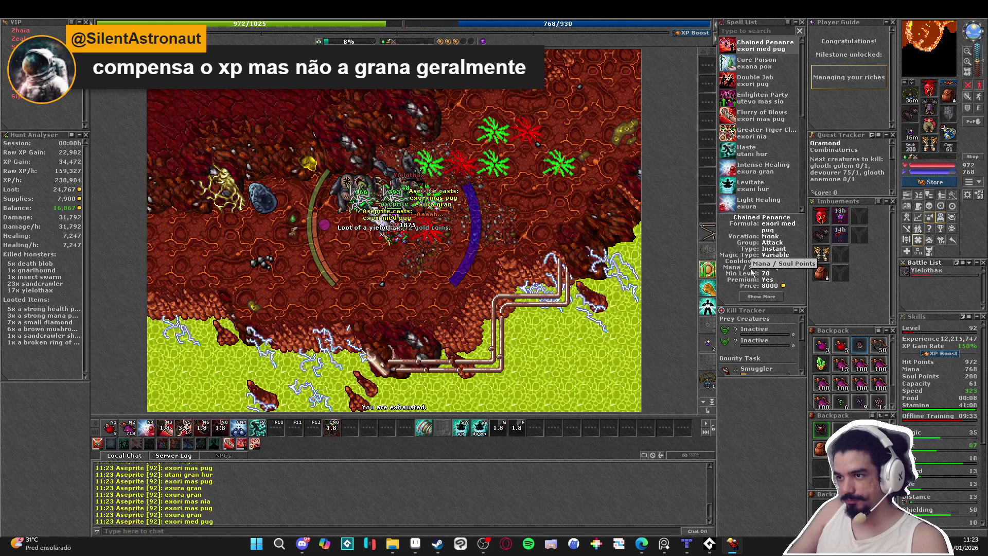
key("KP_2")
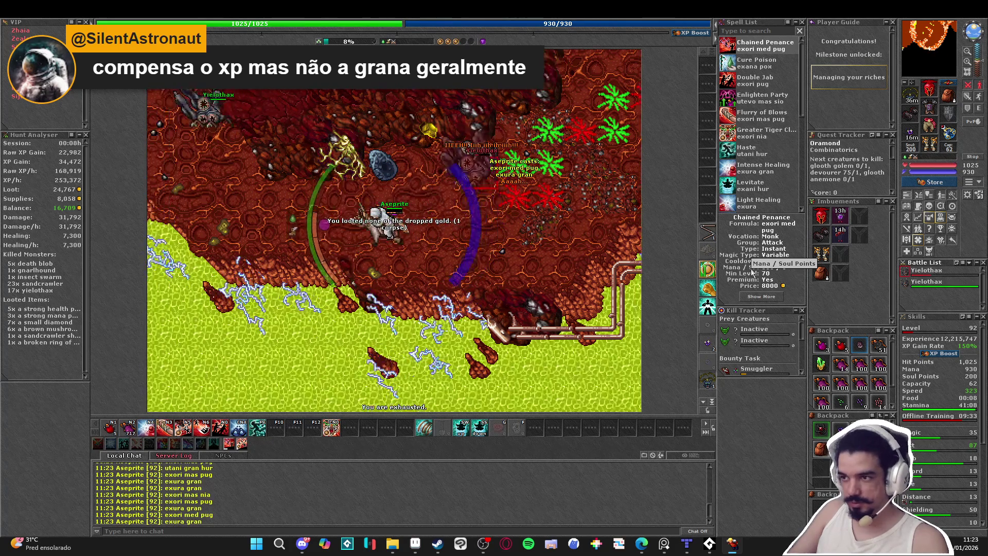
key("KP_3")
key("KP_2")
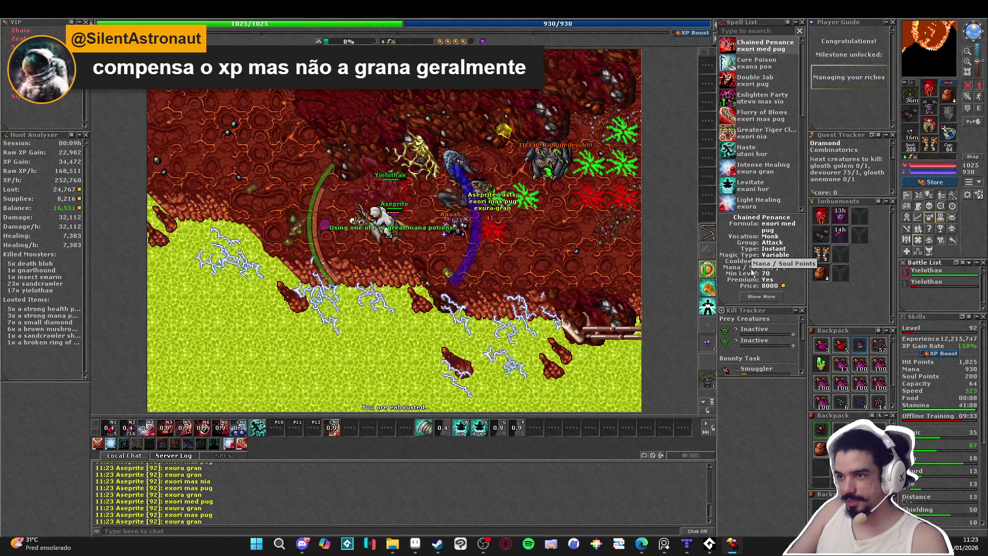
key("KP_1")
key("KP_2")
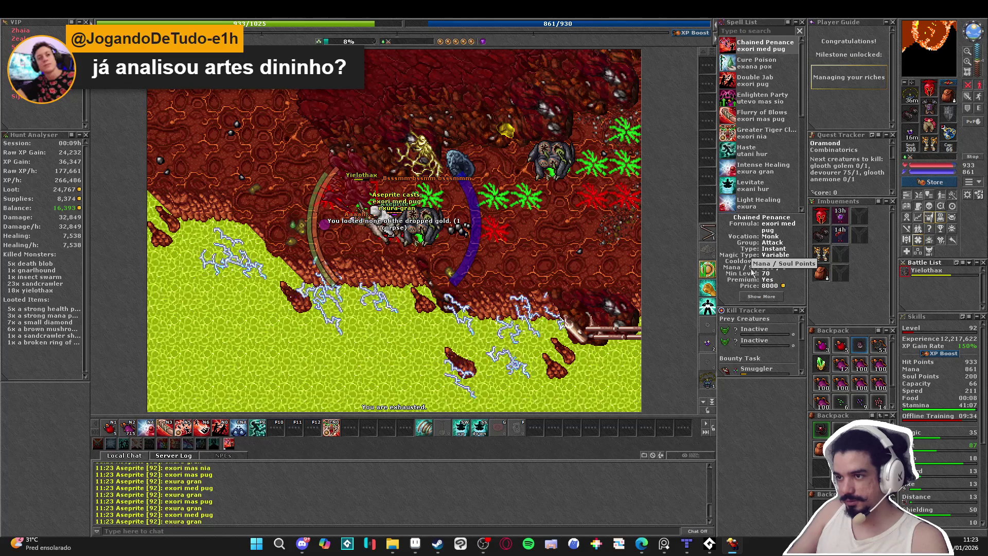
key("KP_3")
key("KP_2")
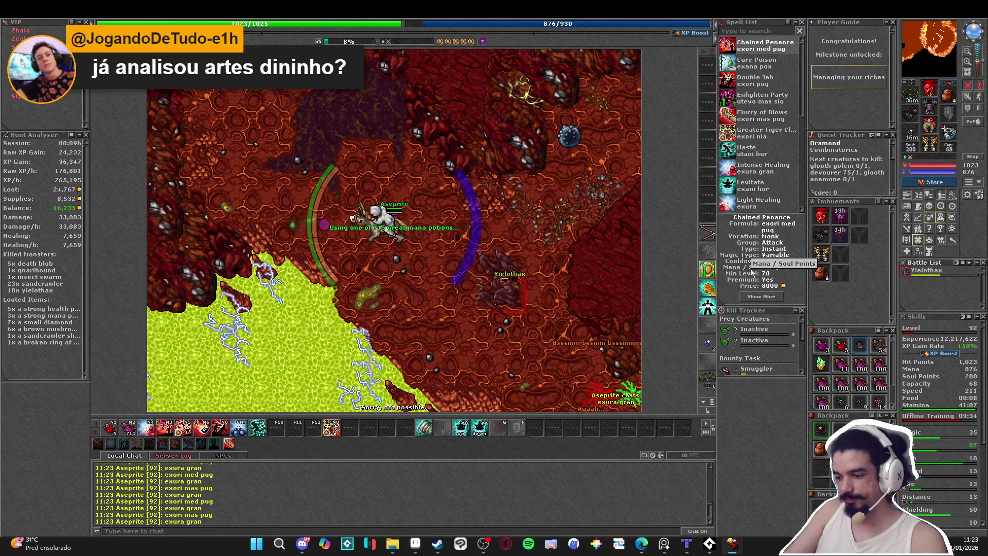
- Haste with utani gran hur, head north, and open on the yielothax with area spells
key("F9")
key("q")
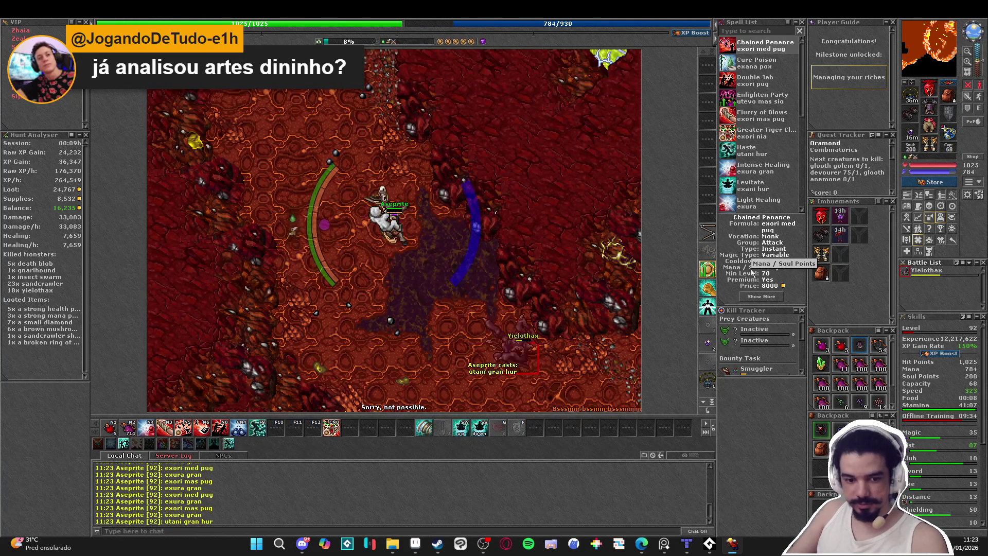
key("w")
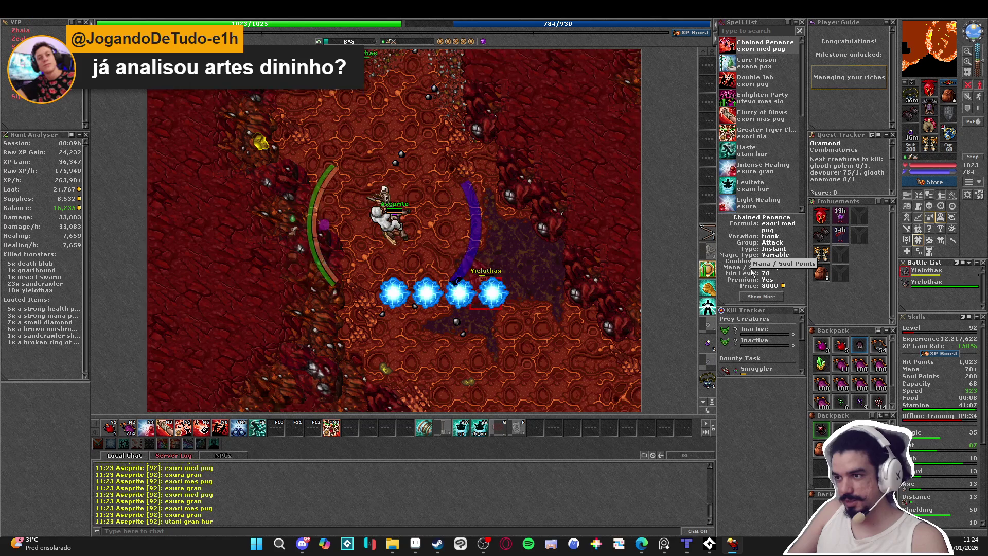
key("KP_2")
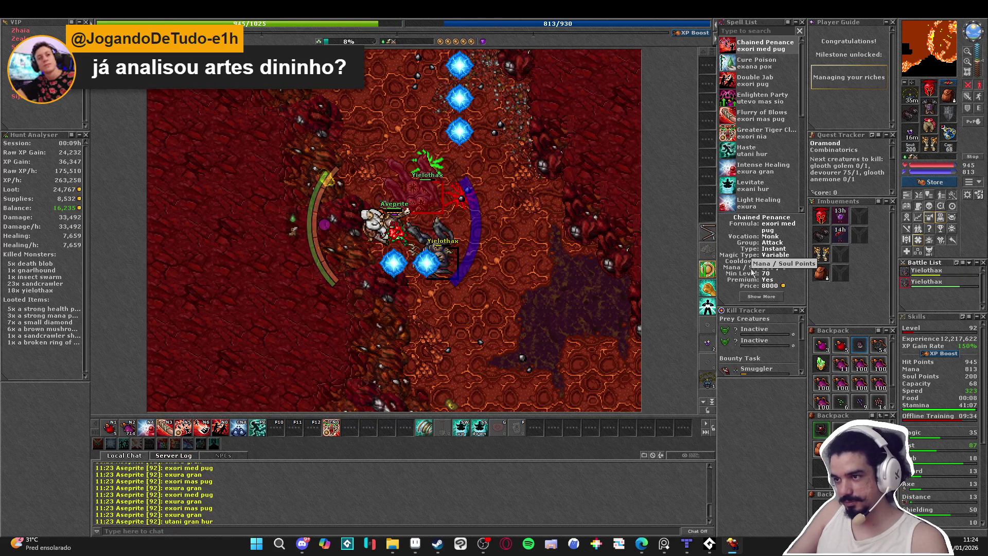
key("KP_3")
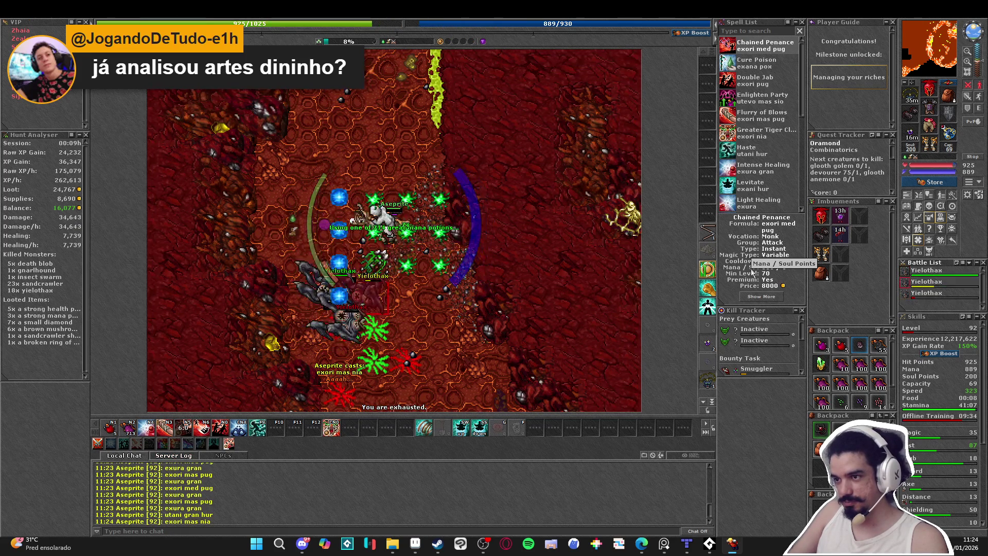
key("KP_1")
key("KP_2")
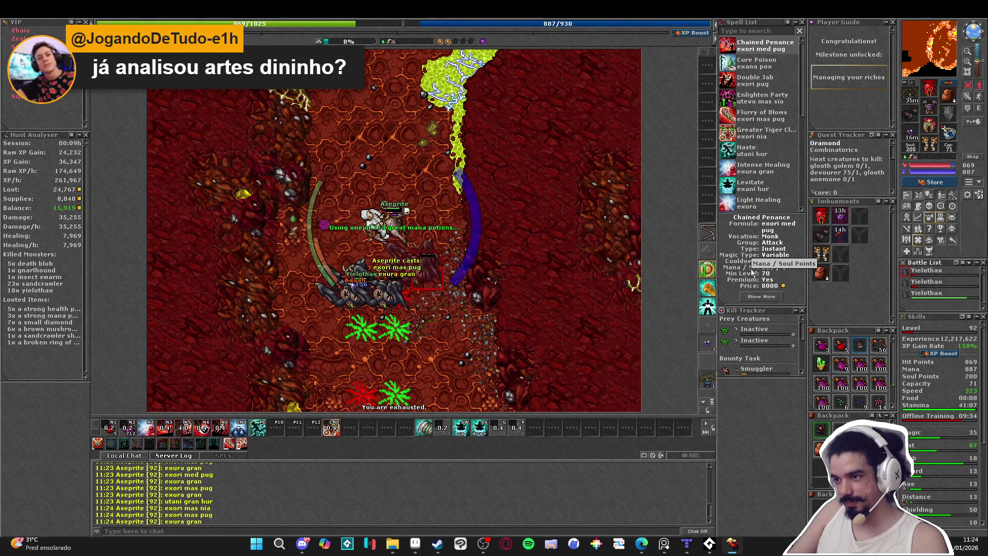
- Strike the targeted yielothax and chase the remaining one north, healing with exura gran
key("KP_4")
key("KP_2")
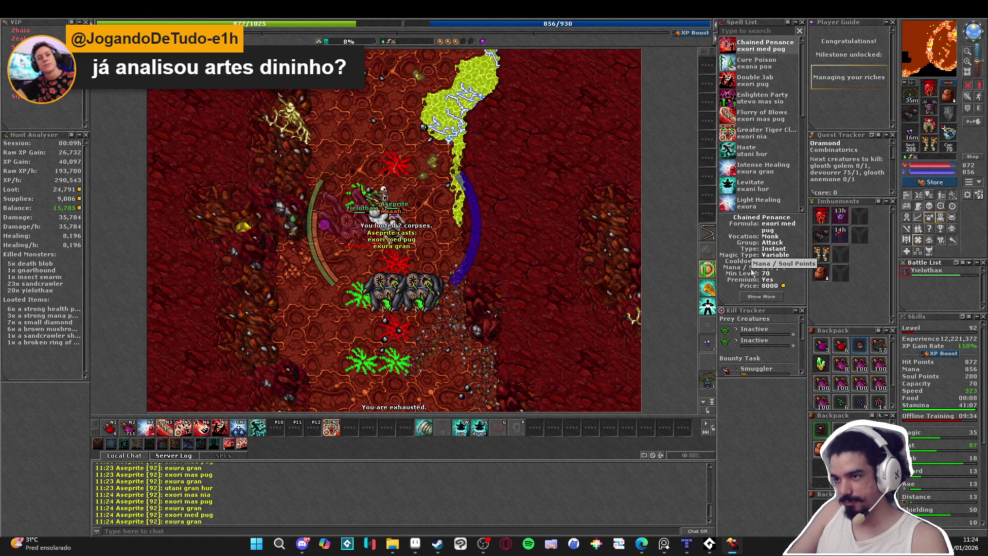
key("KP_1")
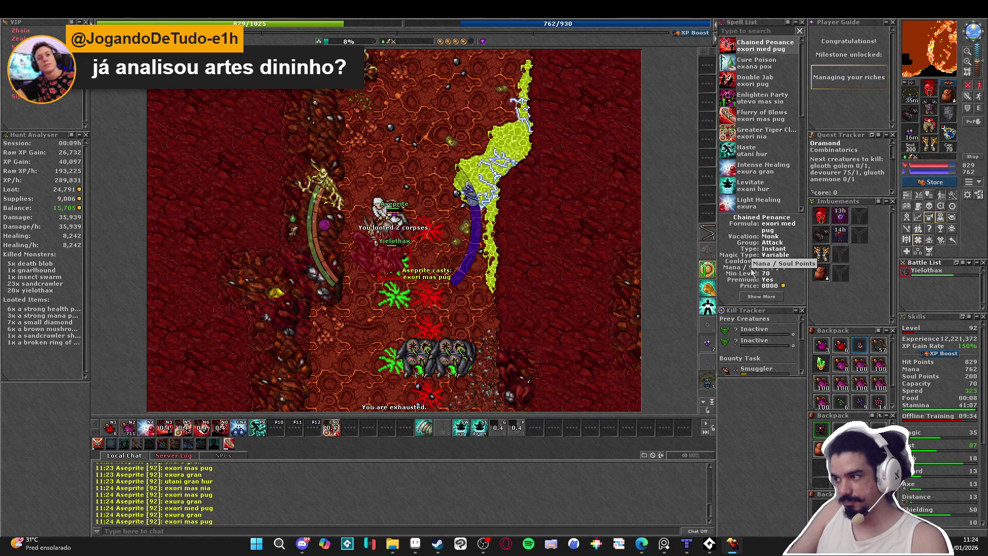
key("KP_4")
key("KP_2")
key("Up")
key("Up")
key("Up")
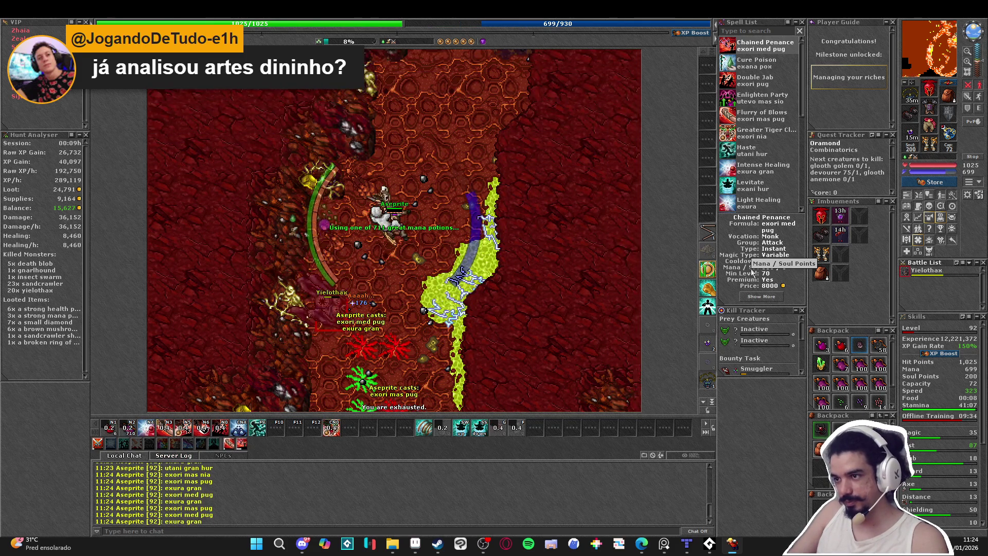
key("Up")
key("Up")
key("Up")
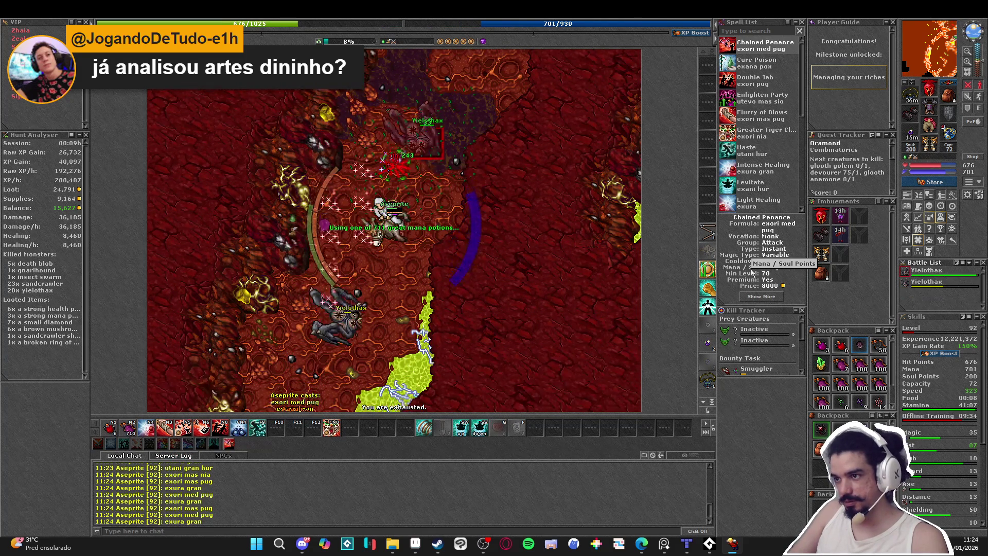
key("KP_2")
key("Up")
key("KP_5")
- Finish off a yielothax, then fight back south with area attacks, heals and mana potions
key("KP_2")
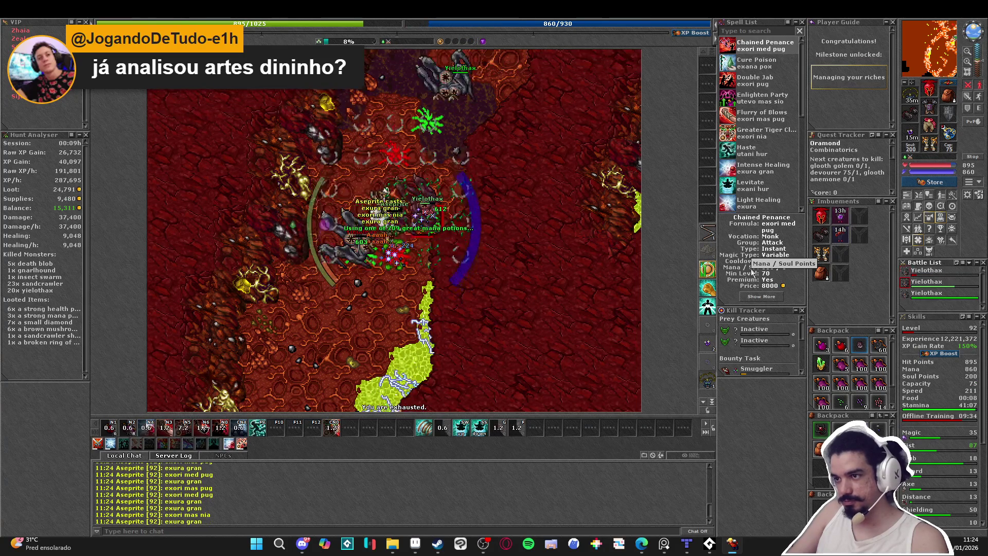
key("KP_2")
key("Up")
key("Up")
key("Up")
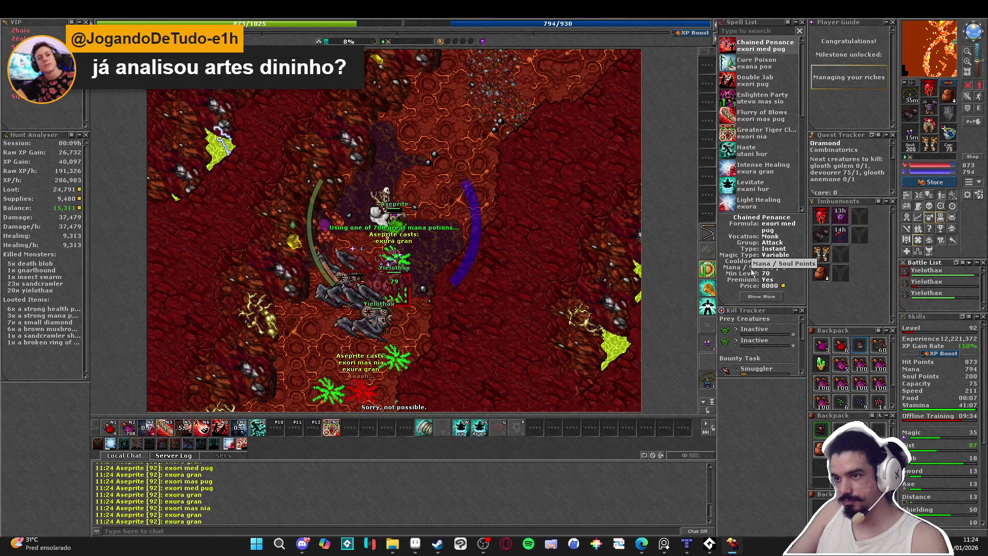
key("KP_4")
key("KP_2")
key("KP_5")
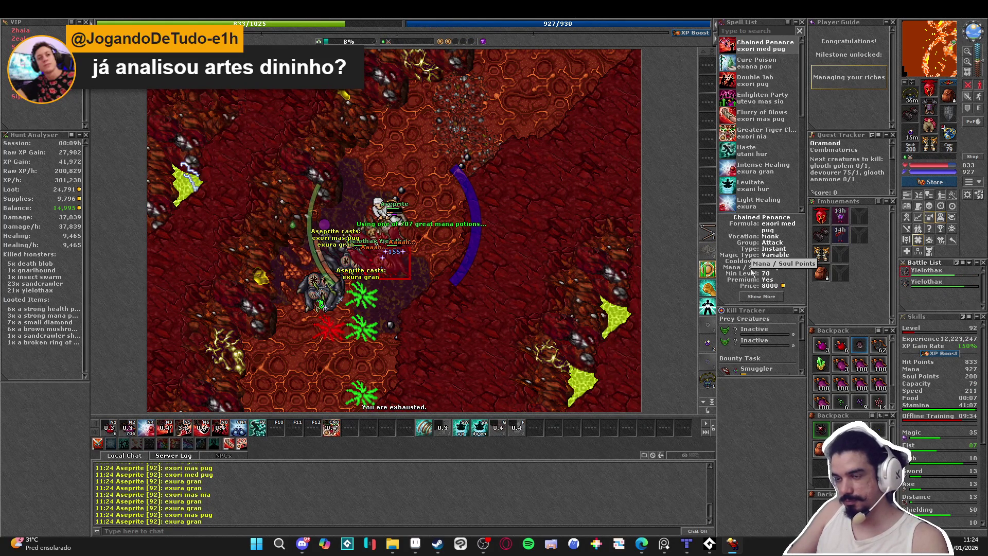
key("KP_2")
key("KP_5")
key("KP_2")
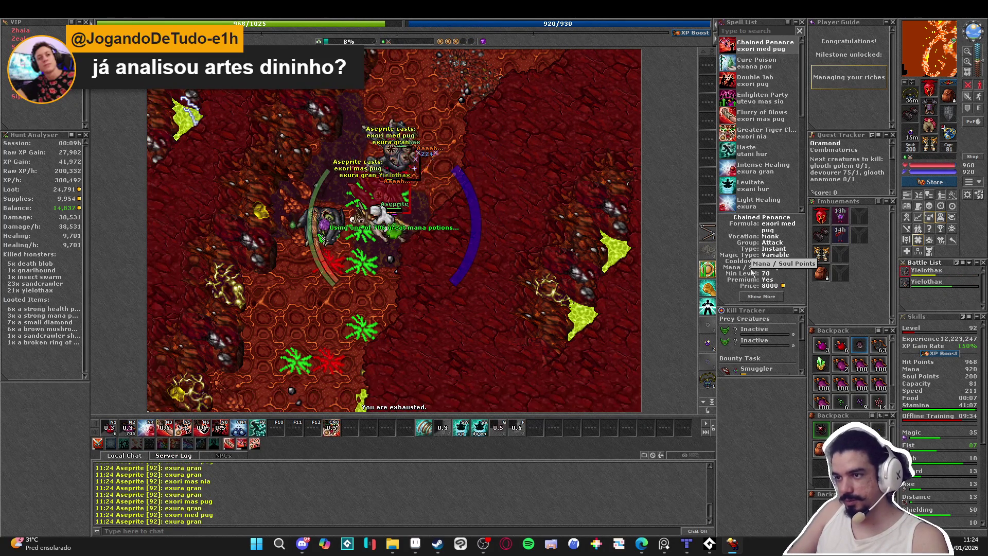
key("KP_2")
key("KP_3")
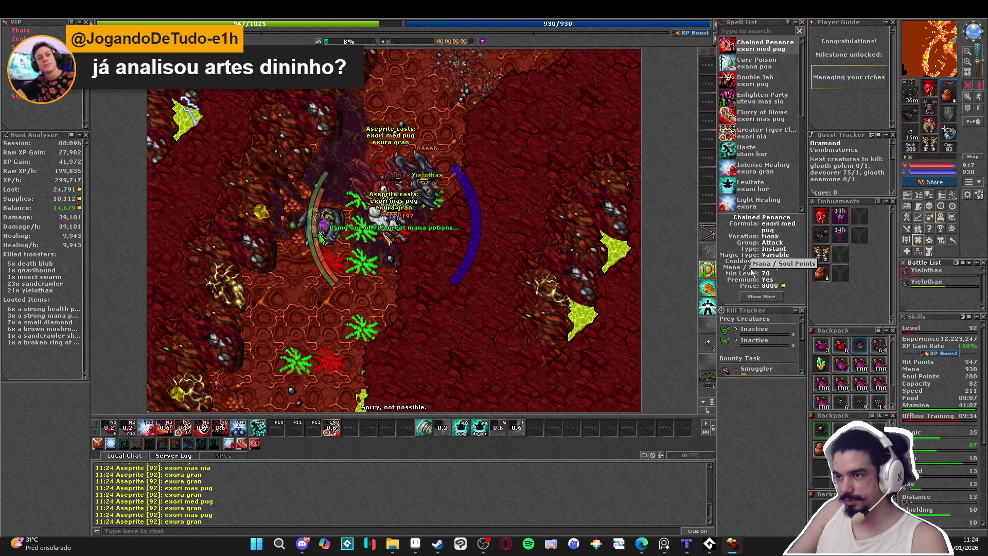
- Kill the last yielothax, recast utani gran hur, restore mana and move north-east
key("KP_4")
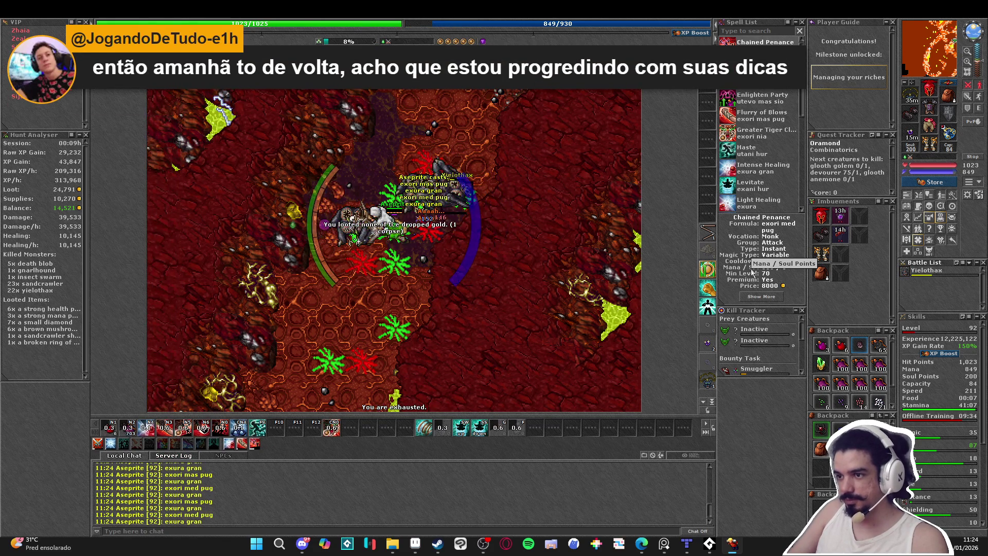
key("KP_6")
key("KP_3")
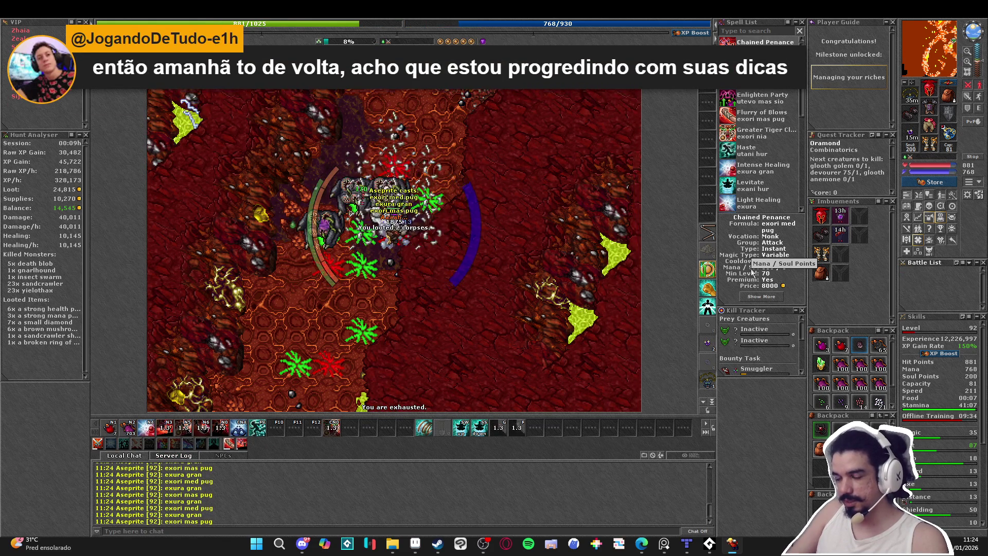
key("KP_2")
key("F9")
key("KP_9")
key("KP_9")
key("KP_9")
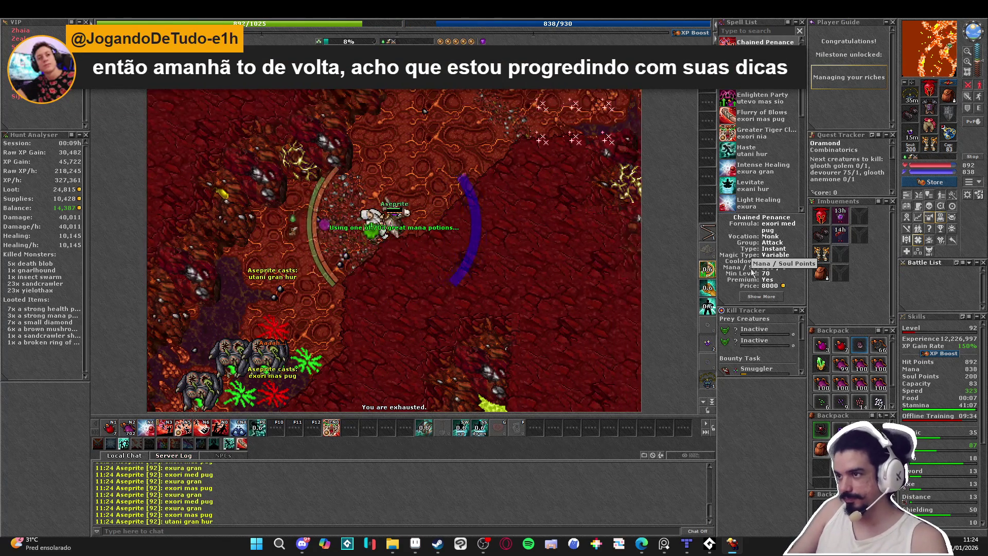
- Walk north-east to the next yielothax pack, healing and refilling mana on the way
key("KP_9")
key("KP_9")
key("KP_9")
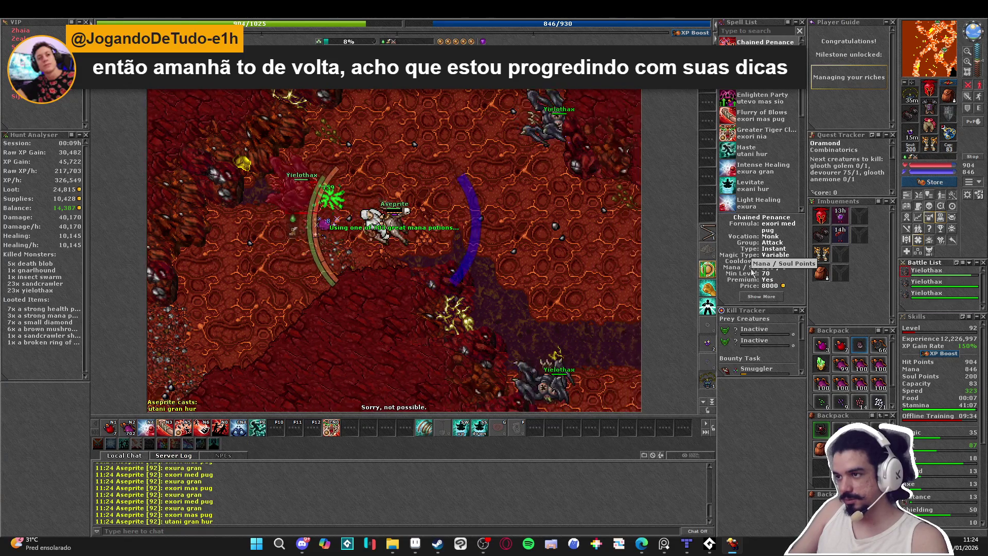
key("KP_8")
key("KP_1")
key("KP_2")
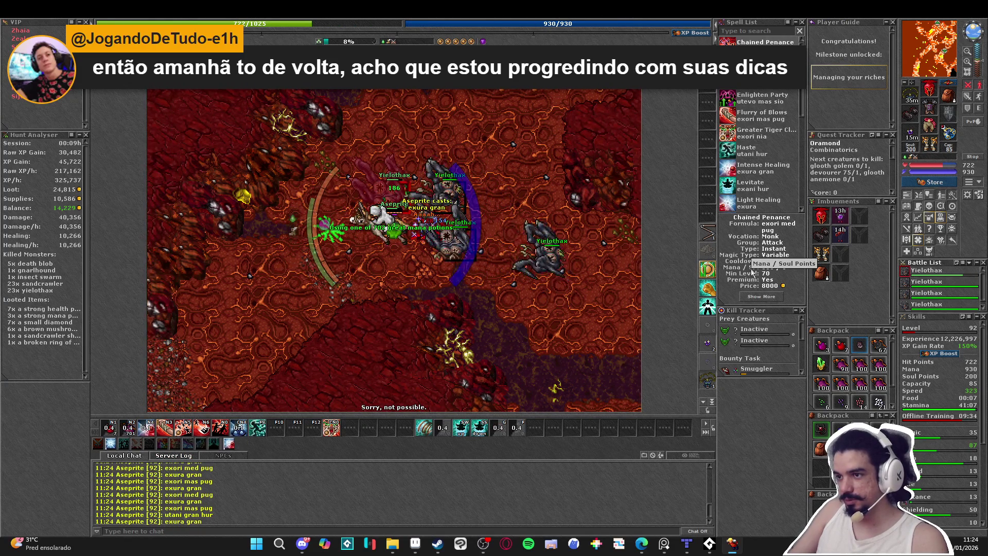
- Blast the nearby yielothax with exori mas pug area attacks while healing with exura gran
key("KP_7")
key("KP_3")
key("KP_1")
key("KP_2")
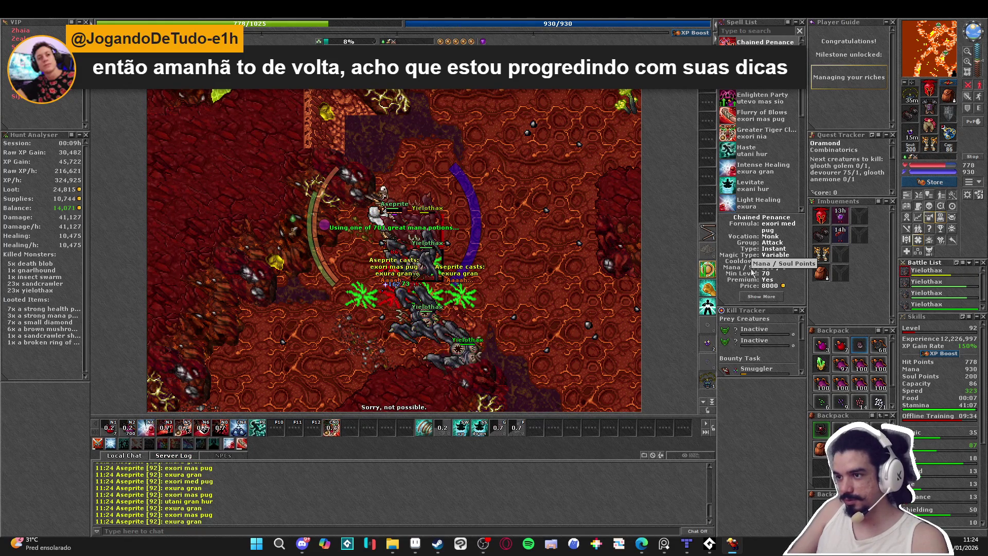
key("KP_3")
key("KP_1")
key("KP_2")
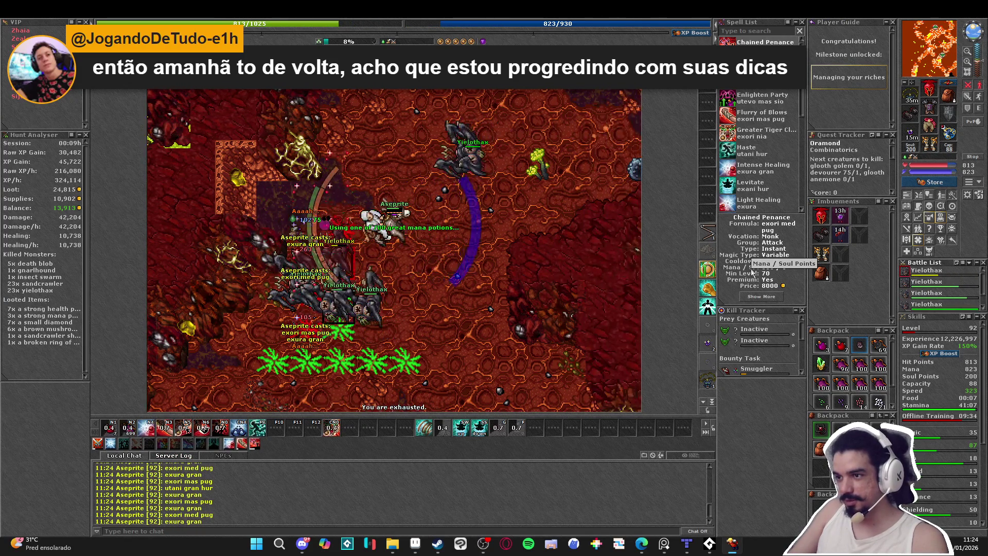
- Move south casting holy area damage and restoring mana
key("Down")
key("Down")
key("Down")
key("KP_3")
key("KP_2")
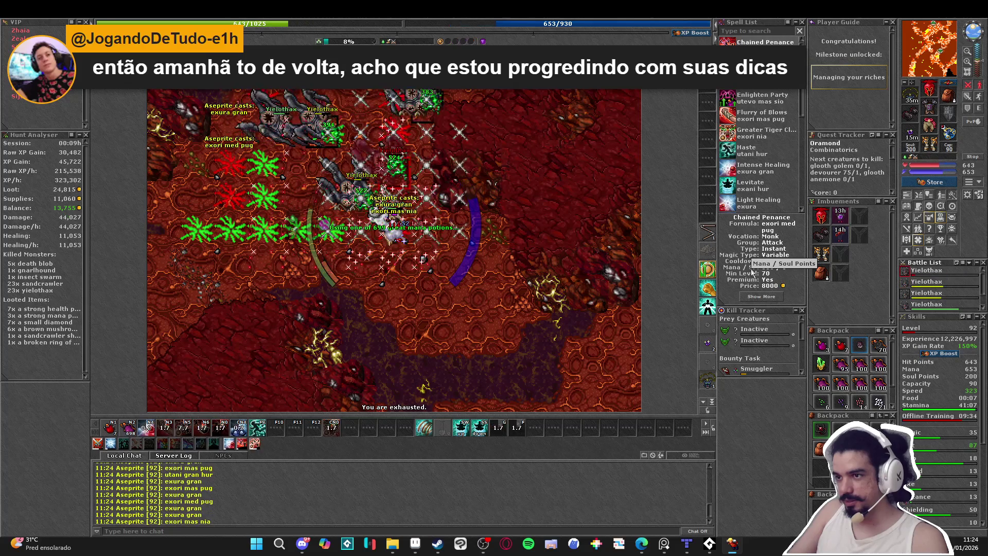
key("KP_1")
key("Down")
key("Down")
key("Down")
key("KP_2")
key("KP_2")
key("KP_3")
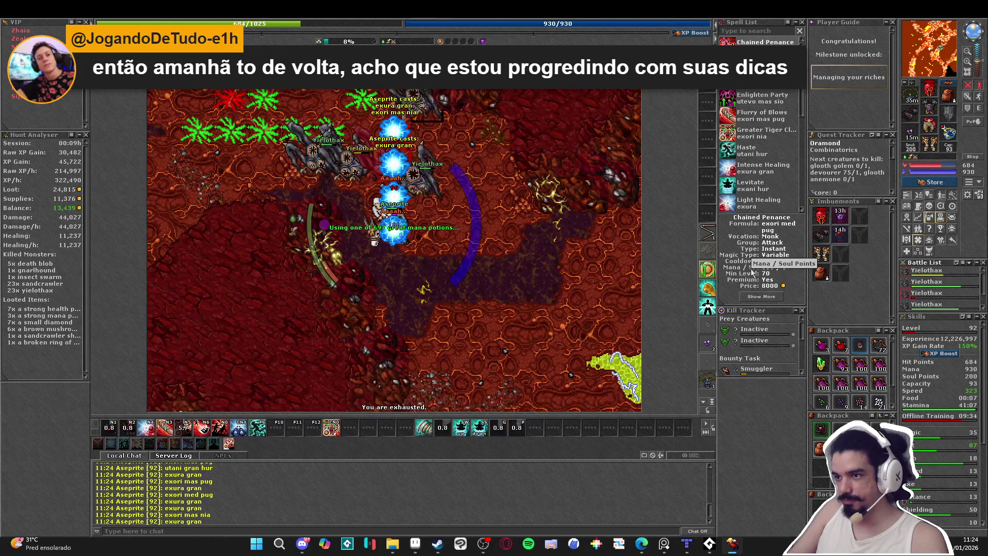
- Reposition while healing and attacking, then step north-east to restore mana
key("Down")
key("Down")
key("KP_1")
key("KP_2")
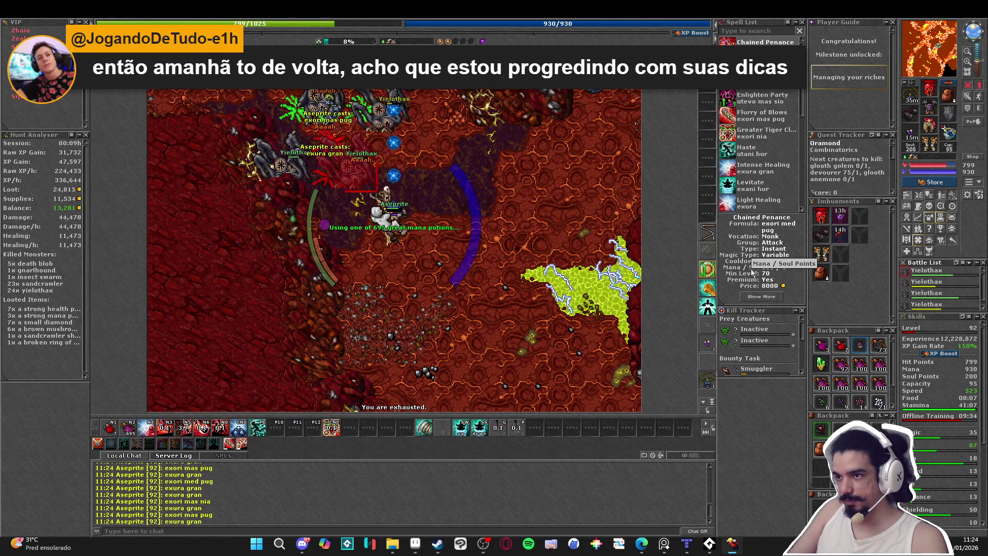
key("KP_3")
key("KP_9")
key("Right")
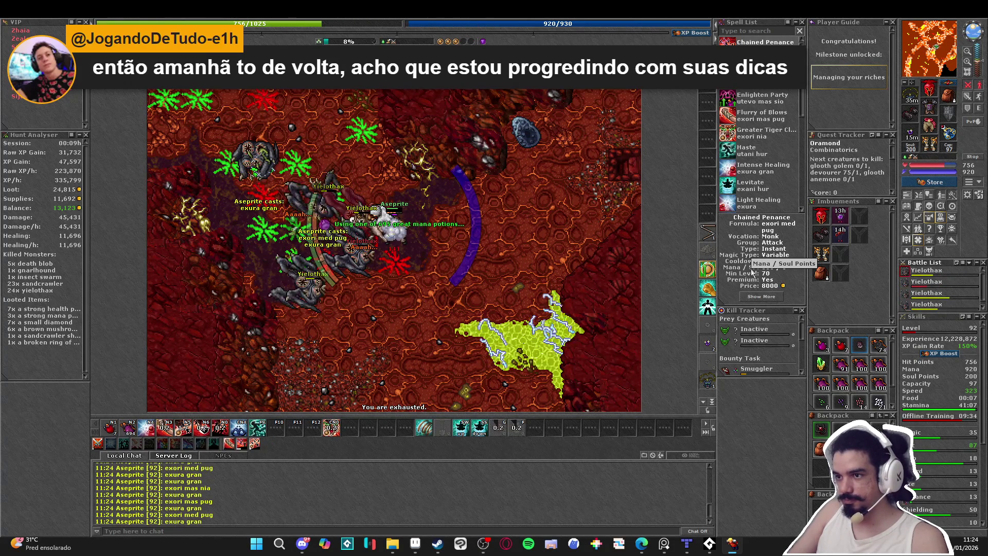
- Step south-east and west casting area attacks, then walk north into the pack
key("Right")
key("Down")
key("Down")
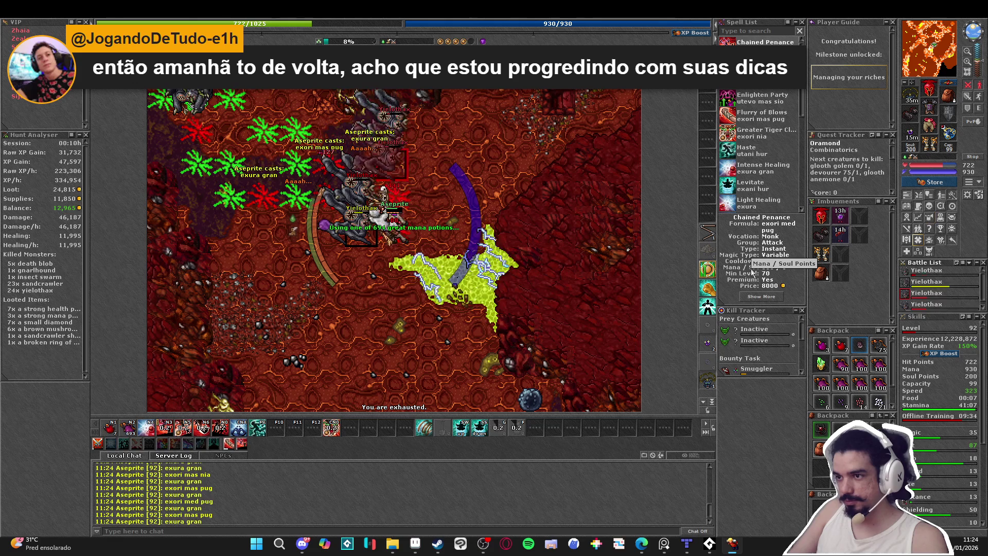
key("KP_7")
key("Left")
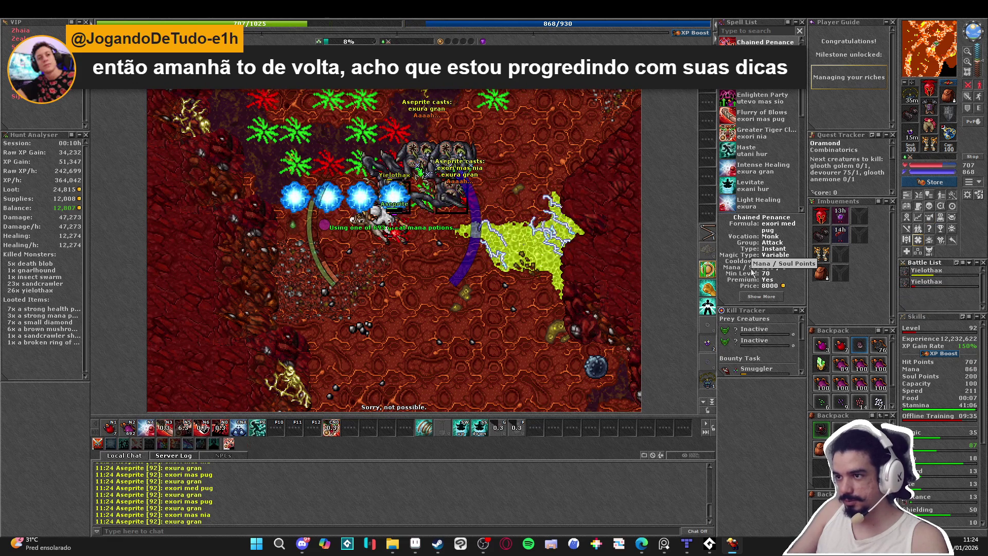
key("Up")
key("Up")
key("Up")
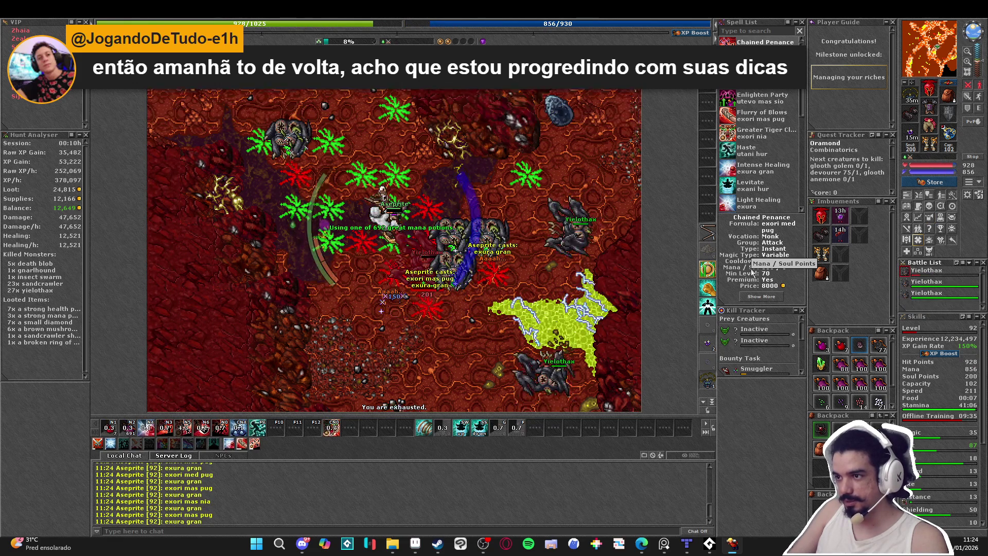
- Keep attacking and healing the pack, drinking a great mana potion between steps
key("KP_4")
key("KP_2")
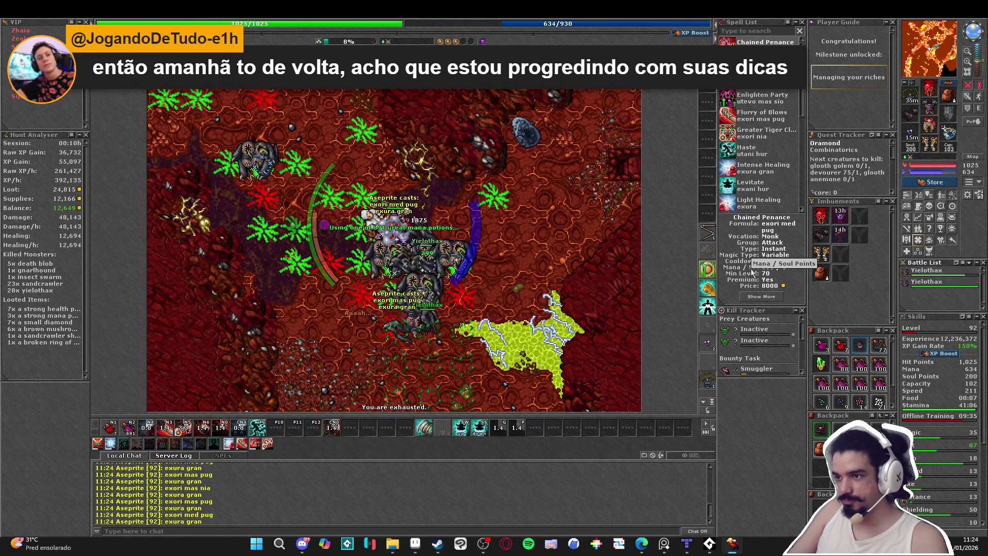
key("KP_3")
key("KP_3")
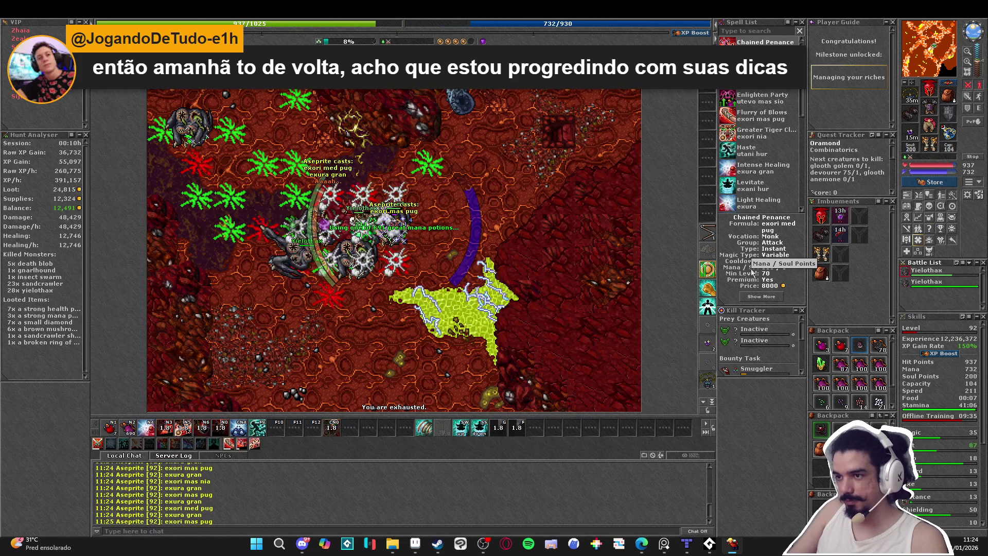
key("KP_4")
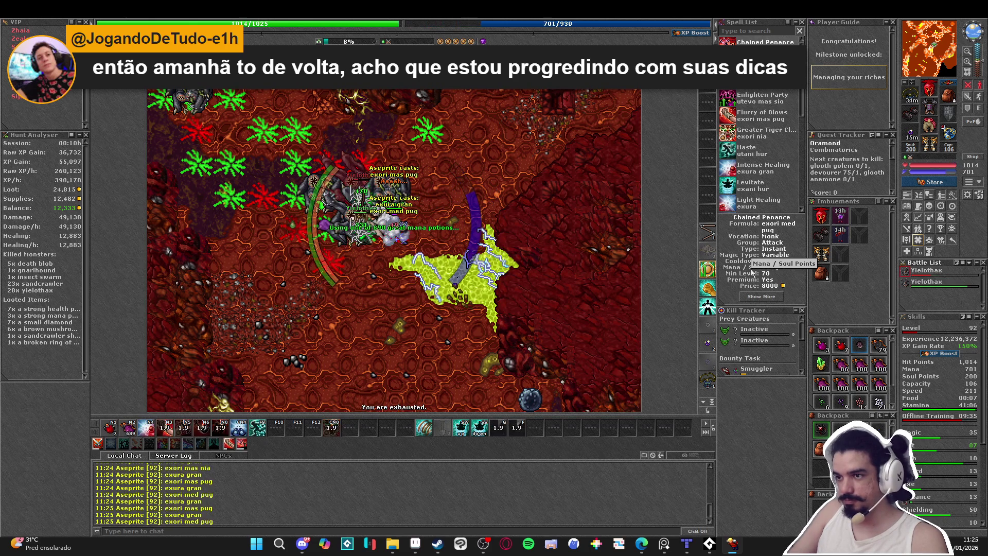
key("KP_1")
- Finish off the yielothax pack, loot the corpses, and haste north-east
key("KP_8")
key("KP_8")
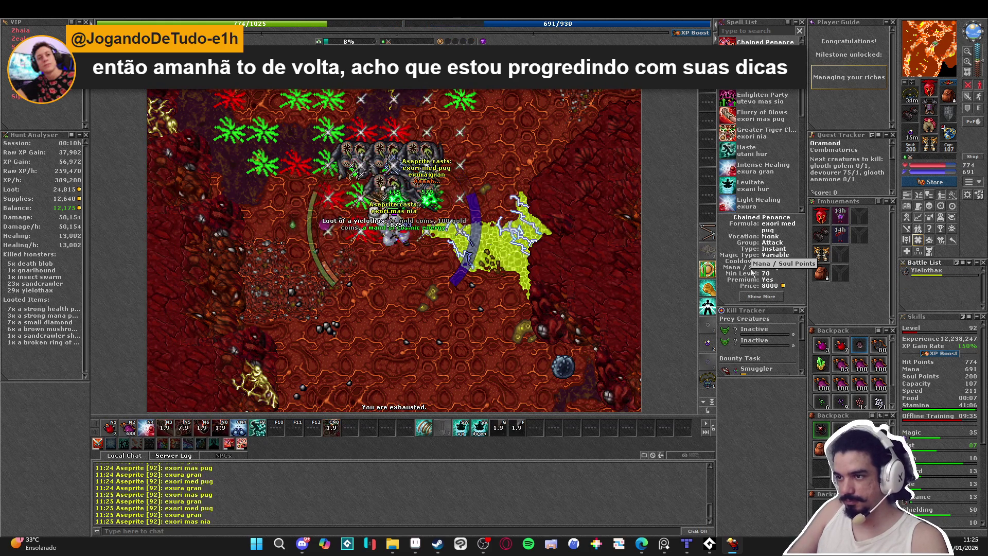
key("space")
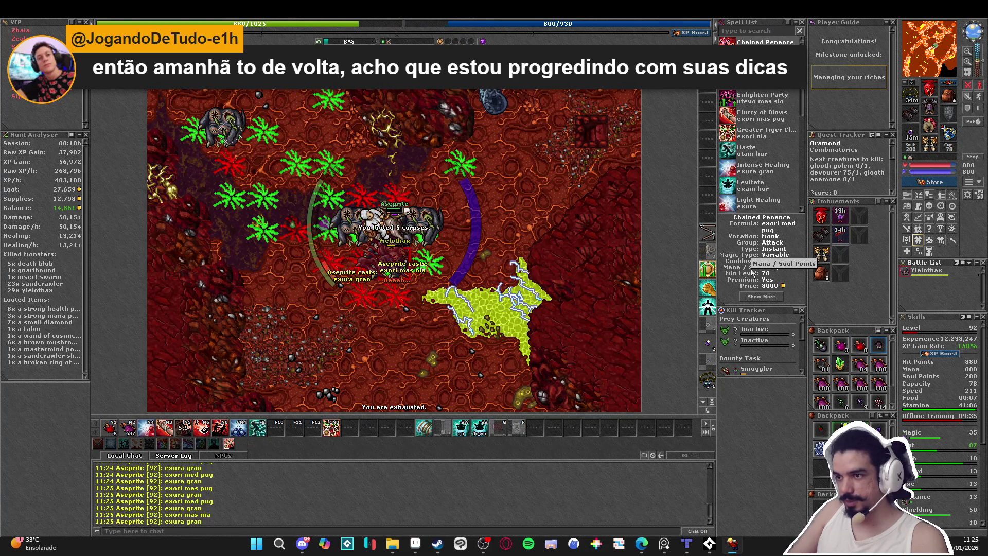
key("KP_3")
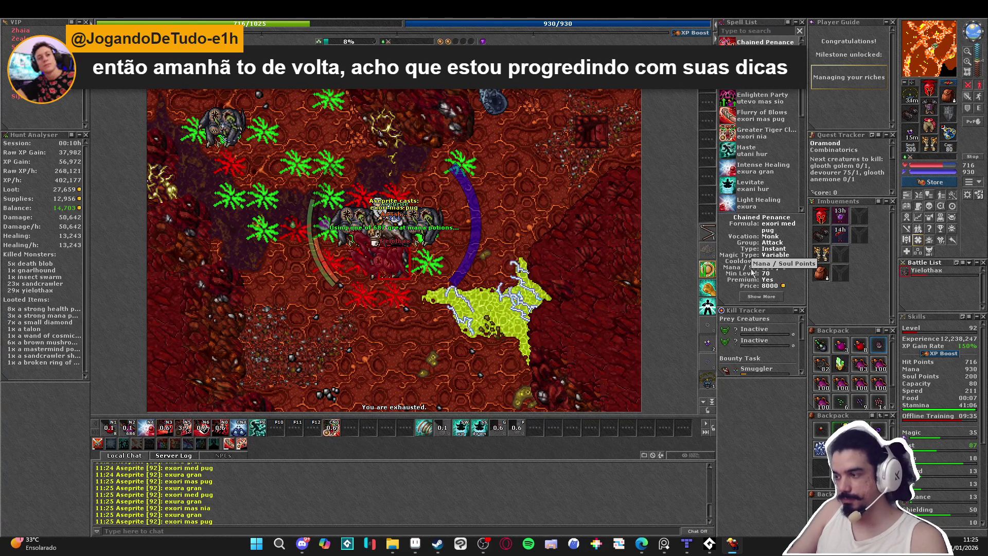
key("KP_6")
key("KP_6")
key("KP_6")
key("KP_8")
key("F9")
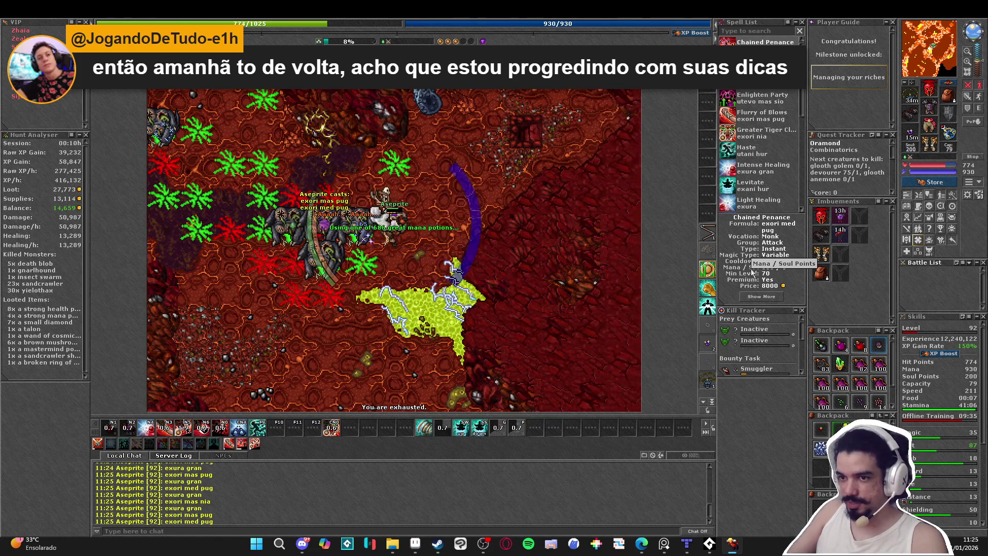
- Walk east to the next pack, hitting it with area spells, healing and drinking a mana potion
key("KP_6")
key("KP_6")
key("KP_6")
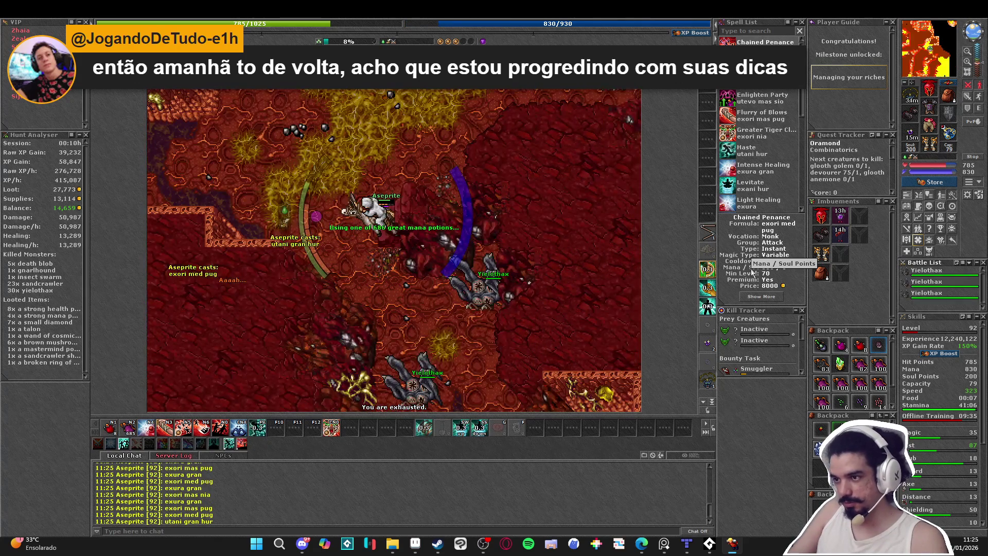
key("KP_2")
key("KP_2")
key("KP_3")
key("KP_1")
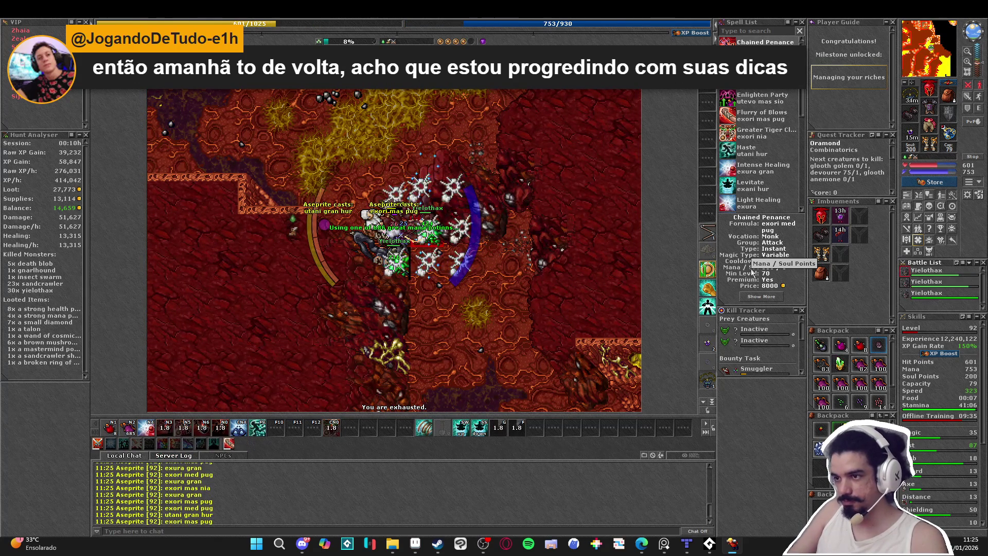
key("KP_8")
key("KP_8")
key("KP_8")
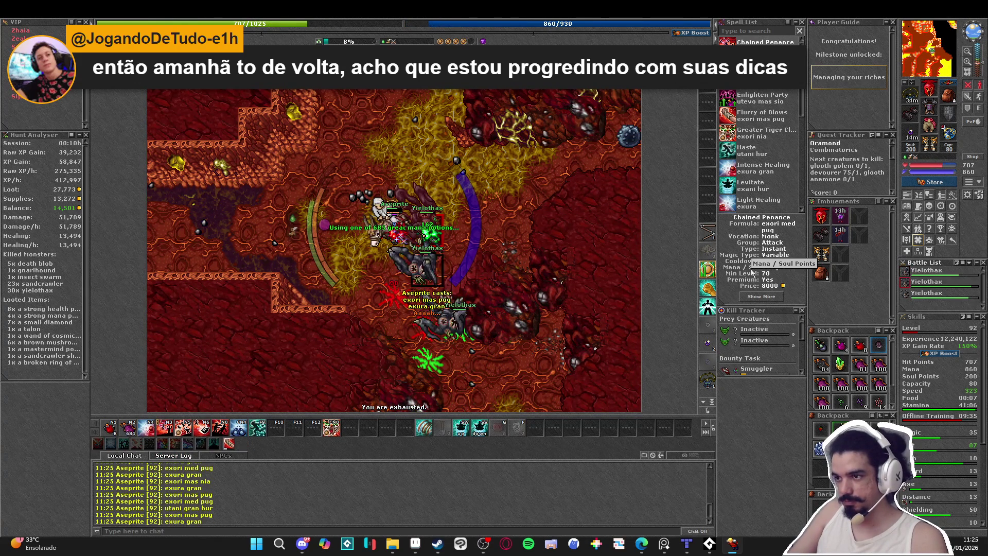
key("KP_6")
key("KP_6")
key("KP_6")
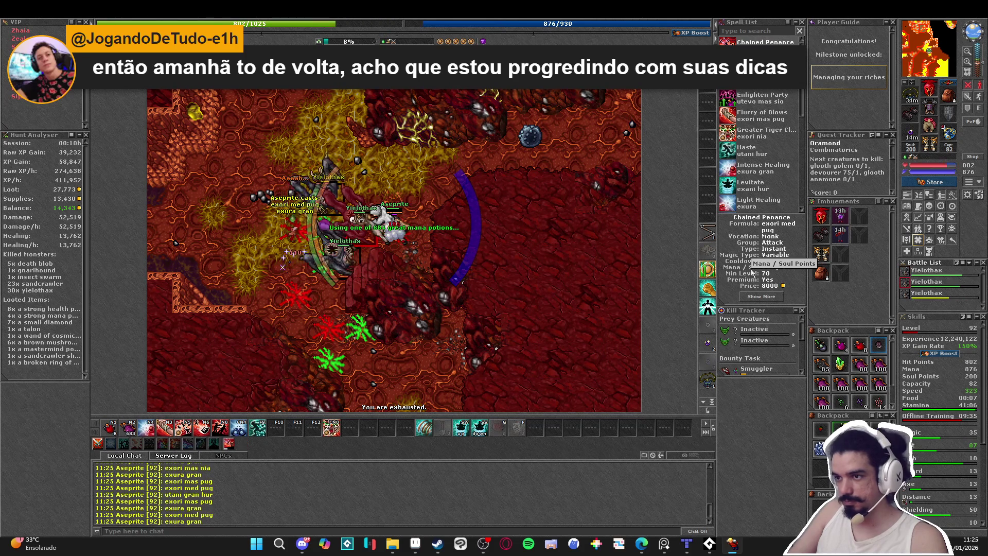
key("KP_8")
key("KP_4")
key("KP_4")
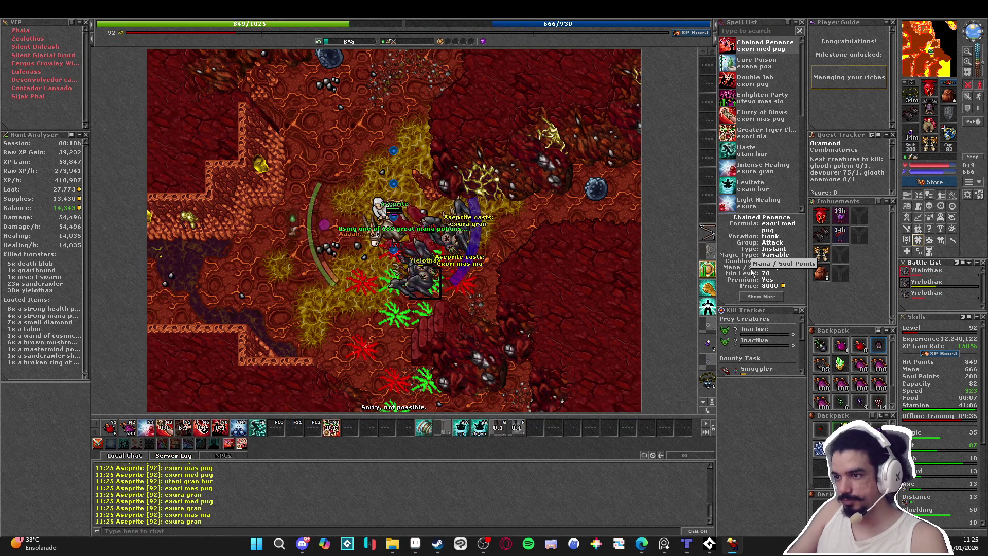
- Drink a great mana potion, finish the yielothax, loot corpses and cast utani gran hur
key("KP_1")
key("KP_4")
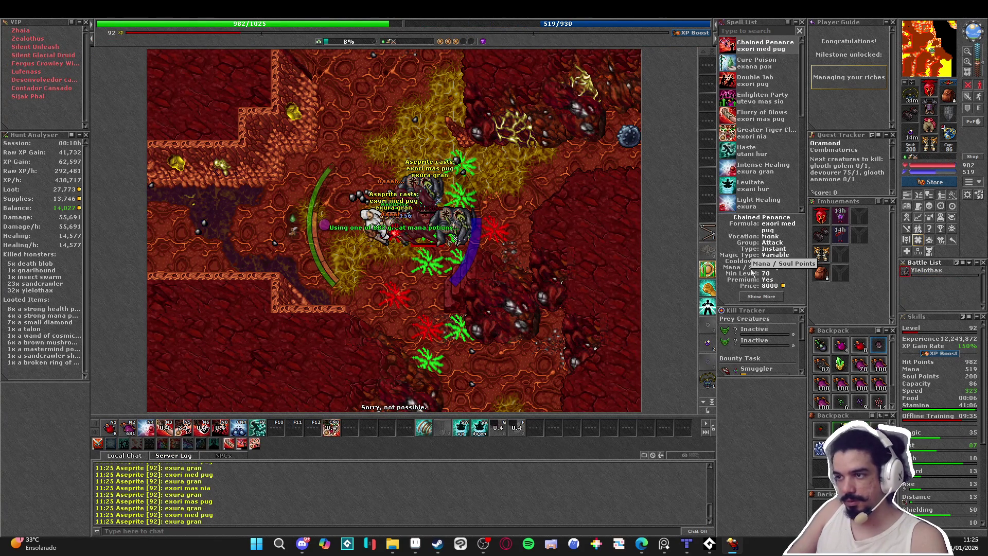
key("Down")
key("Right")
key("Right")
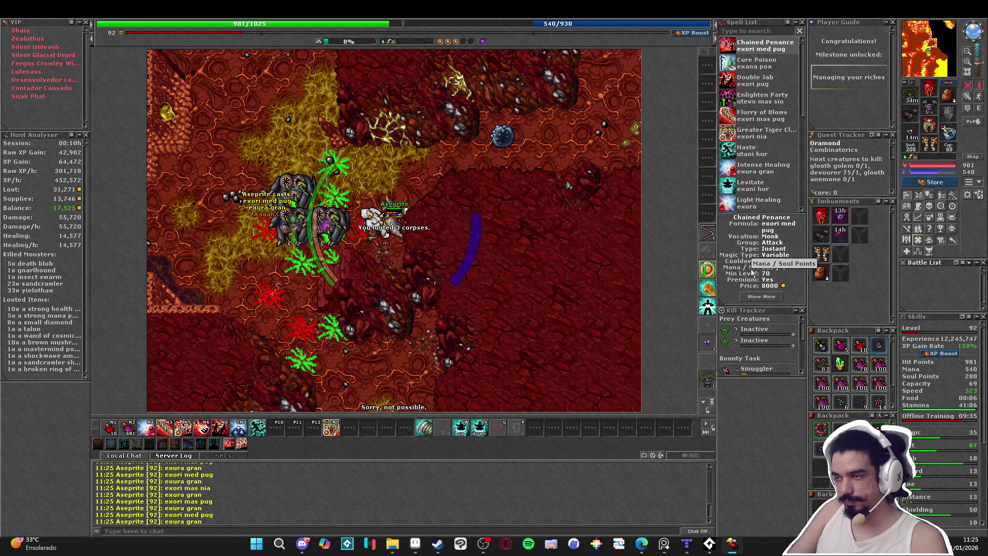
key("F9")
key("Right")
key("Right")
- Walk east hitting nearby yielothax with area attacks and heals, then back off north-west
key("Right")
key("Right")
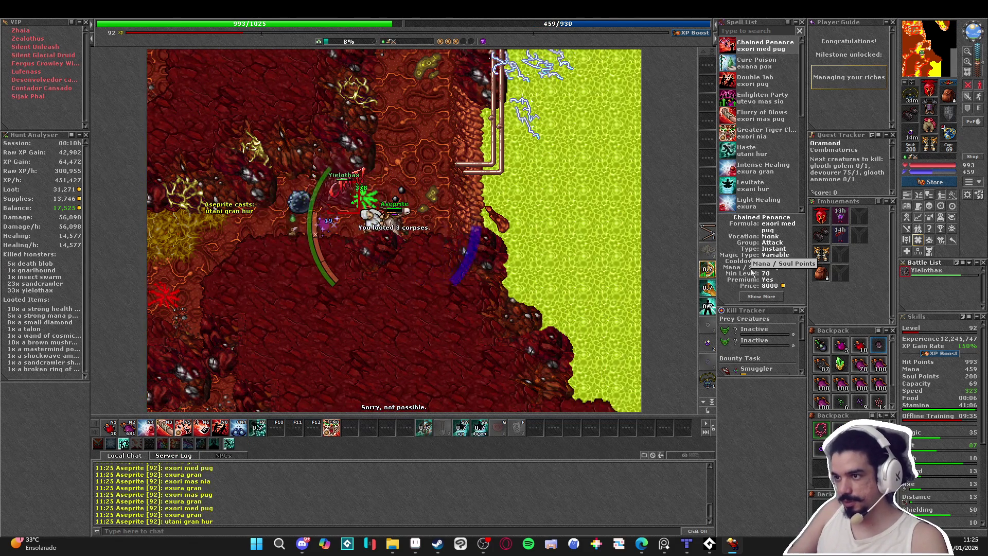
key("KP_3")
key("KP_0")
key("Right")
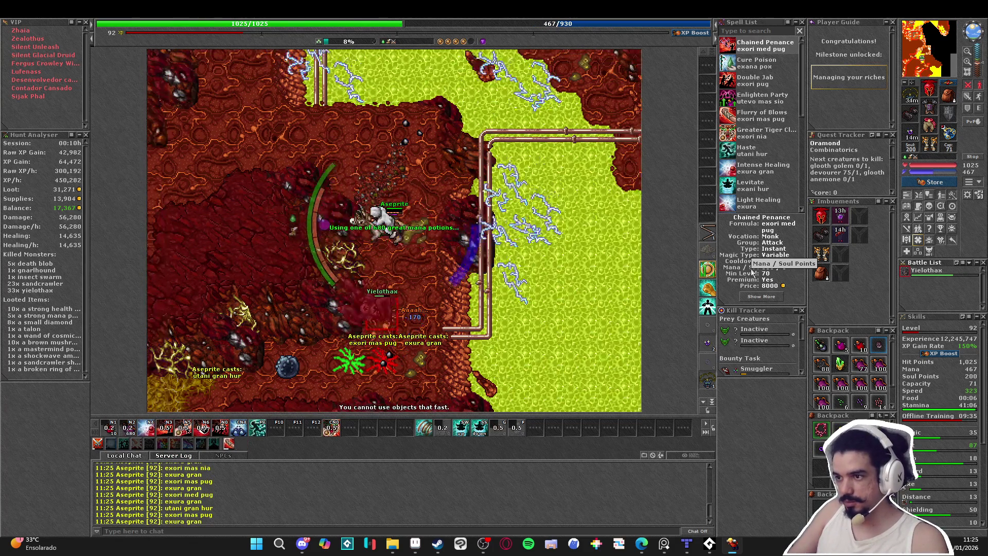
key("KP_5")
key("Up")
key("Left")
key("KP_0")
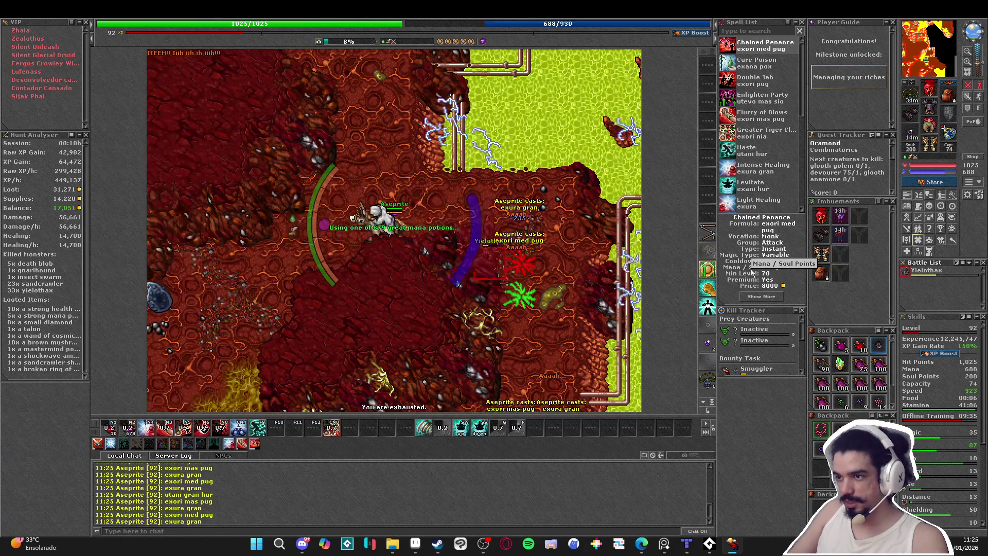
- Area-attack the yielothax, finish it with a single-target spell, and drink a great mana potion
key("Right")
key("KP_3")
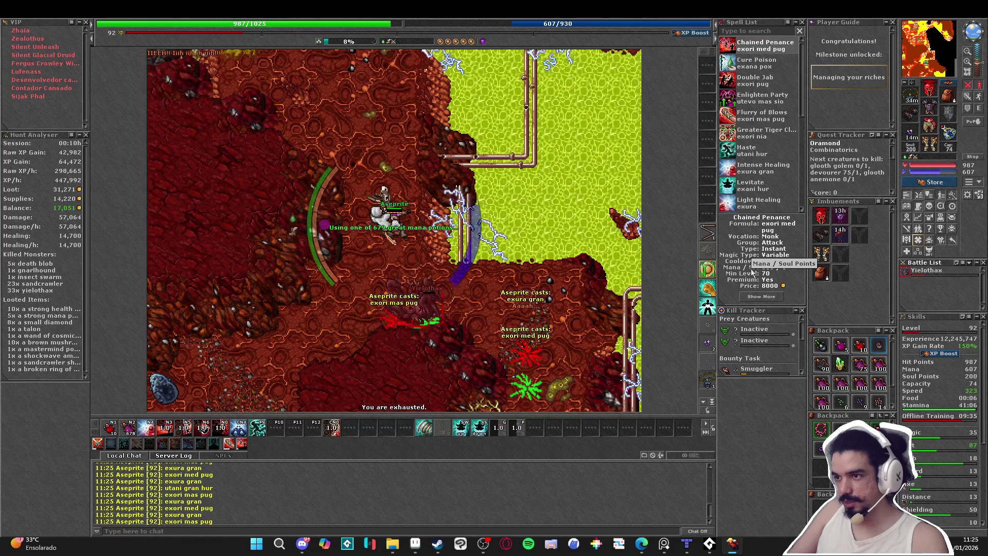
key("KP_5")
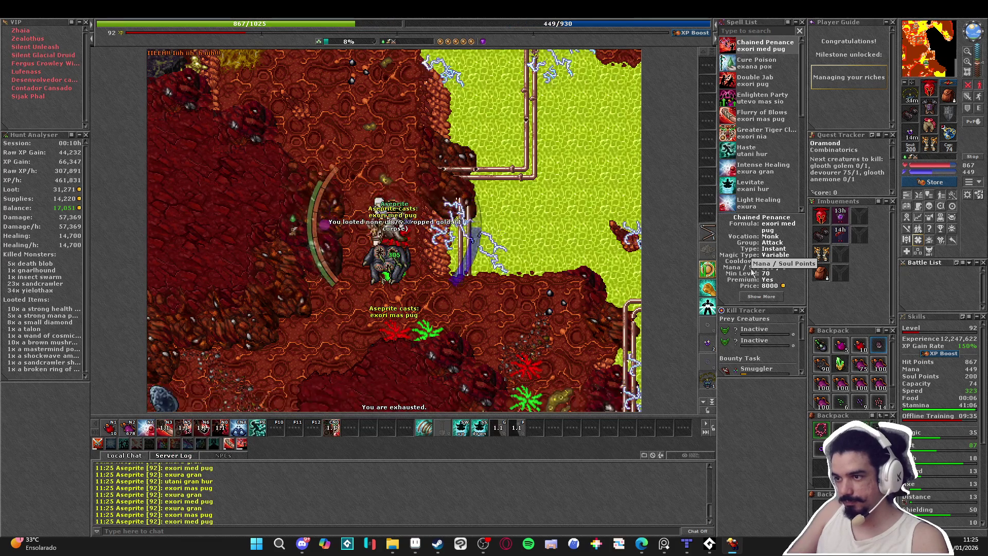
key("KP_2")
key("Up")
key("Up")
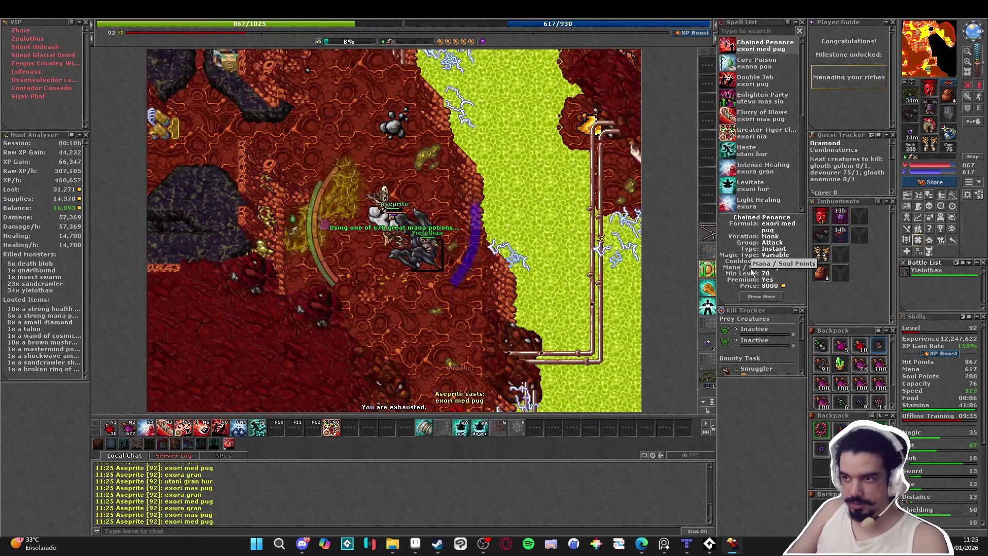
- Move north-west with area attacks, heals and mana refills toward the next yielothax
key("KP_3")
key("KP_4")
key("Up")
key("Left")
key("KP_2")
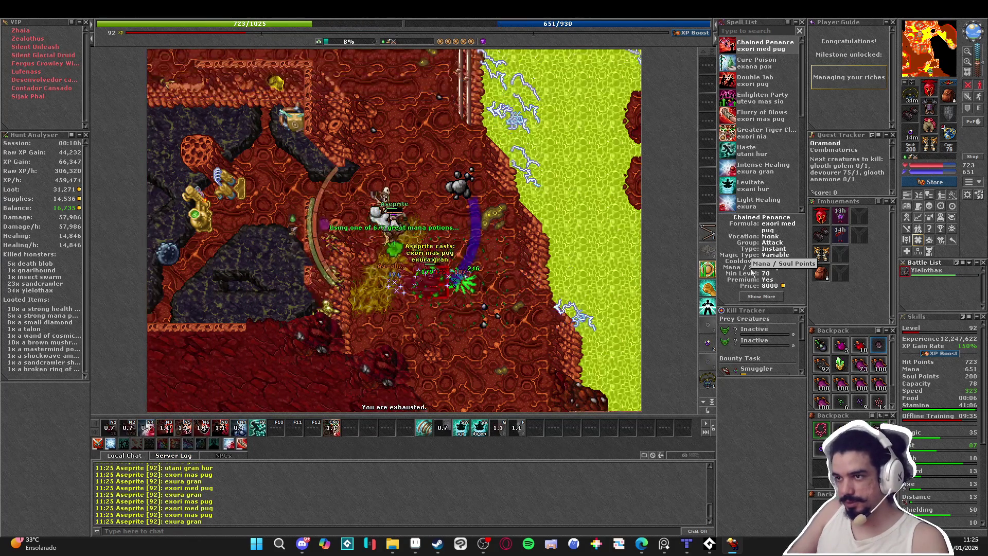
key("Up")
key("Up")
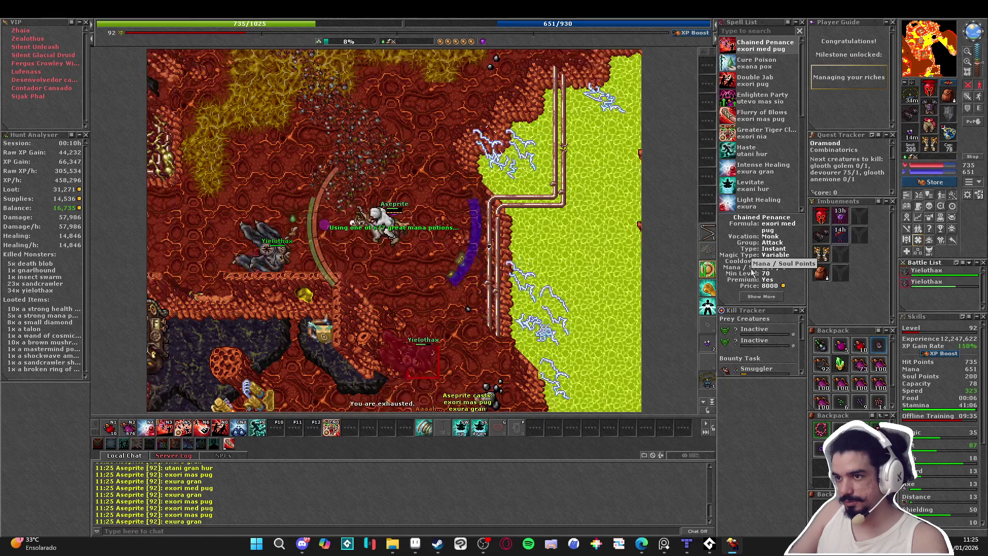
- Attack and heal while walking west, then north casting the area spell
key("Left")
key("KP_3")
key("KP_4")
key("KP_2")
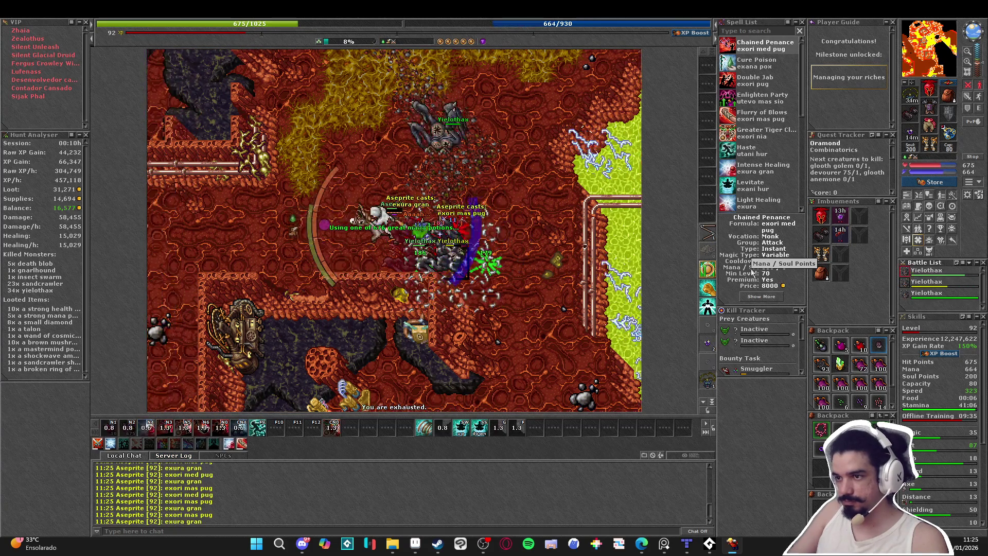
key("KP_6")
key("KP_4")
key("Up")
key("Up")
key("Up")
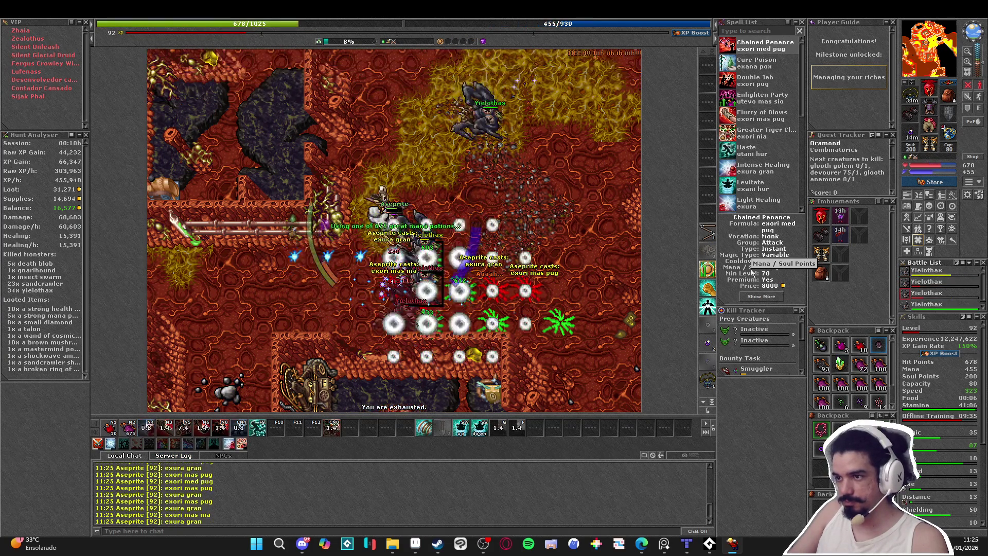
- Cast exura gran tio and drink a mana potion, then walk south still healing
key("Up")
key("Right")
key("KP_9")
key("Right")
key("Down")
key("Down")
key("Down")
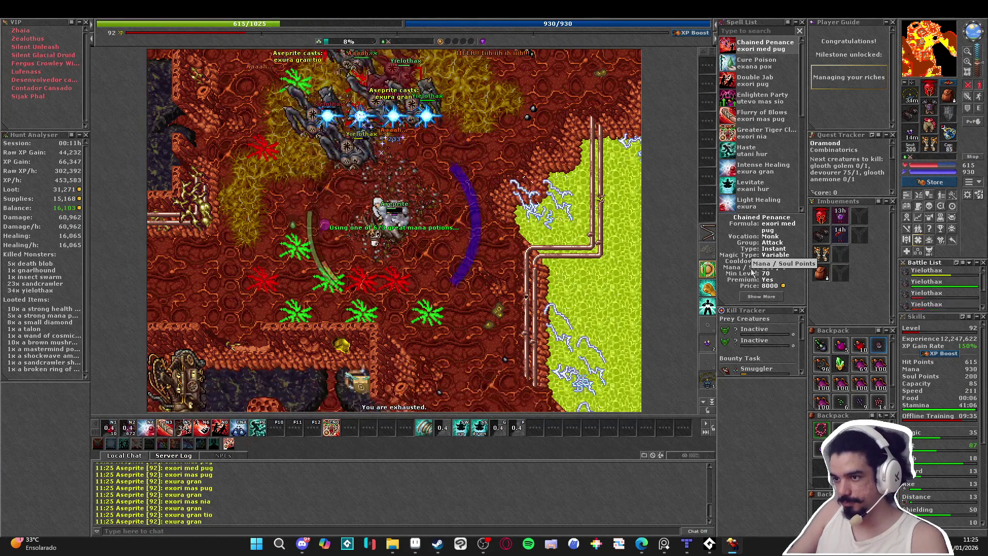
- Attack the pack and heal back to full health while moving south and south-east
key("Down")
key("Down")
key("Down")
key("Right")
key("Right")
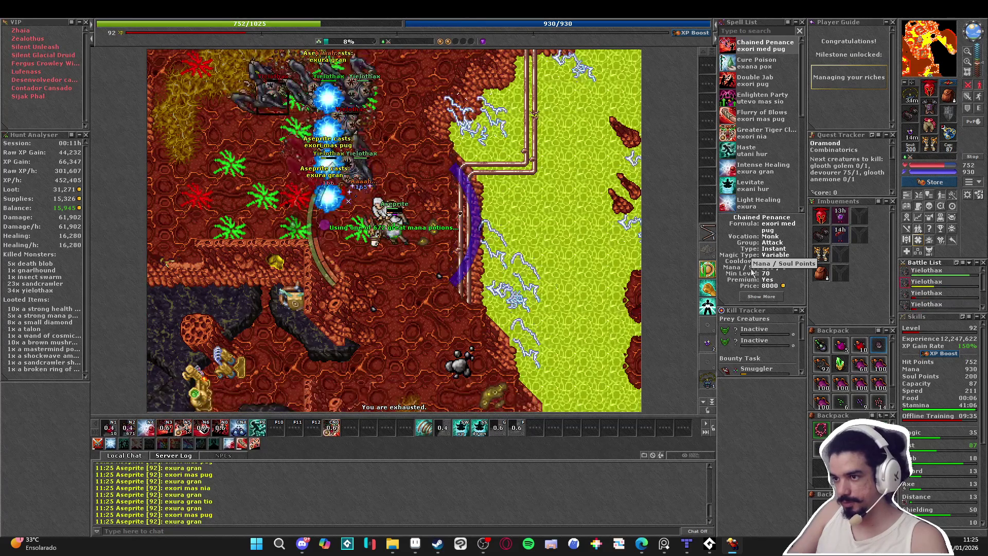
key("Down")
key("Down")
key("Down")
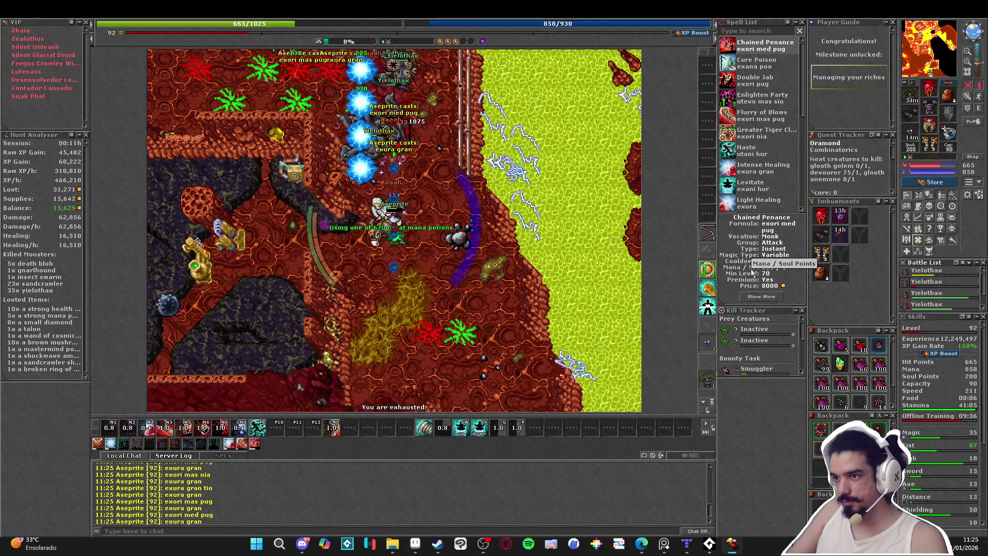
key("Down")
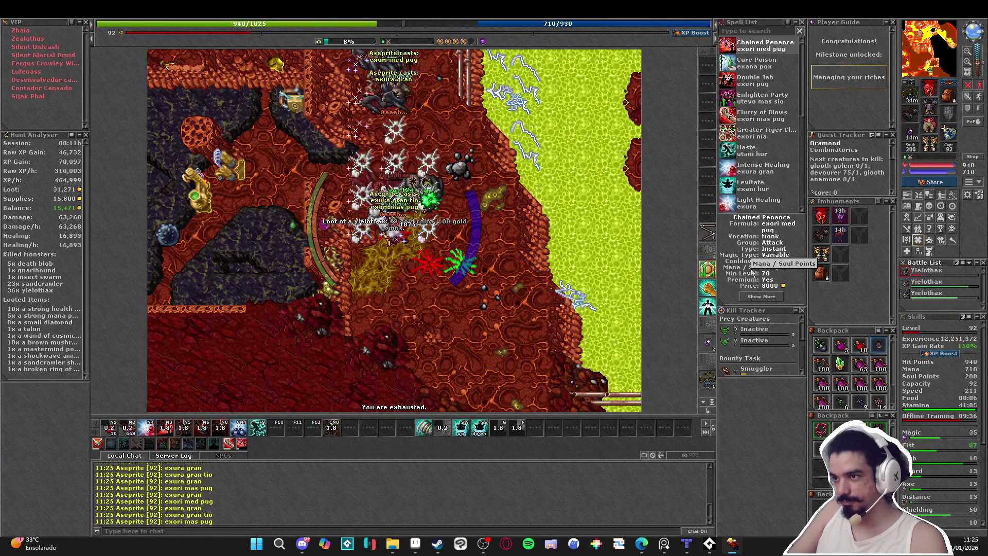
key("Down")
key("Down")
key("Down")
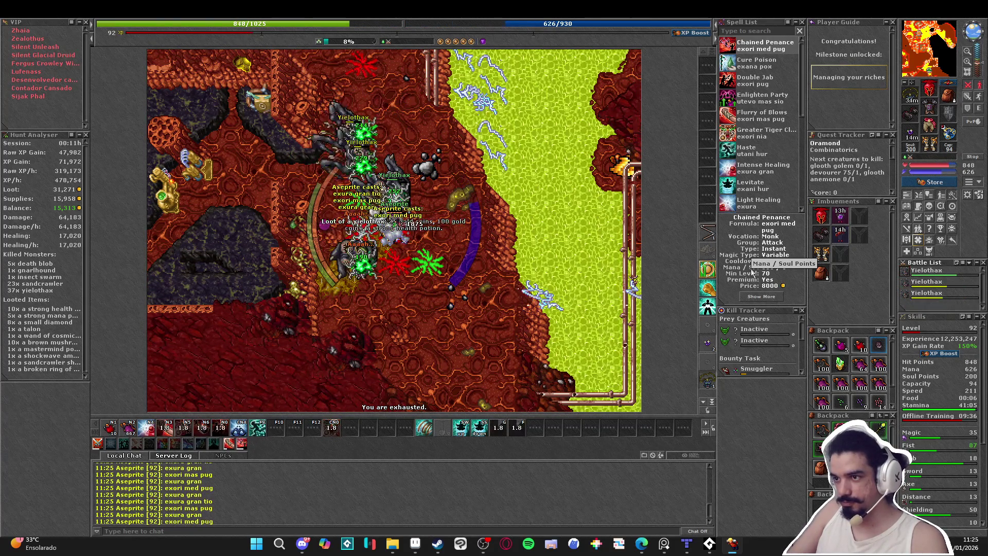
- Hit the surrounding yielothax with area spells and heal, then haste north refilling mana
key("KP_4")
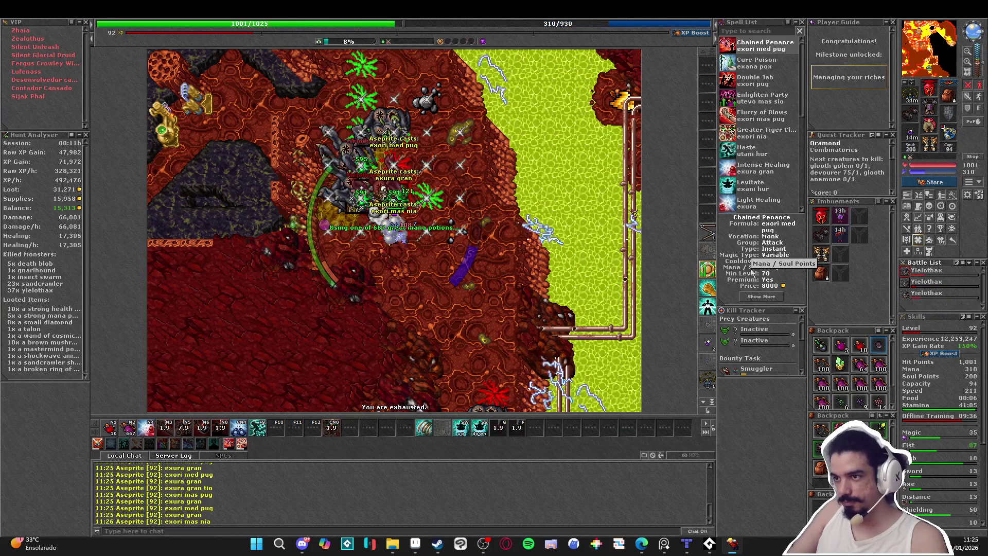
key("KP_6")
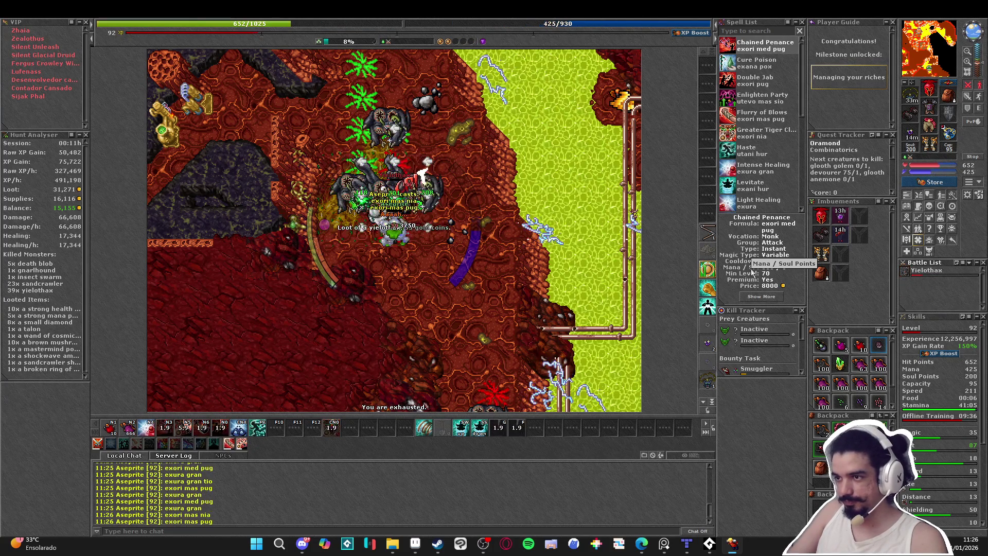
key("Left")
key("KP_1")
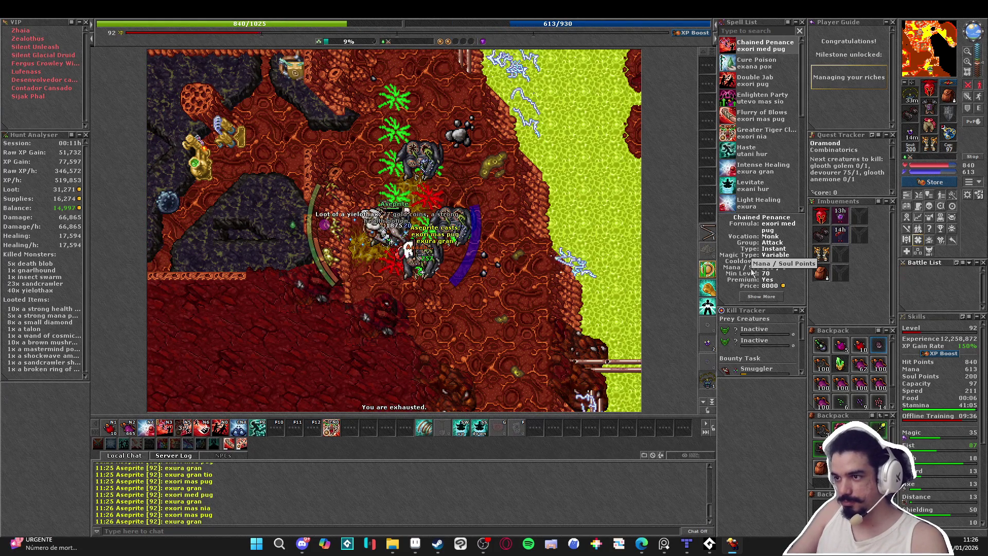
key("Up")
key("Up")
key("KP_8")
key("KP_3")
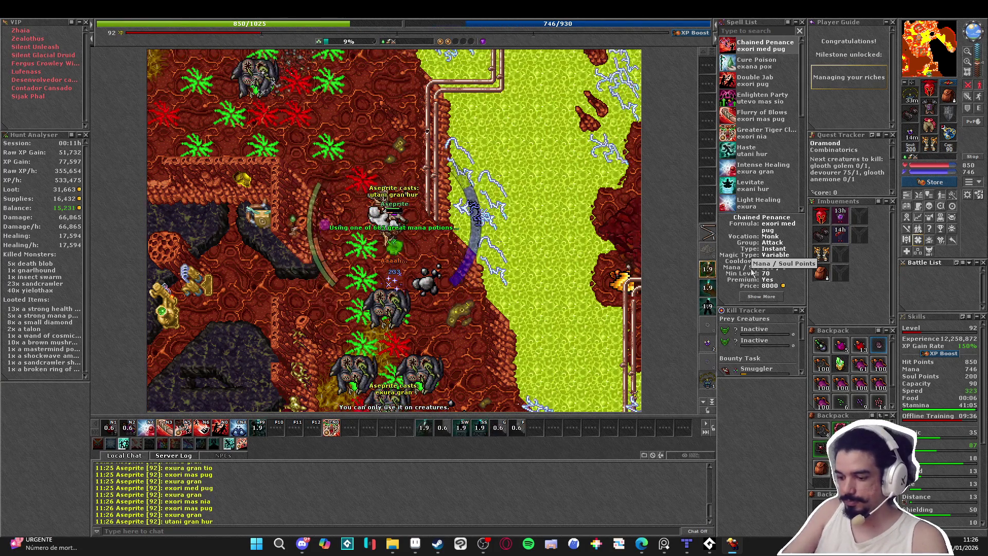
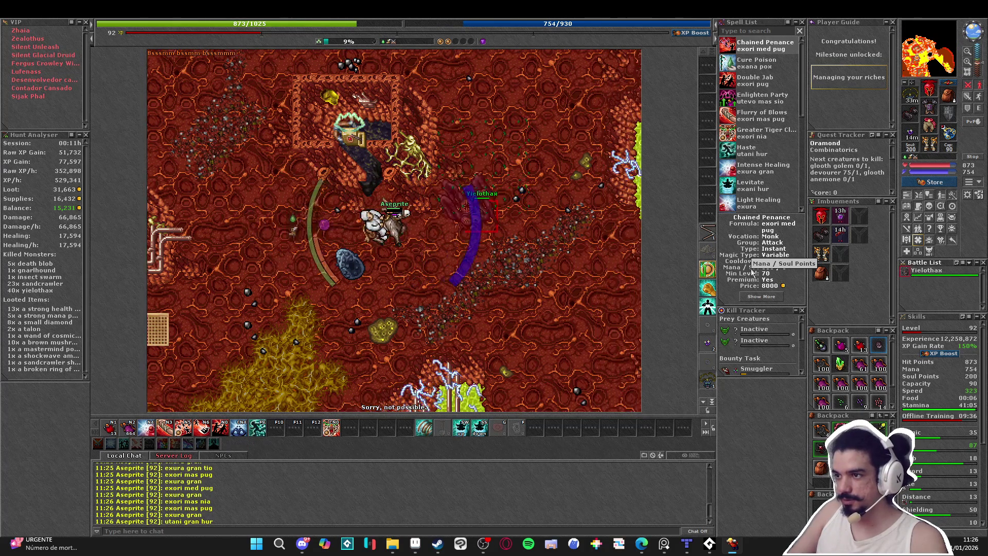
- Engage the first yielothax pack to the west and south, using area attacks, heals and mana potions
key("Left")
key("Left")
key("Left")
key("KP_2")
key("KP_4")
key("KP_1")
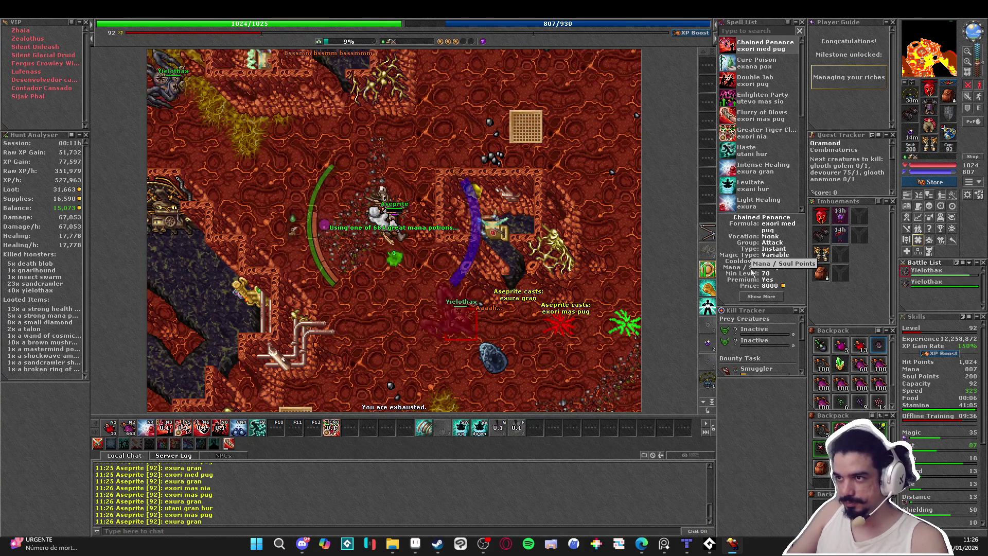
key("Down")
key("Down")
key("Down")
key("KP_2")
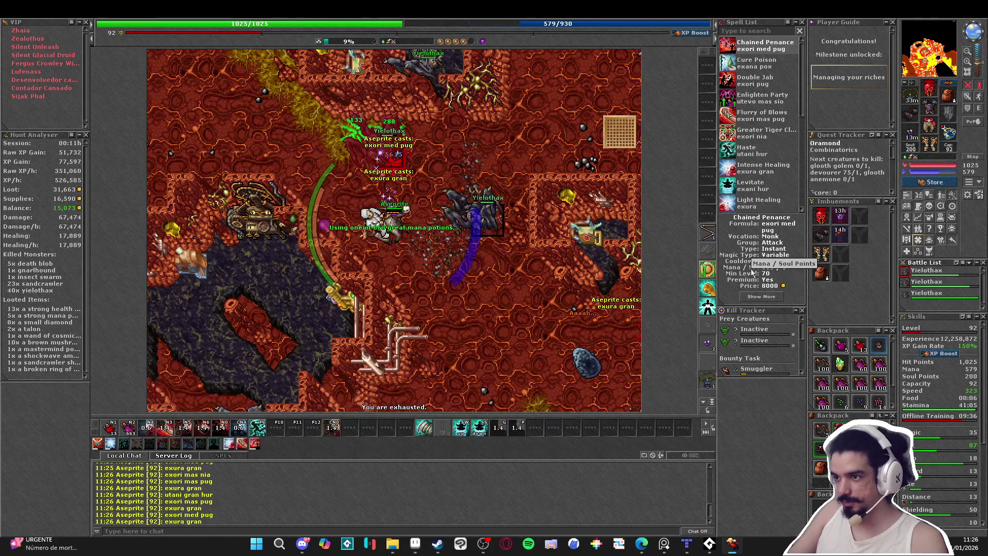
key("KP_4")
key("Right")
key("Right")
key("KP_2")
key("KP_4")
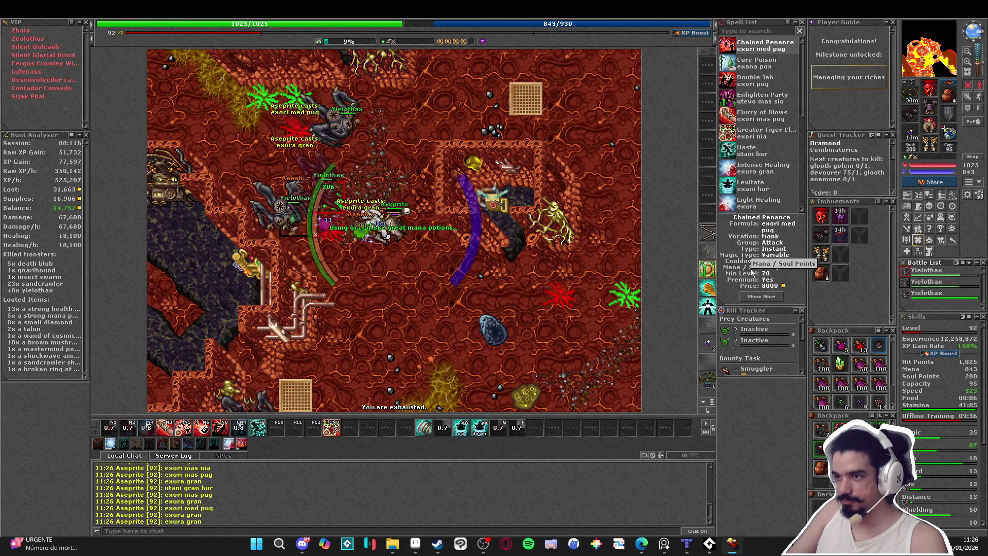
key("Right")
key("Right")
key("Down")
key("KP_2")
key("KP_4")
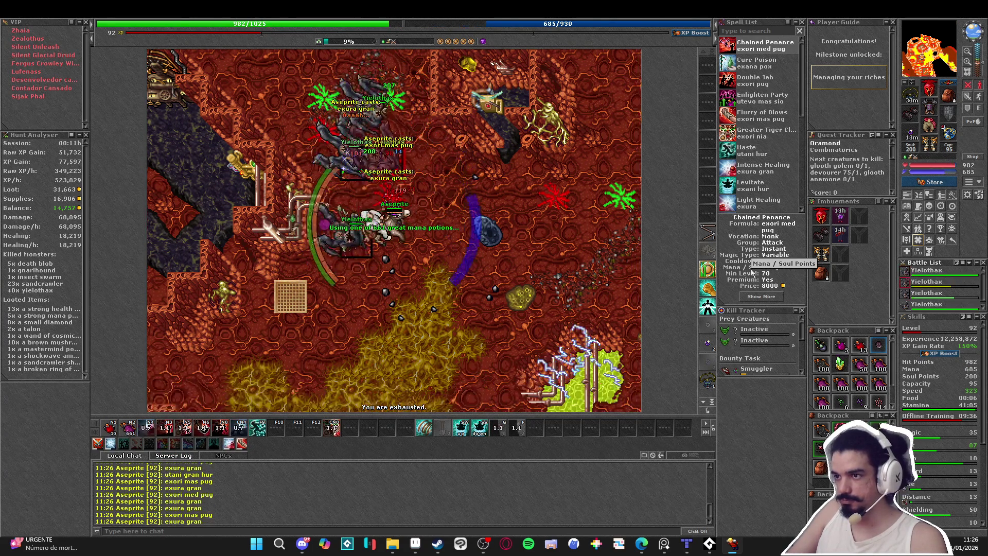
key("Down")
key("Down")
key("Down")
- Finish off the first yielothax pack with exori mas pug, exori med pug and exura gran
key("Right")
key("KP_2")
key("KP_4")
key("Left")
key("Left")
key("Left")
key("KP_2")
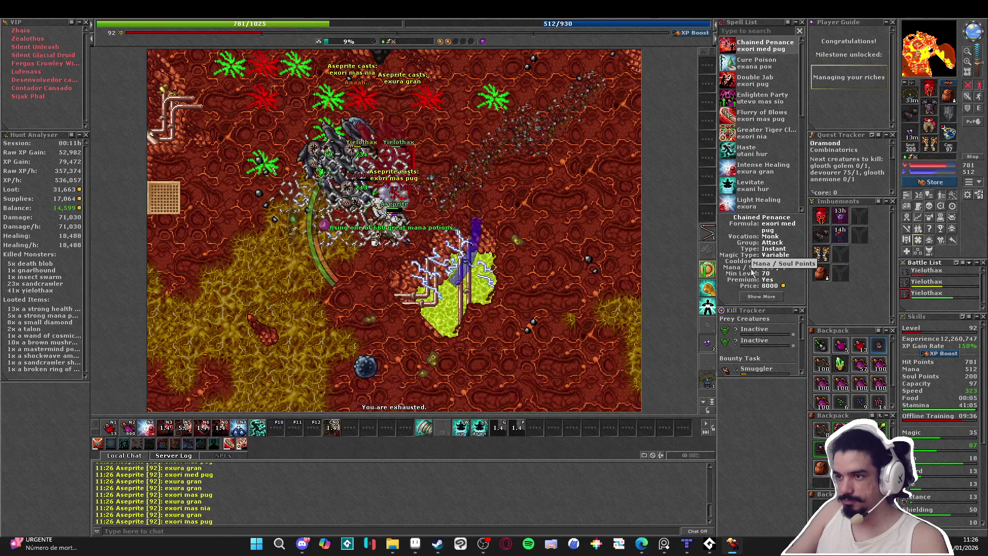
key("KP_4")
key("KP_3")
key("KP_4")
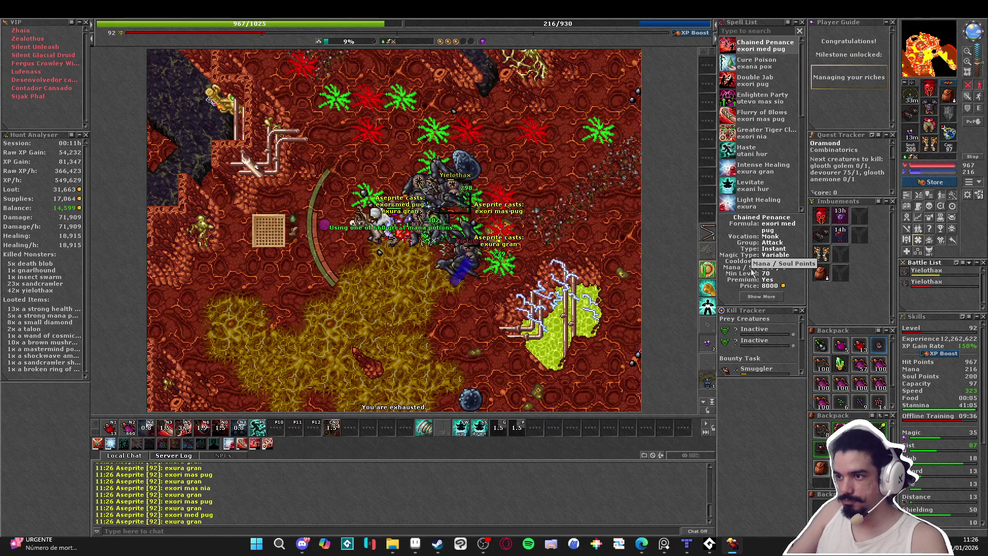
key("Up")
key("KP_2")
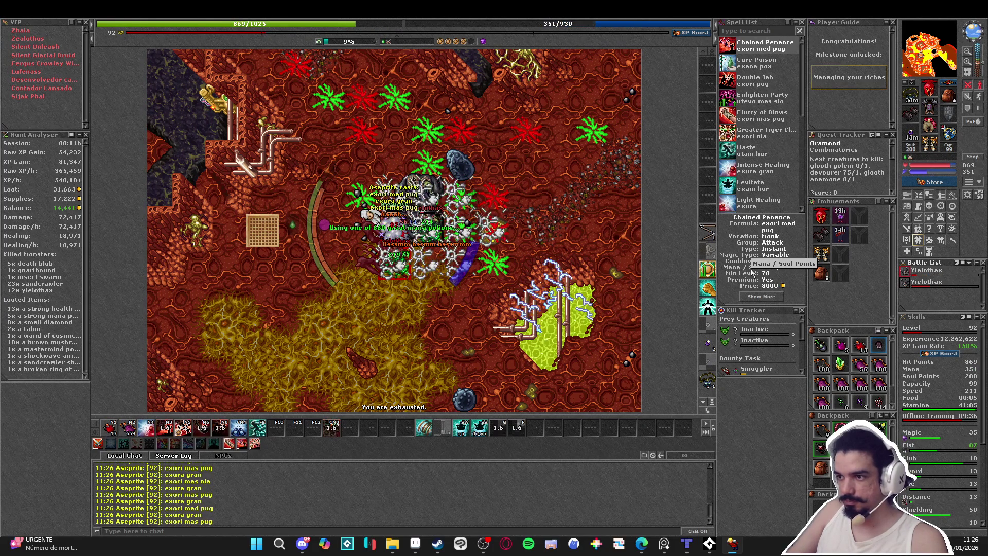
key("KP_4")
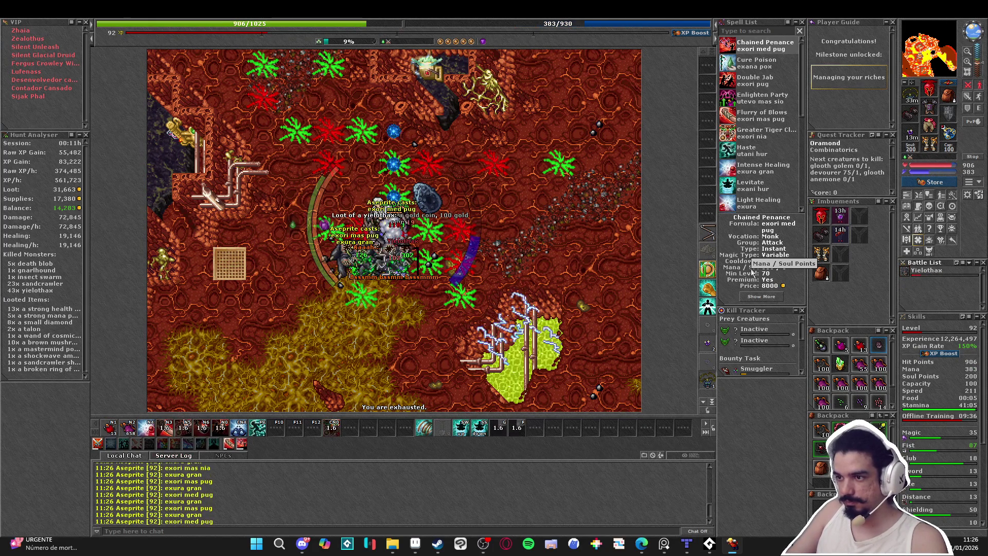
key("KP_3")
key("KP_4")
key("KP_2")
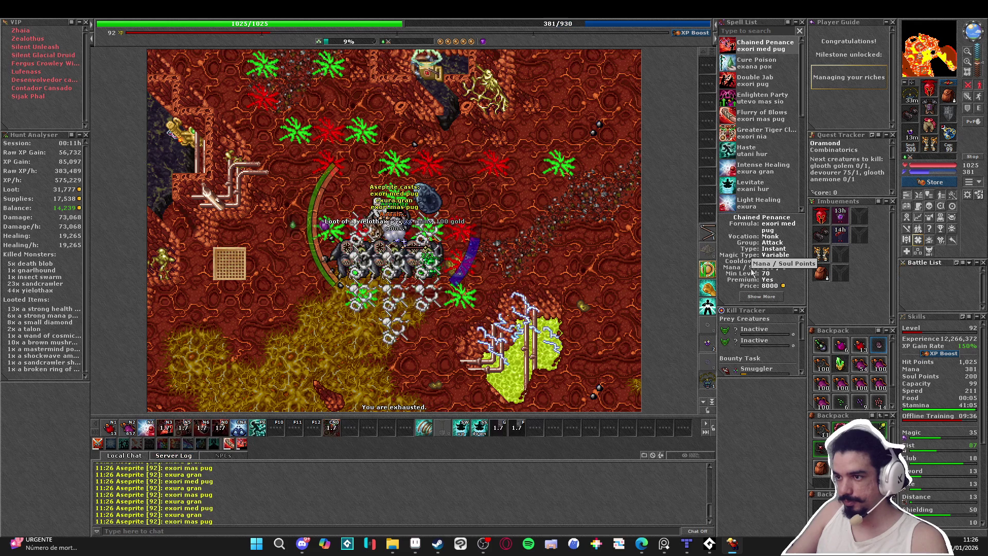
- Cast utani gran hur and head south-east to the next pack, attacking and drinking great mana potions
key("F9")
key("Left")
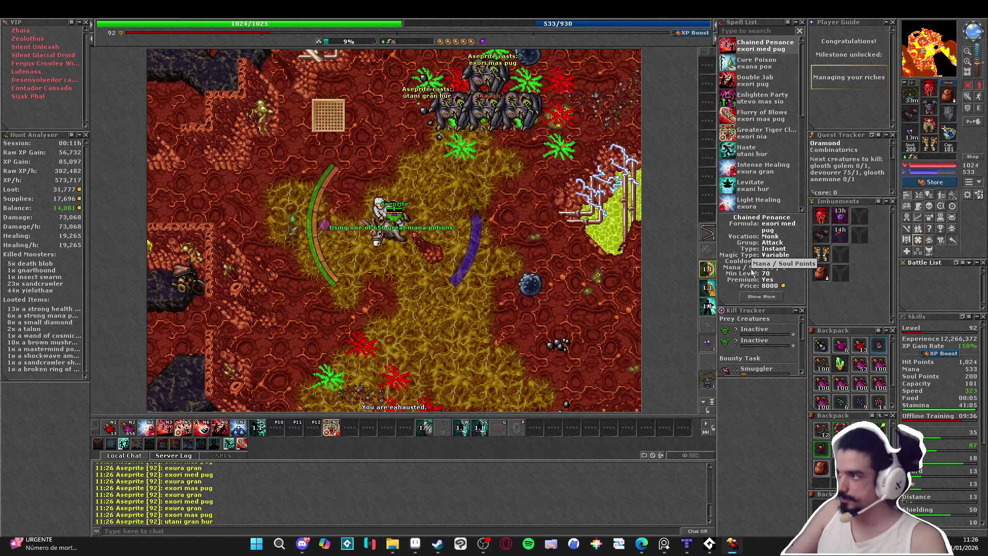
key("Right")
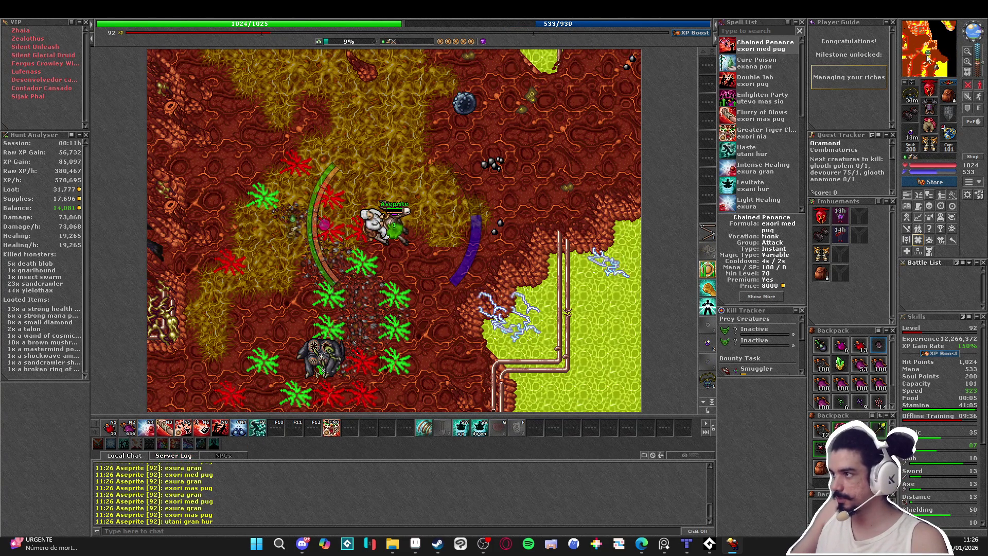
key("F9")
key("KP_2")
key("Down")
key("KP_2")
key("Down")
key("Right")
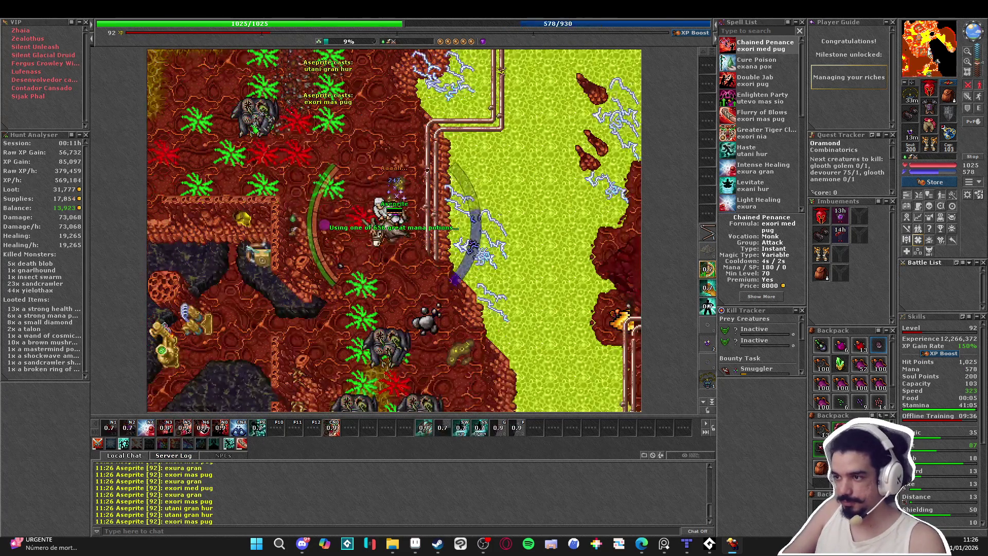
key("KP_2")
key("Down")
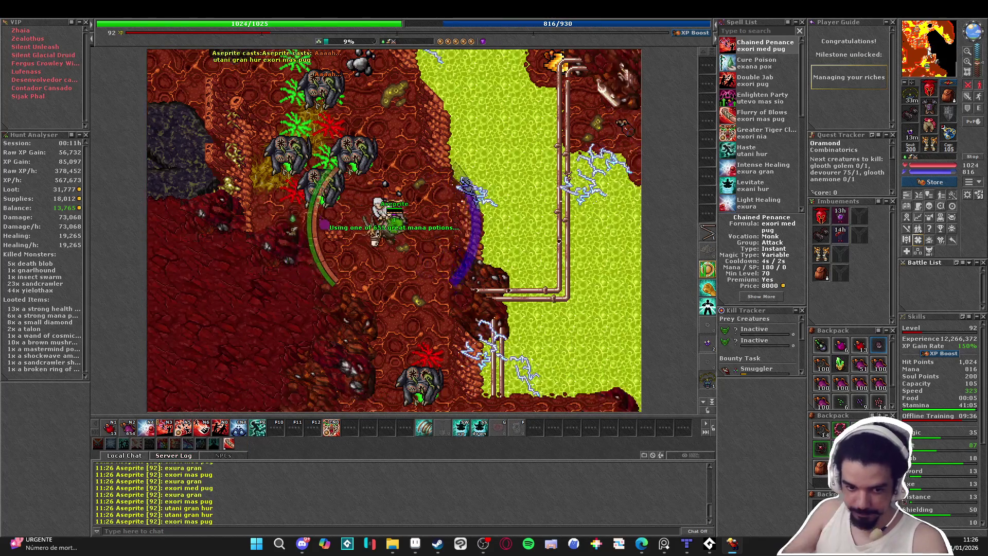
key("Left")
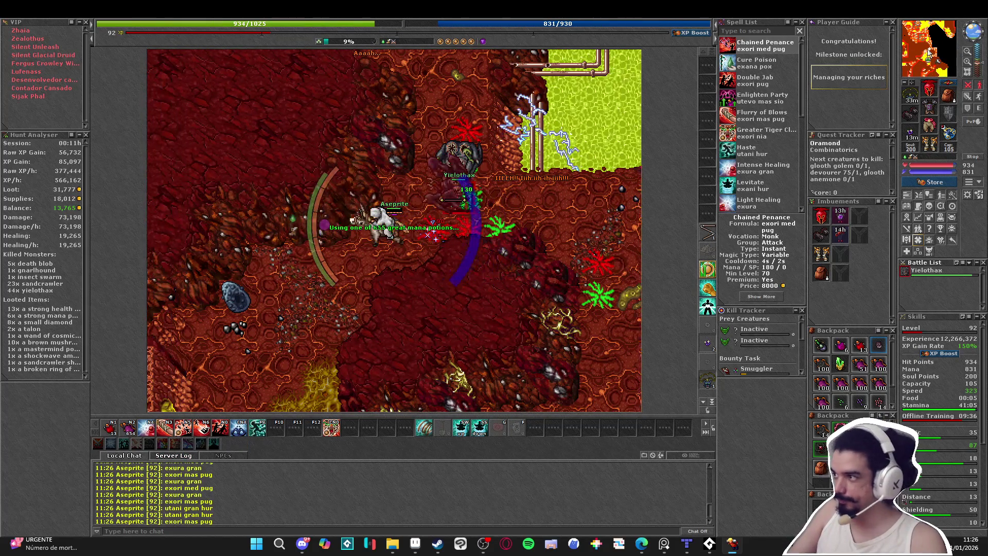
key("KP_3")
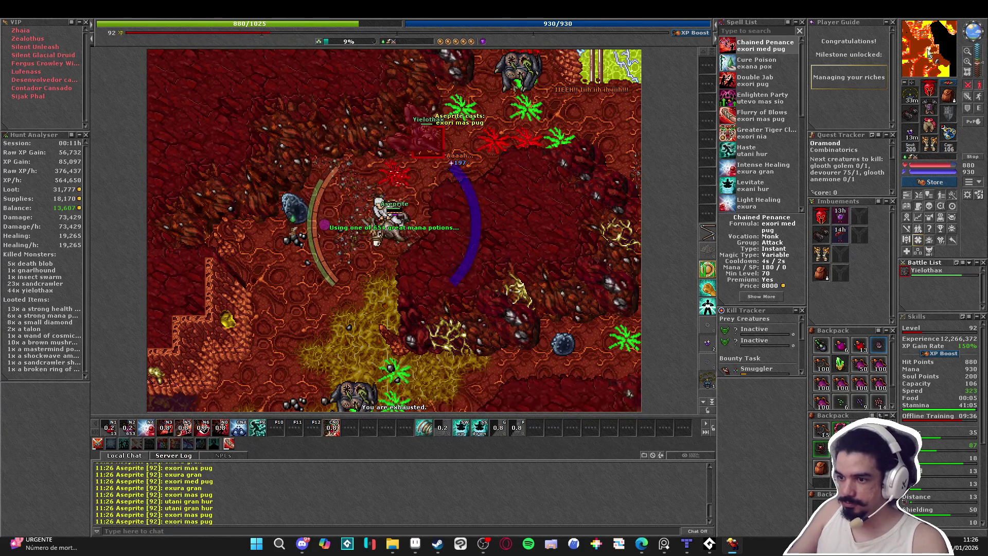
key("KP_5")
key("KP_2")
key("Down")
key("Left")
key("Down")
key("Left")
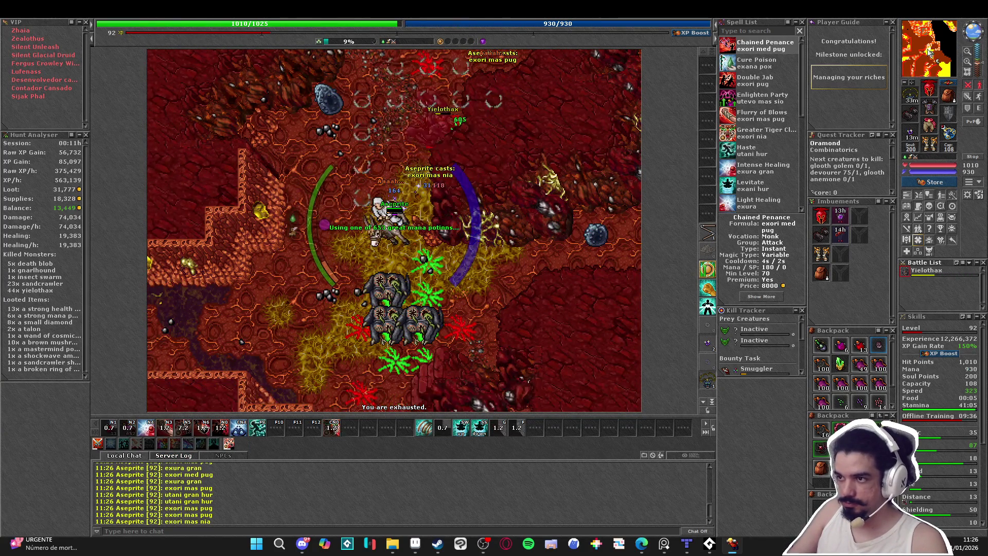
key("Down")
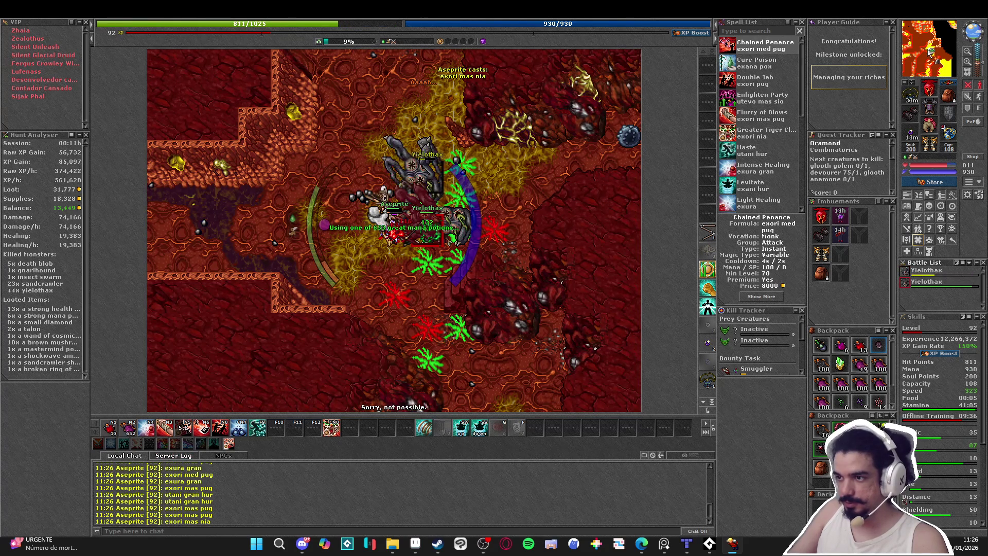
- Clear that pack with area spells and heals, bringing yielothax kills to 46, then haste toward the next group
key("KP_3")
key("KP_2")
key("KP_4")
key("Right")
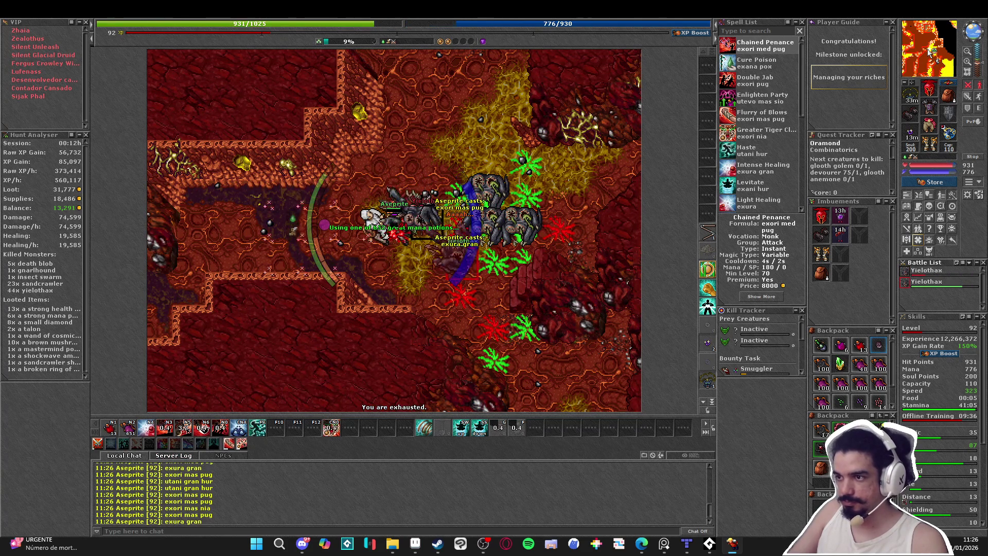
key("KP_1")
key("KP_2")
key("KP_4")
key("Down")
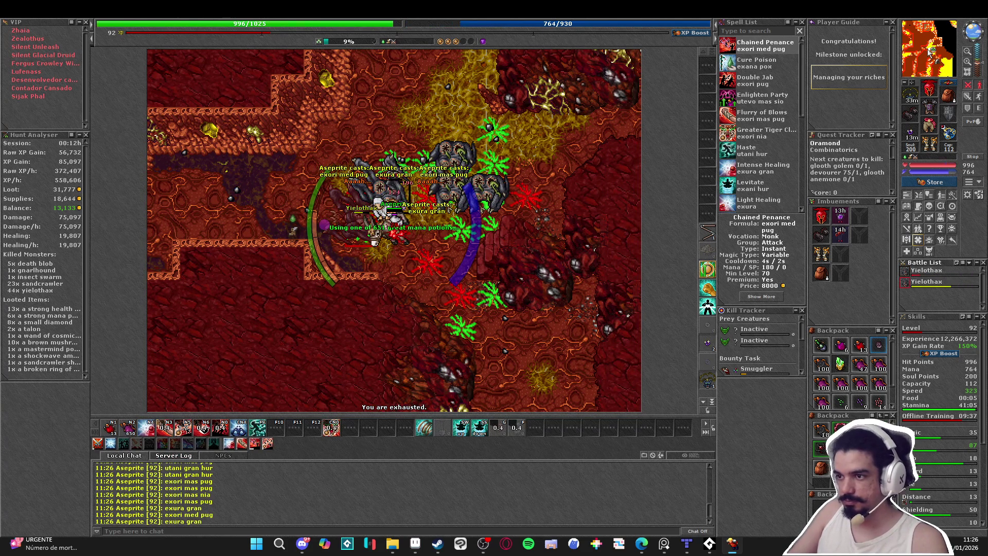
key("KP_3")
key("KP_2")
key("Left")
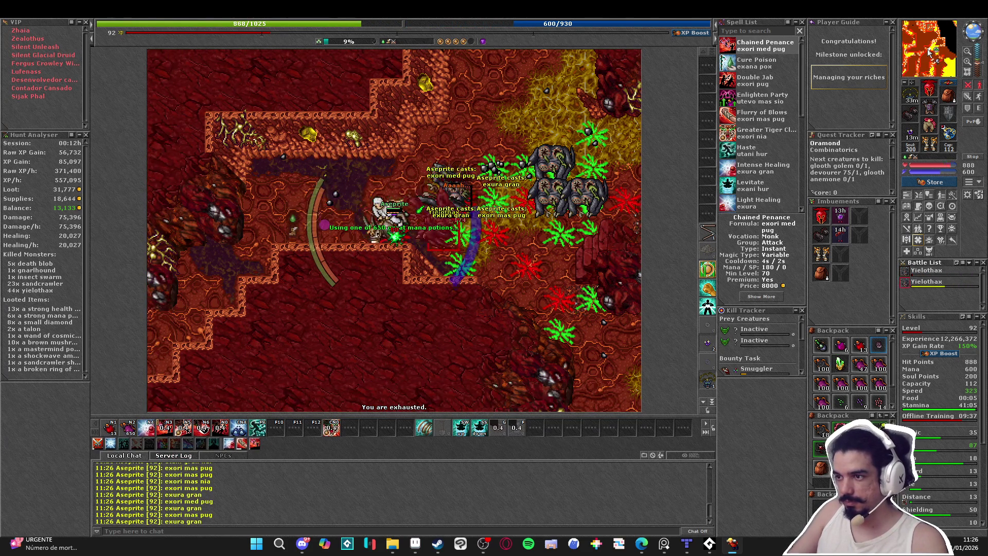
key("Up")
key("KP_4")
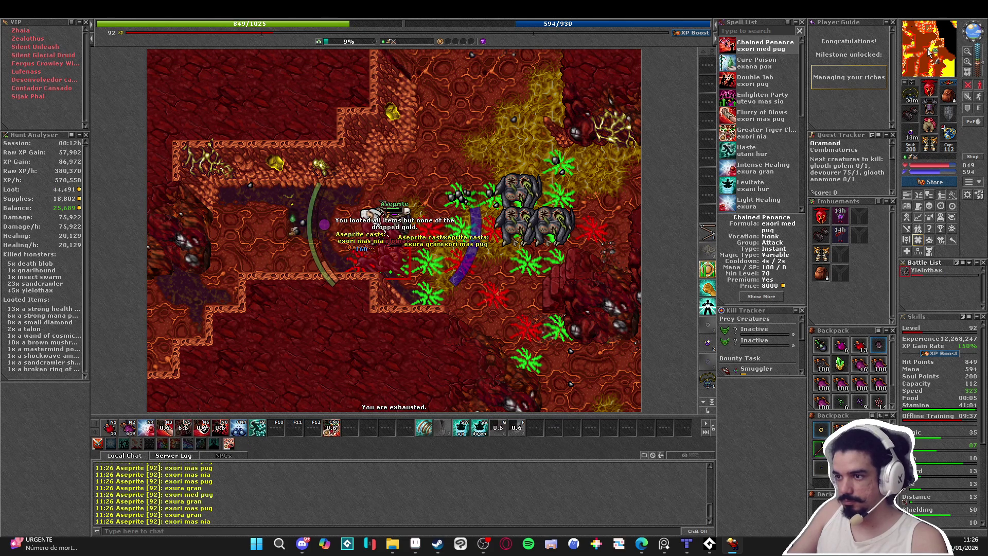
key("KP_2")
key("KP_3")
key("Down")
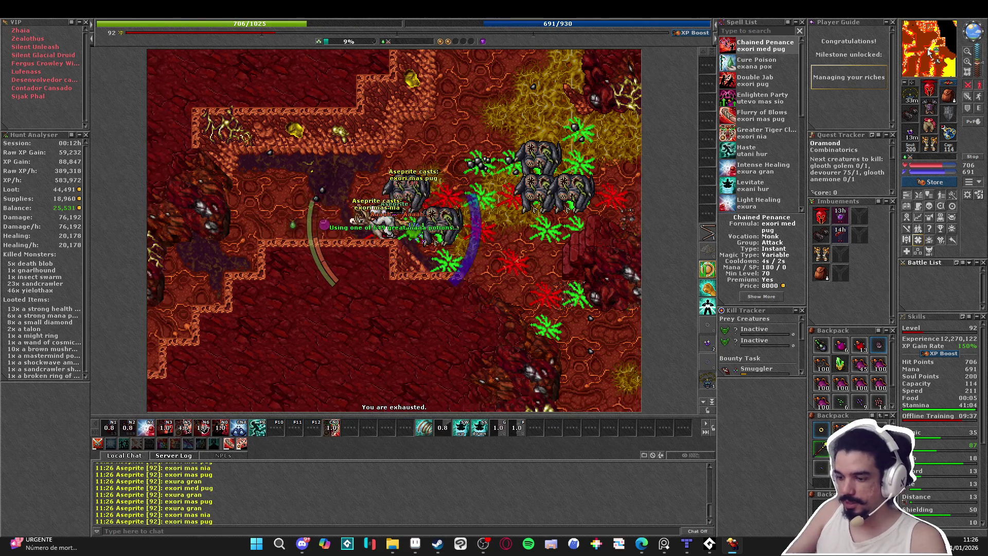
key("KP_1")
key("KP_1")
key("F6")
key("Left")
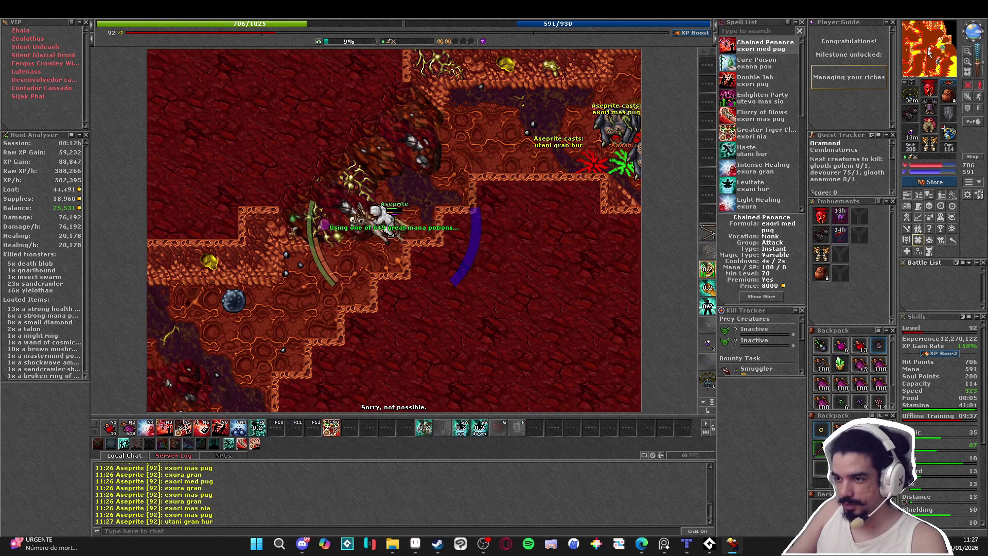
- Reach two yielothax to the west and fight them with area attacks, heals and mana potions, looting a corpse
key("Left")
key("Left")
key("Left")
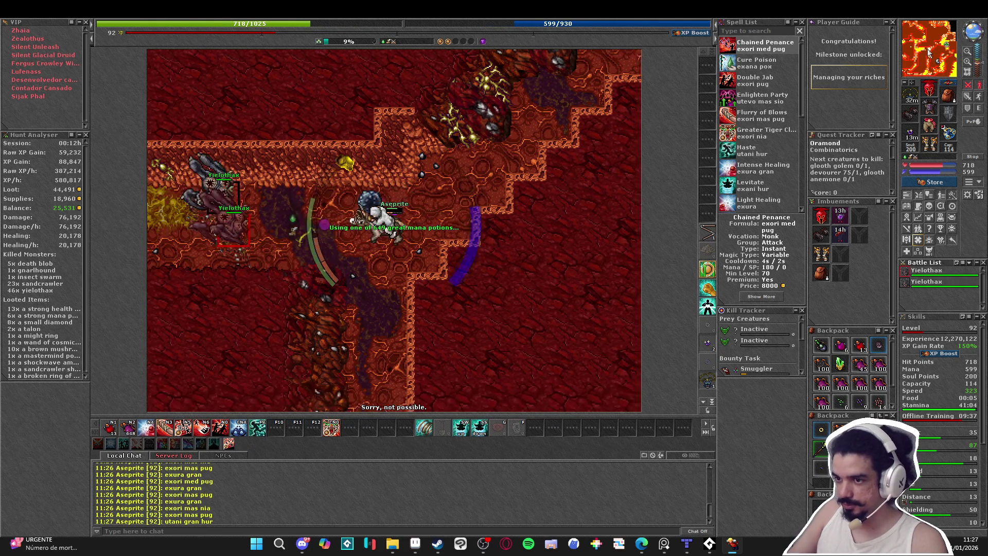
key("Left")
key("Left")
key("KP_3")
key("KP_2")
key("KP_6")
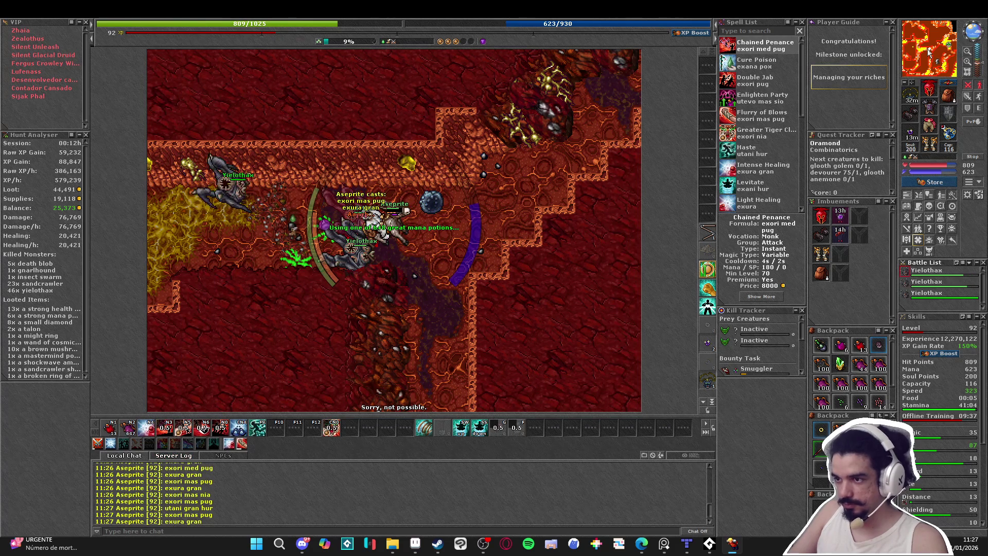
key("KP_4")
key("KP_6")
key("KP_2")
key("Right")
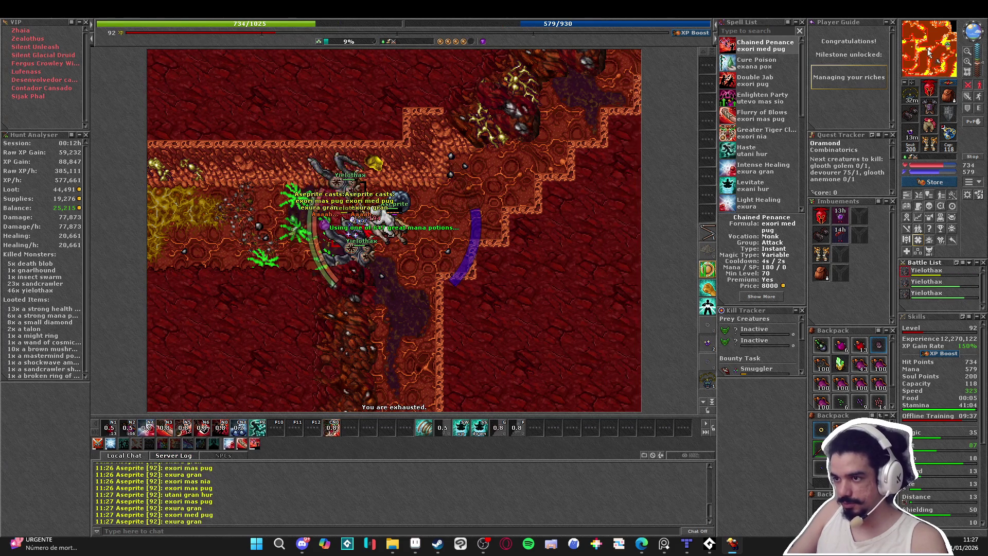
key("Right")
key("KP_3")
key("KP_2")
key("KP_6")
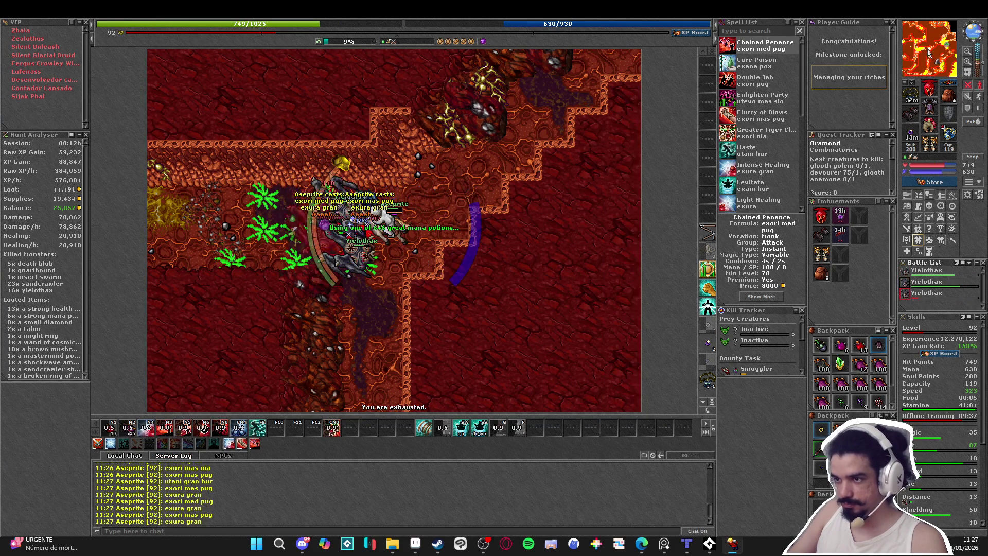
key("KP_4")
key("KP_2")
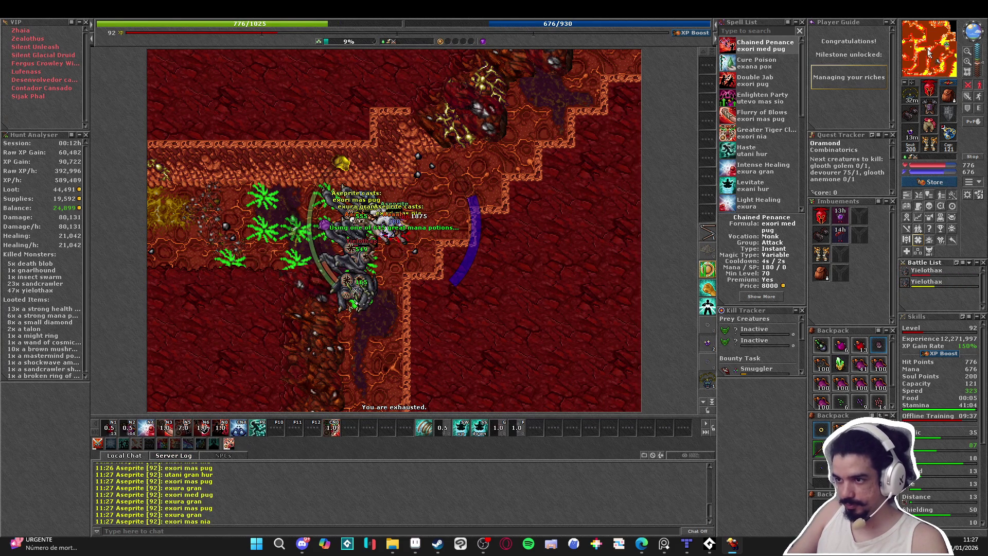
key("KP_3")
key("KP_2")
key("KP_6")
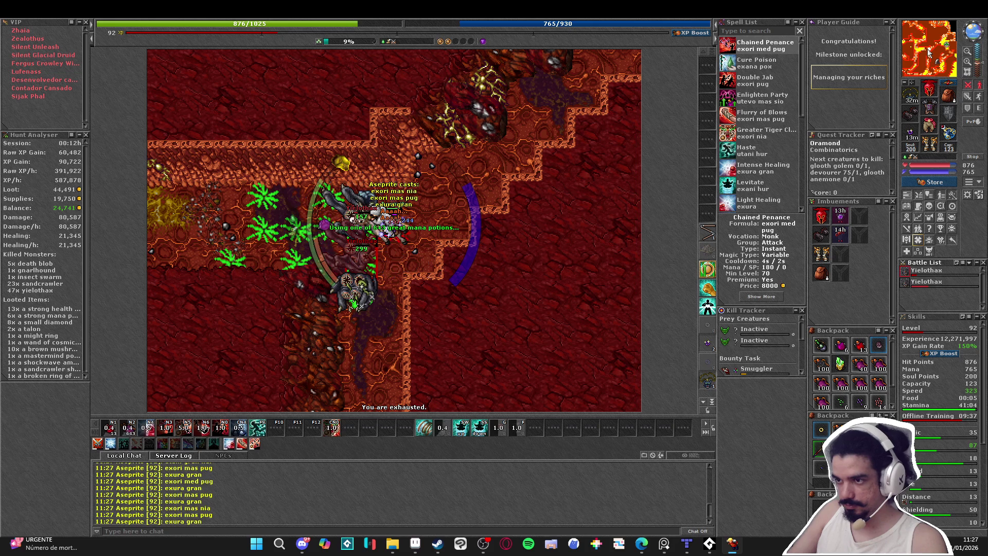
key("KP_5")
key("Down")
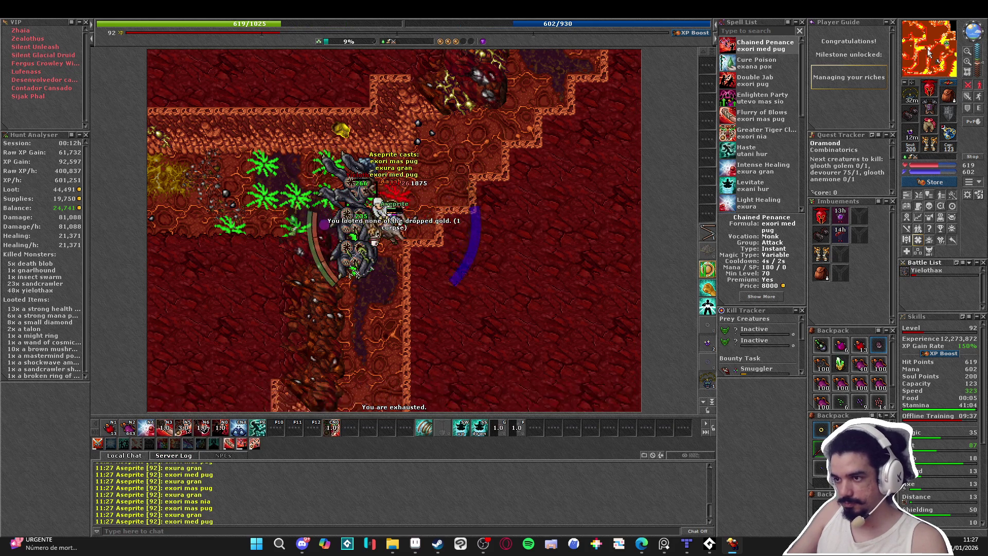
key("Left")
key("KP_3")
key("KP_2")
key("KP_6")
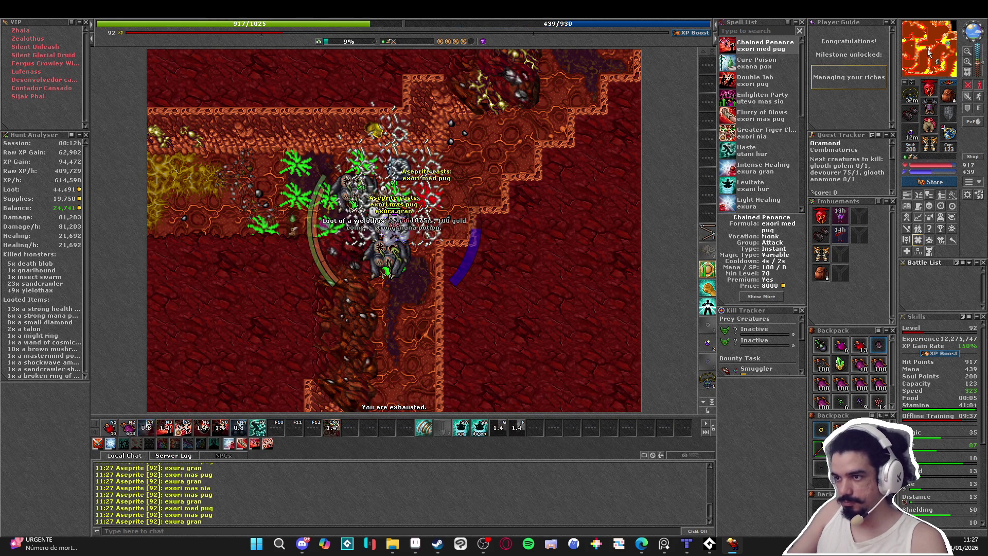
- Haste down the lava tunnel to the remaining yielothax, attacking and healing on the move
key("Up")
key("Left")
key("Left")
key("F9")
key("Left")
key("Left")
key("Left")
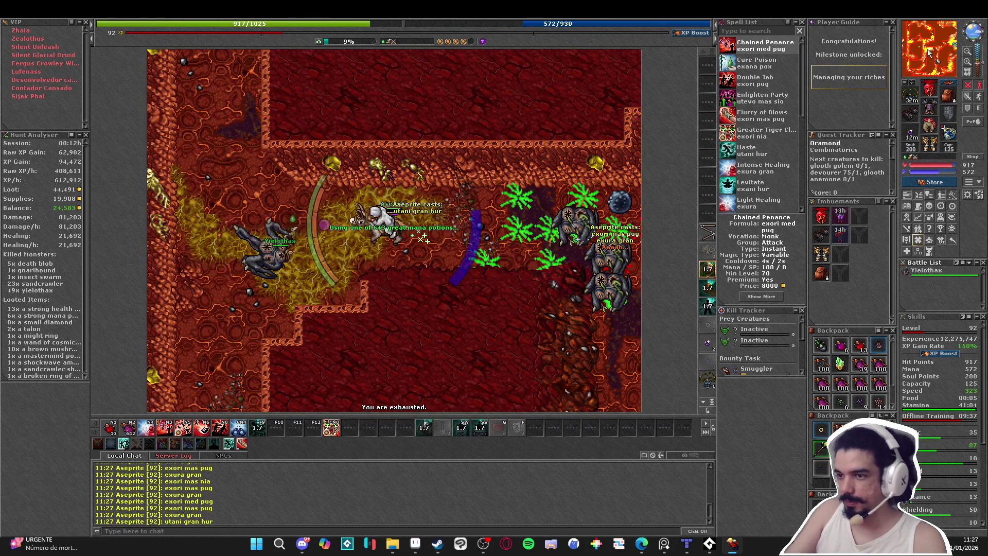
key("Down")
key("Down")
key("Down")
key("Left")
key("Left")
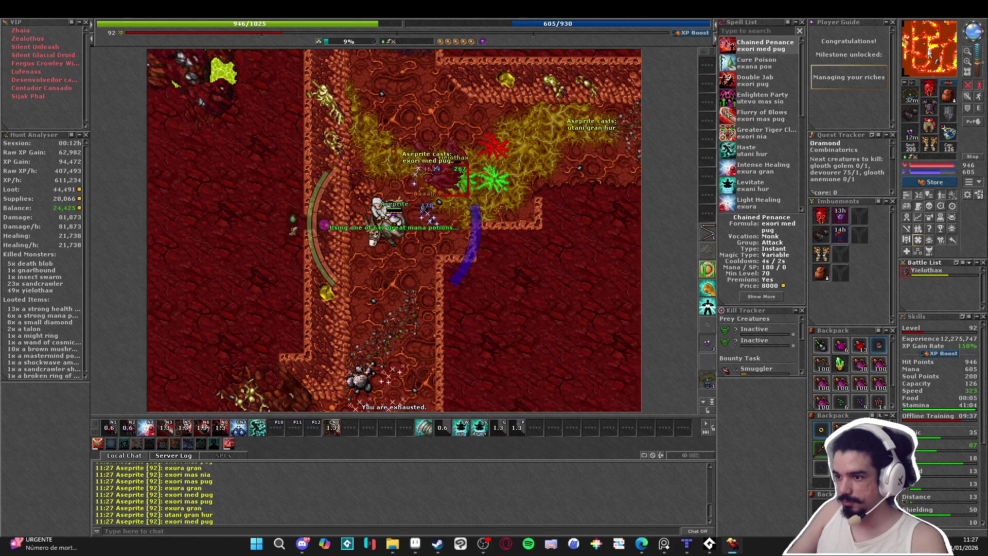
key("KP_5")
key("Down")
key("Down")
key("Down")
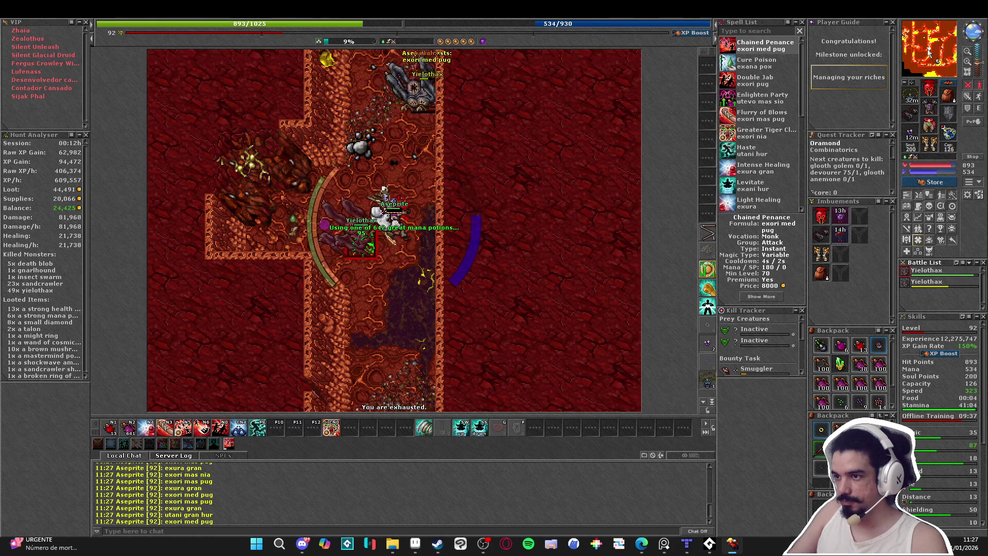
key("KP_2")
key("KP_4")
key("KP_6")
key("KP_2")
key("Down")
key("Down")
key("Down")
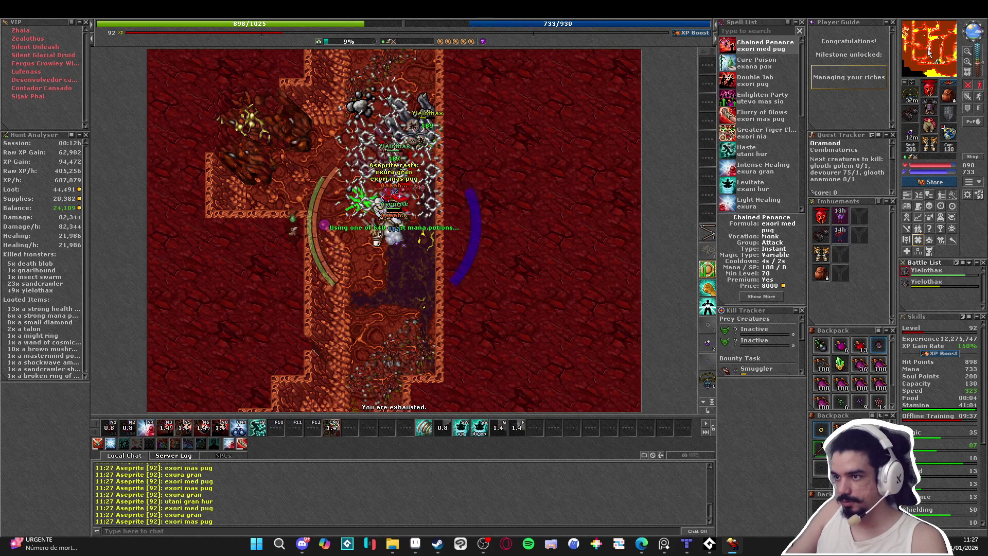
key("Left")
key("KP_5")
key("Down")
key("Down")
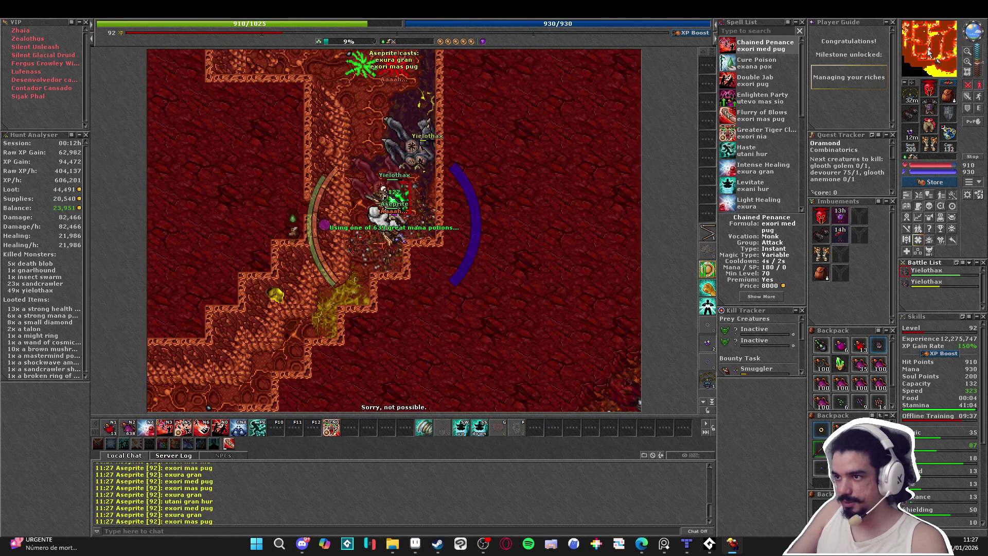
key("KP_2")
key("KP_4")
key("KP_6")
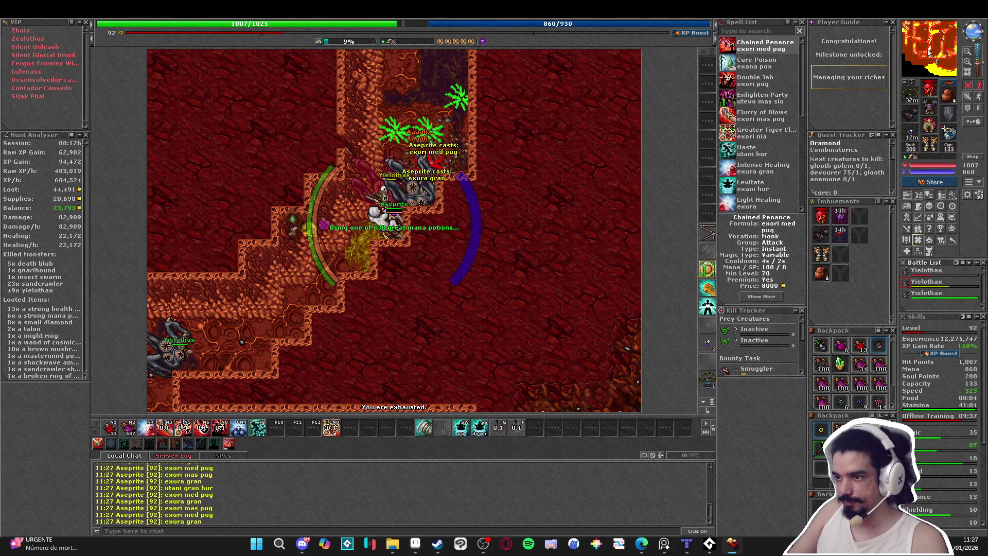
key("KP_4")
key("KP_2")
- Kill the last yielothax of the tunnel pack with area attacks and heals, reaching 53 kills
key("Left")
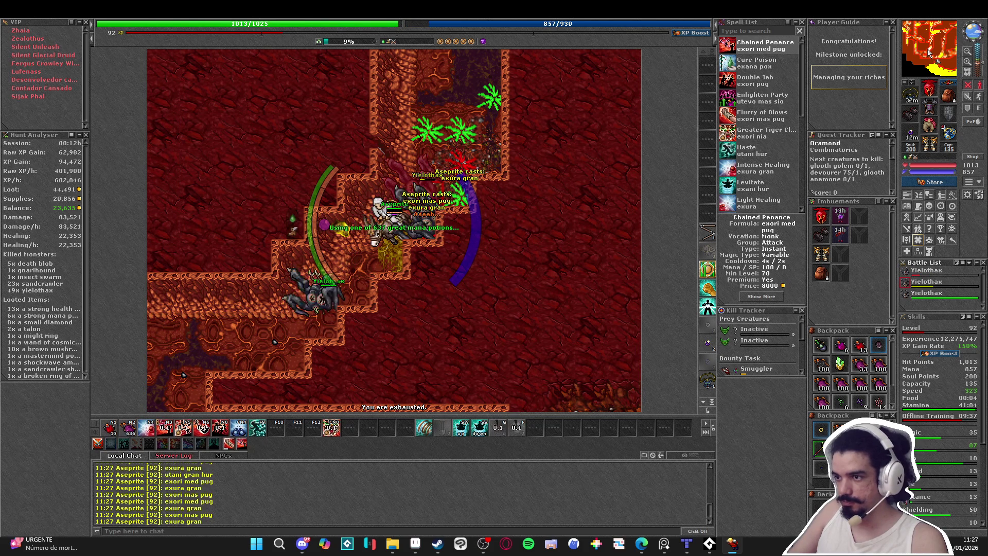
key("KP_2")
key("KP_5")
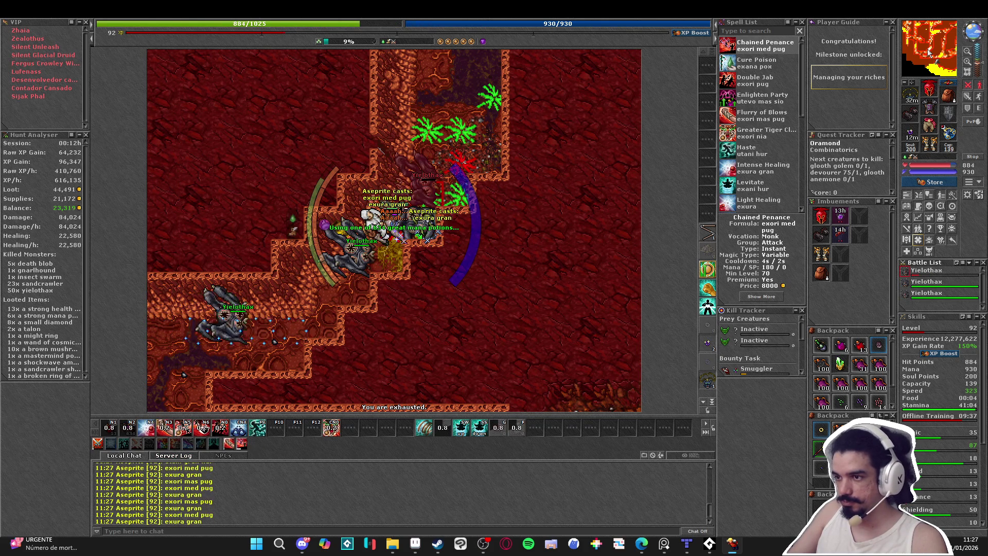
key("KP_9")
key("KP_4")
key("KP_2")
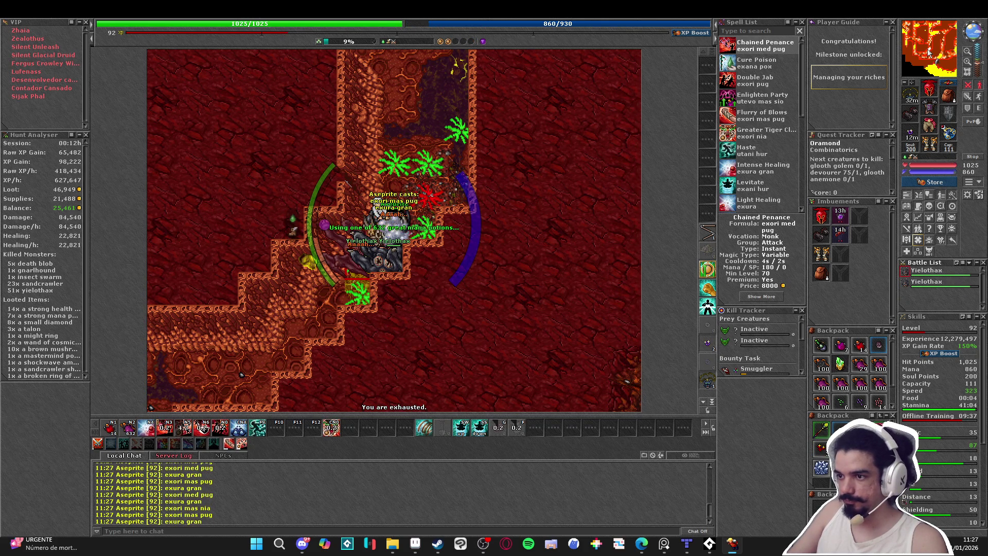
key("KP_2")
key("KP_5")
key("KP_4")
key("KP_2")
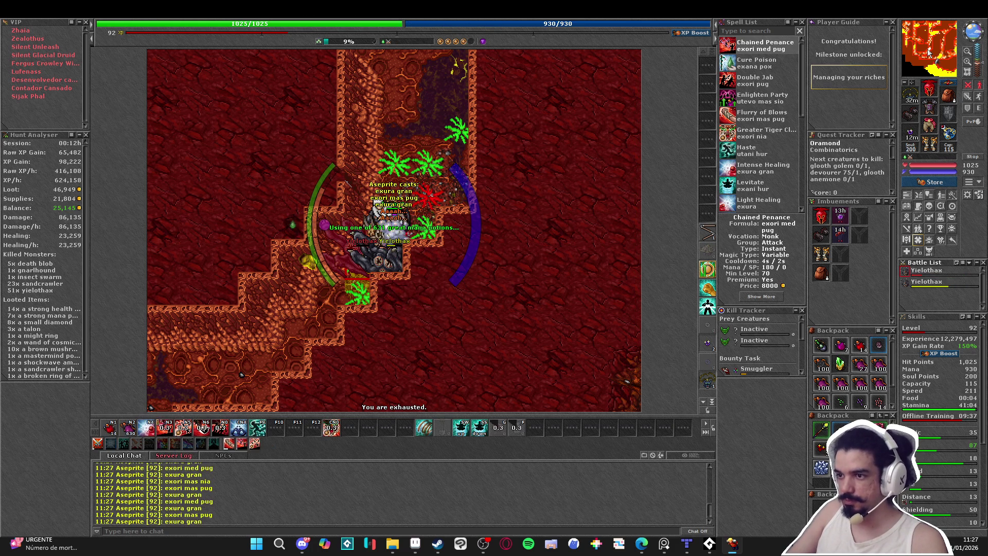
key("KP_5")
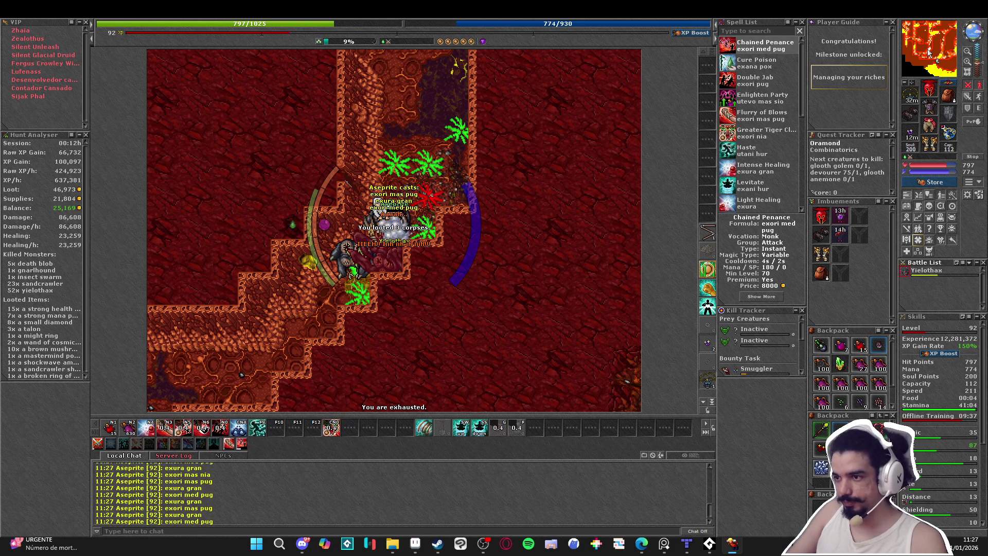
key("KP_2")
key("KP_5")
key("Down")
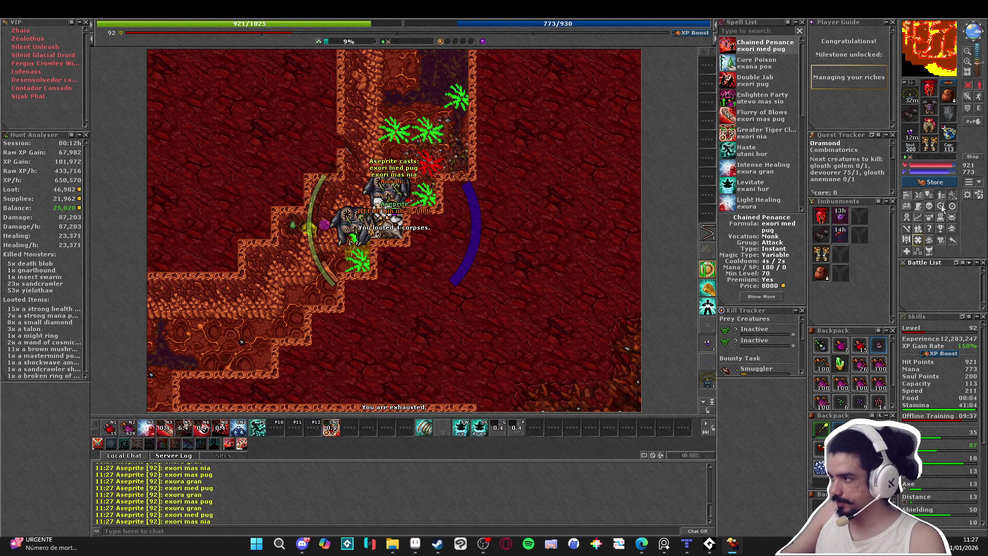
- Use the free prey list reroll, choose Yielothax for a +17% damage boost, and close the window
left_click(942, 207)
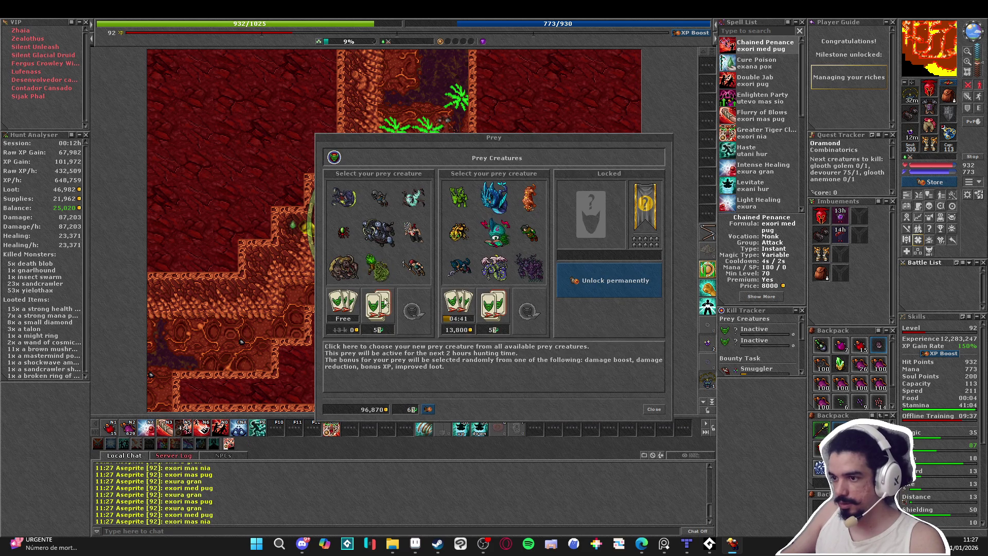
left_click(344, 305)
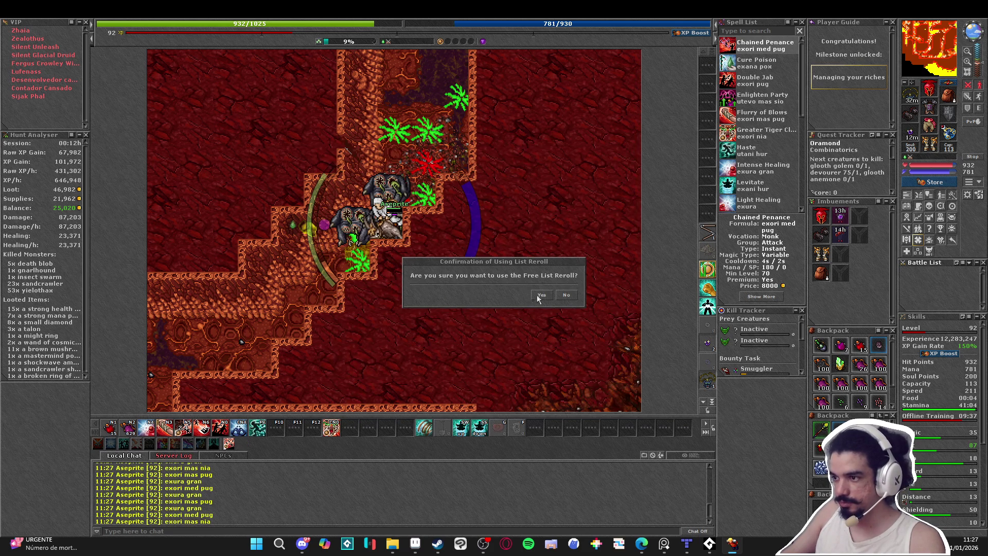
left_click(541, 295)
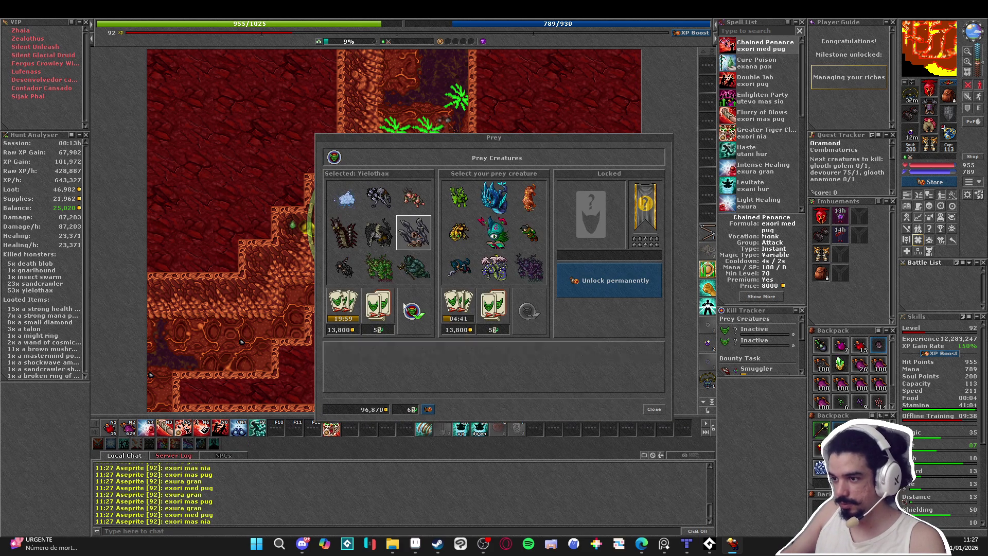
left_click(413, 311)
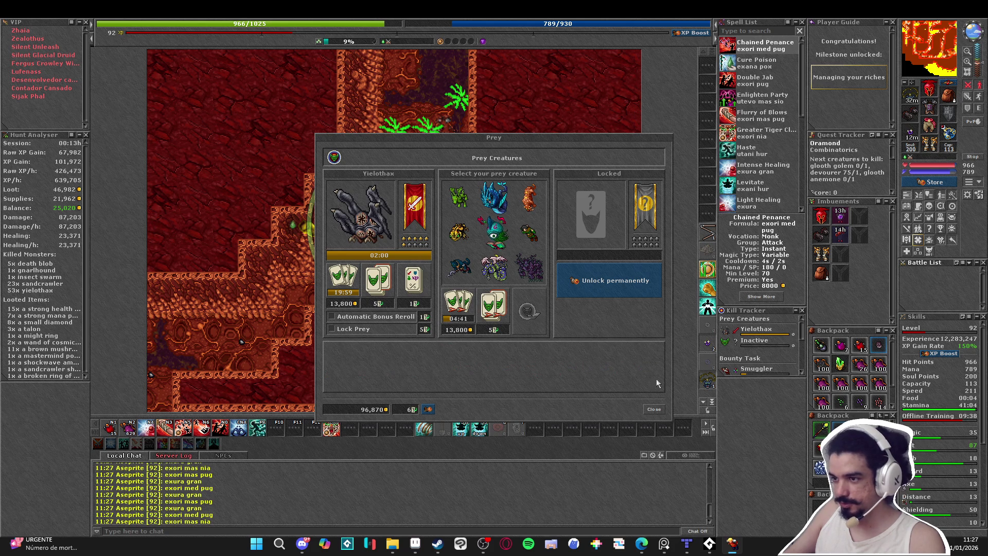
left_click(647, 411)
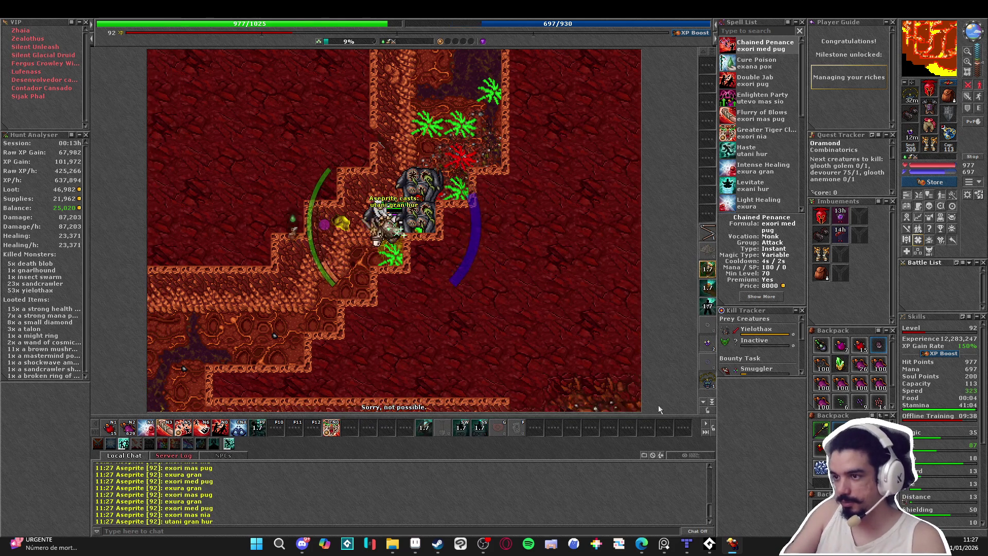
- Walk left and down toward the next pack, then move right hitting nearby yielothax with area attacks
key("Left")
key("Left")
key("Down")
key("Left")
key("Left")
key("Down")
key("Left")
key("Left")
key("Down")
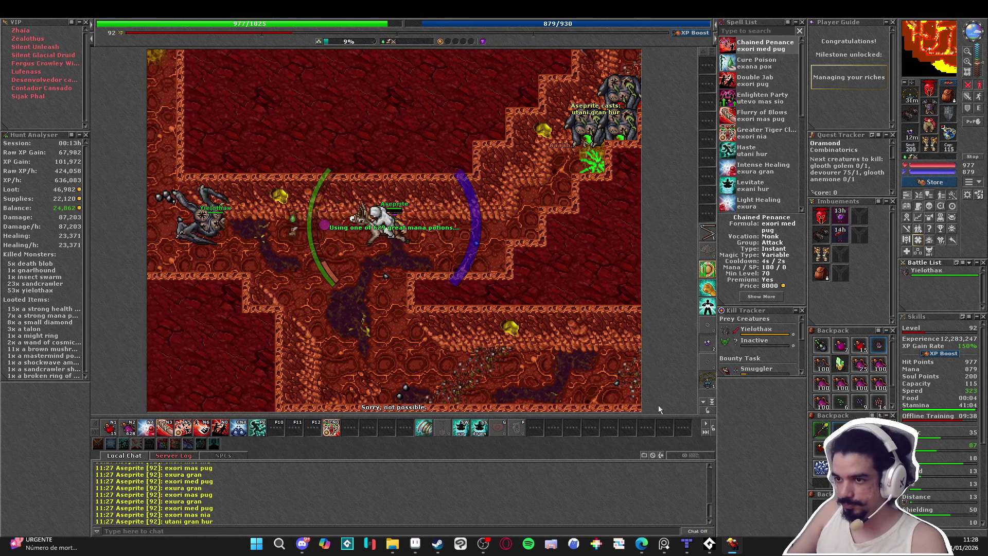
key("Down")
key("Down")
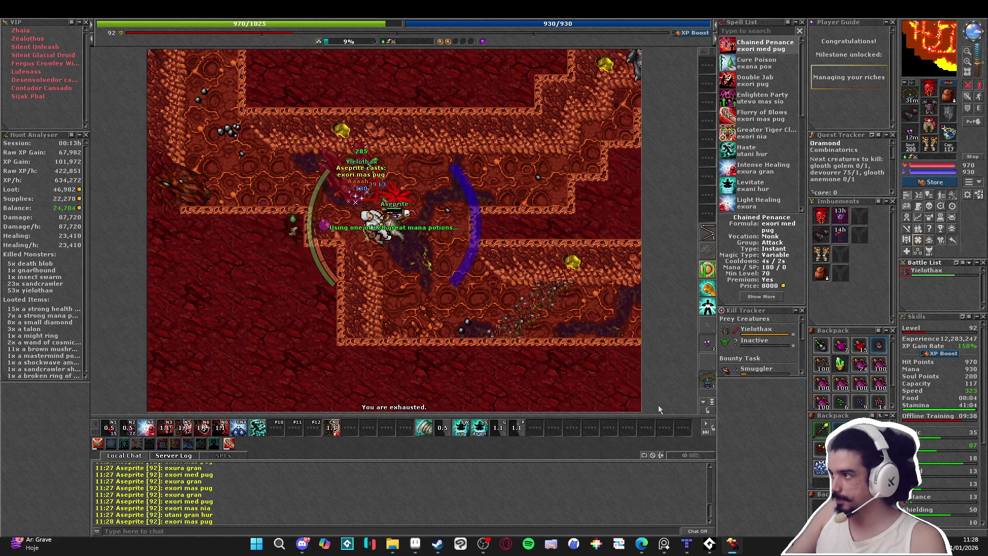
key("Right")
key("Right")
key("Down")
key("Right")
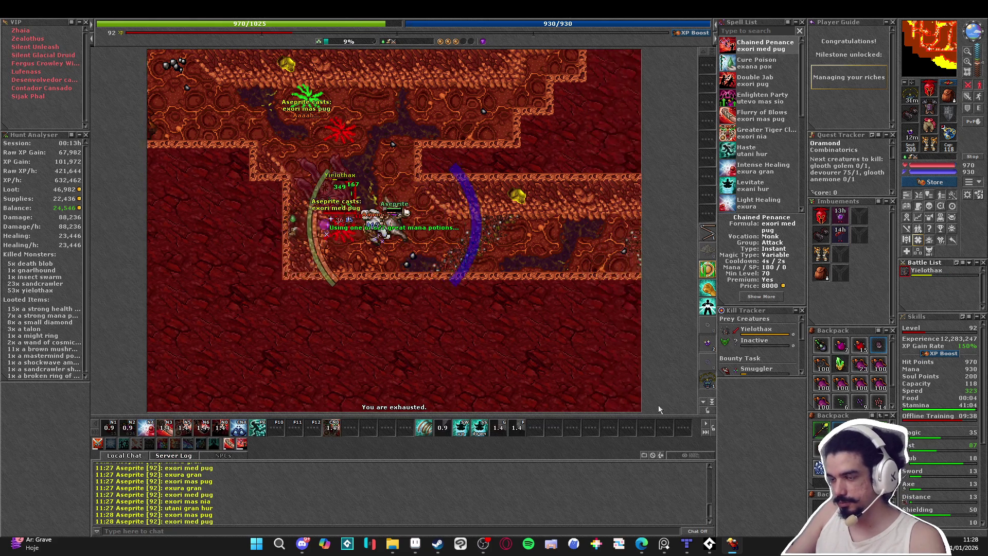
key("Right")
key("Right")
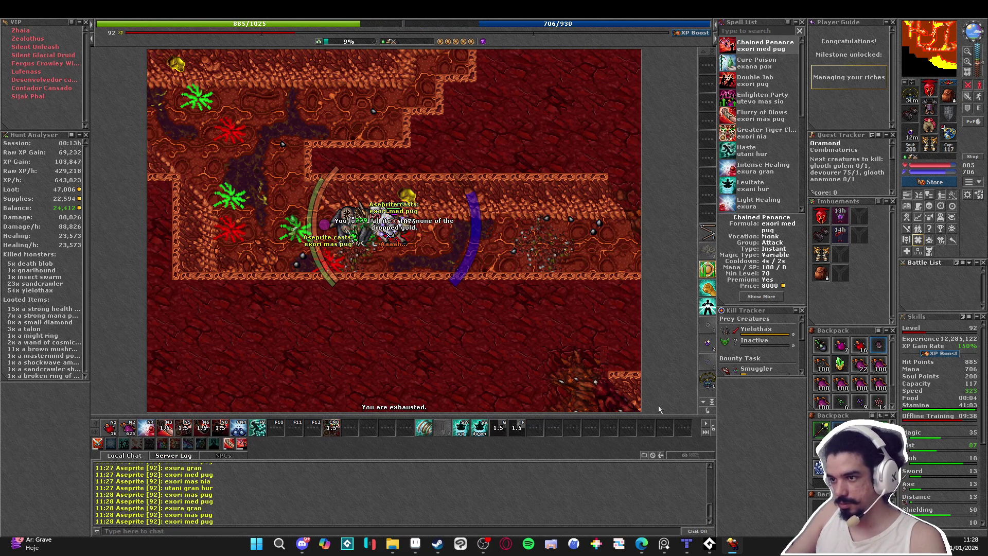
key("Right")
key("Right")
- Cast haste and walk into the new yielothax pack, attacking and healing on the move
key("F9")
key("Down")
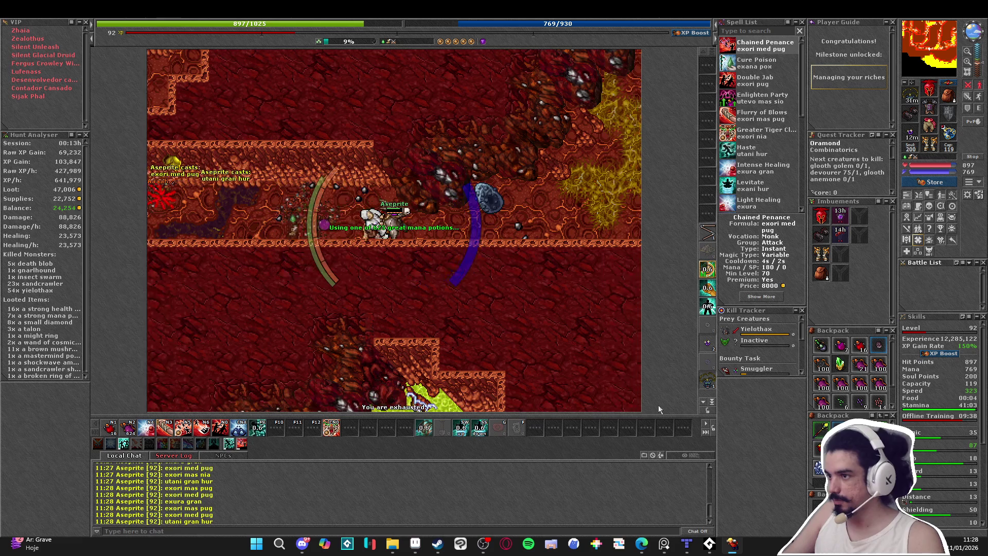
key("Up")
key("Right")
key("Right")
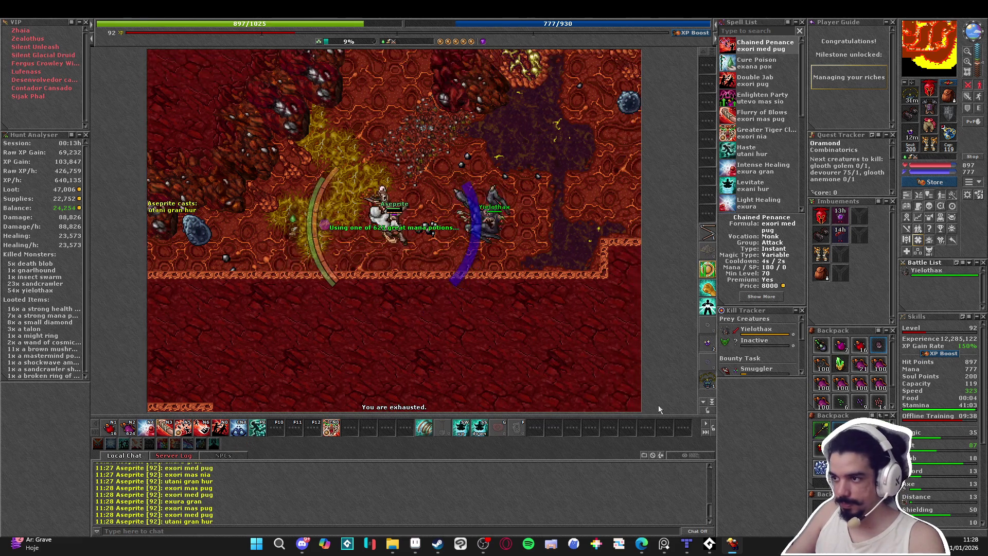
key("Up")
key("Right")
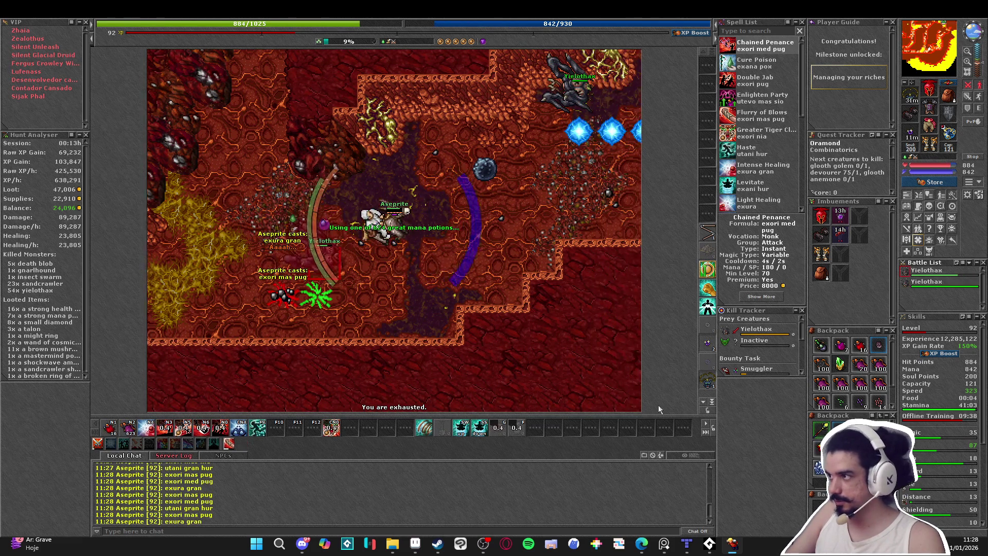
key("Right")
key("Up")
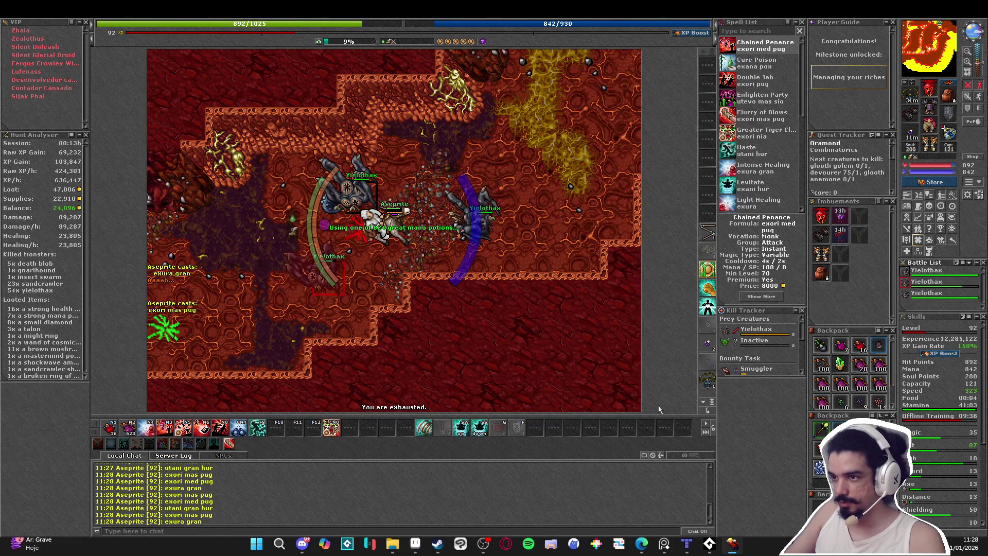
- Reposition around the pack, striking and restoring mana, and finish off the last yielothax
key("Left")
key("Left")
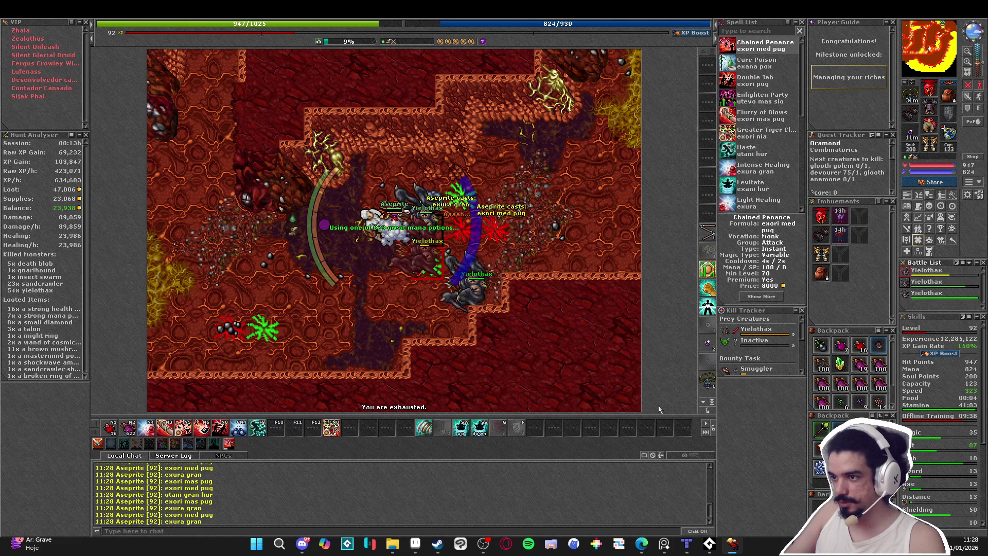
key("Up")
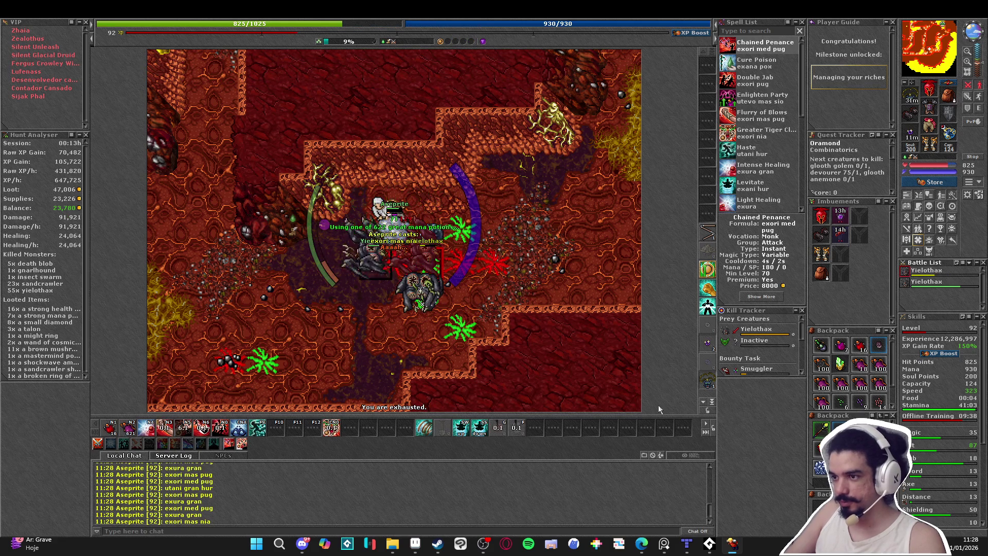
key("Down")
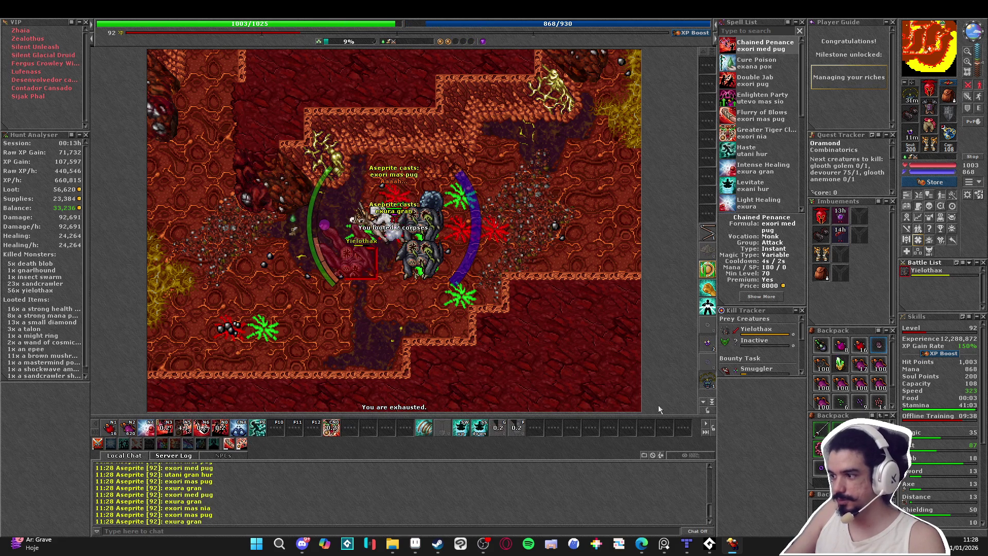
key("Left")
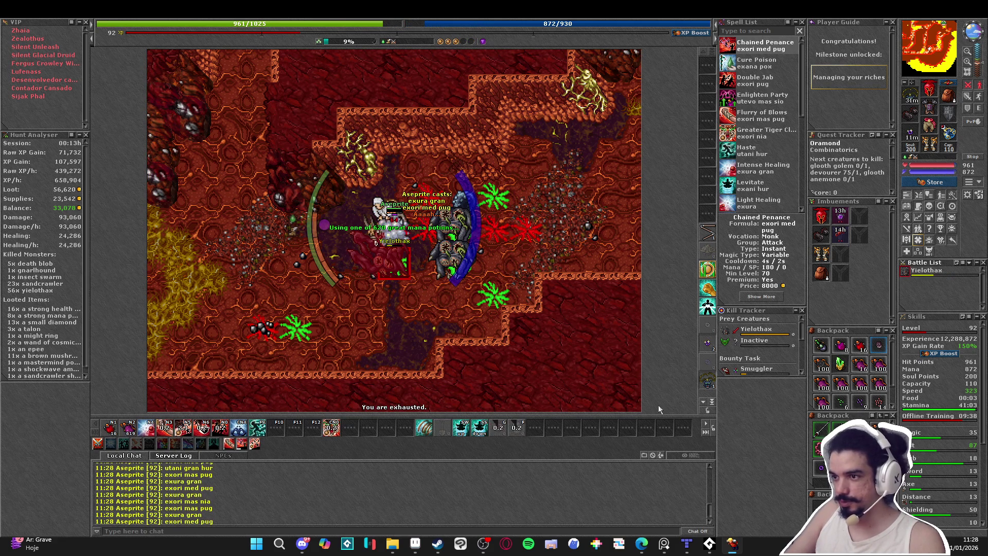
key("Down")
key("Right")
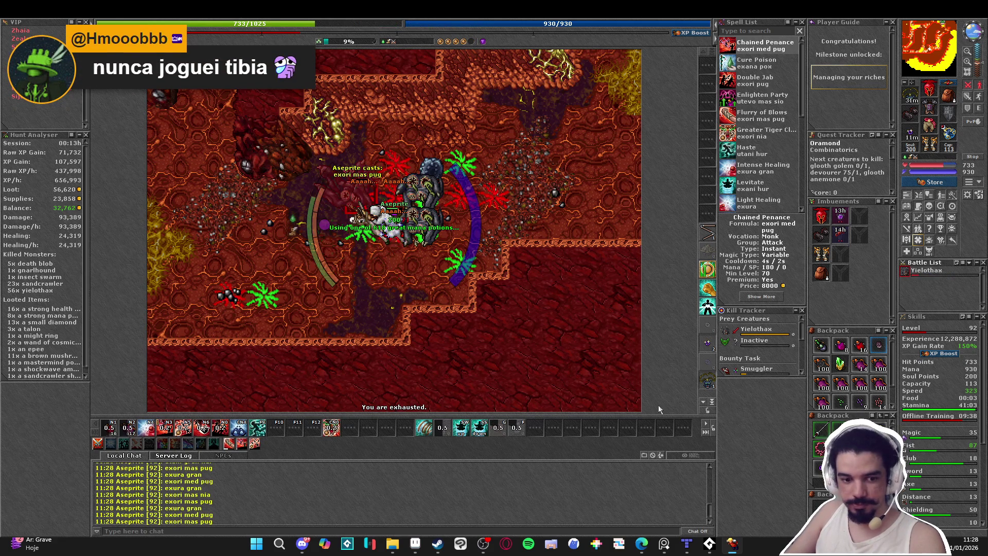
key("KP_1")
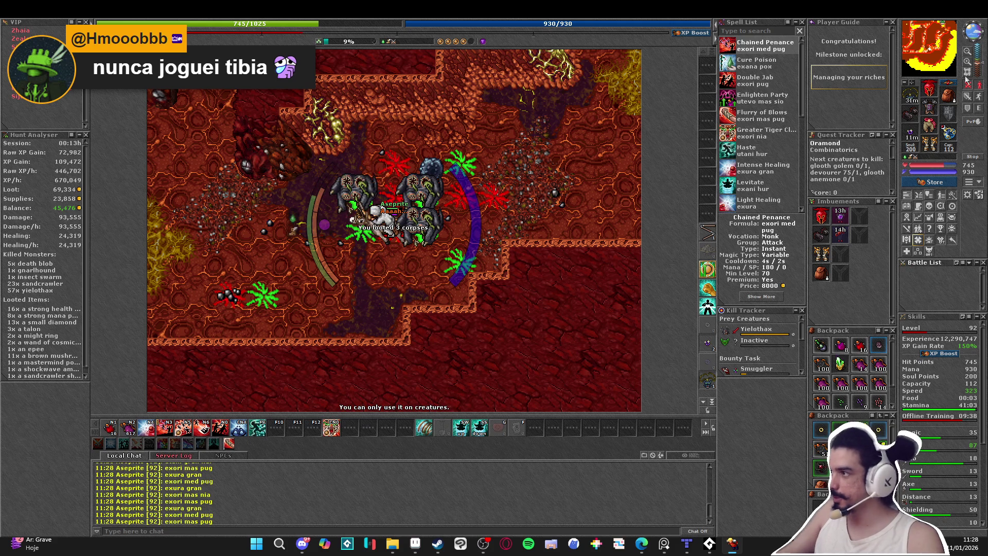
- Cast haste and walk up and right to stand next to the next yielothax pack
left_click(941, 32)
key("F9")
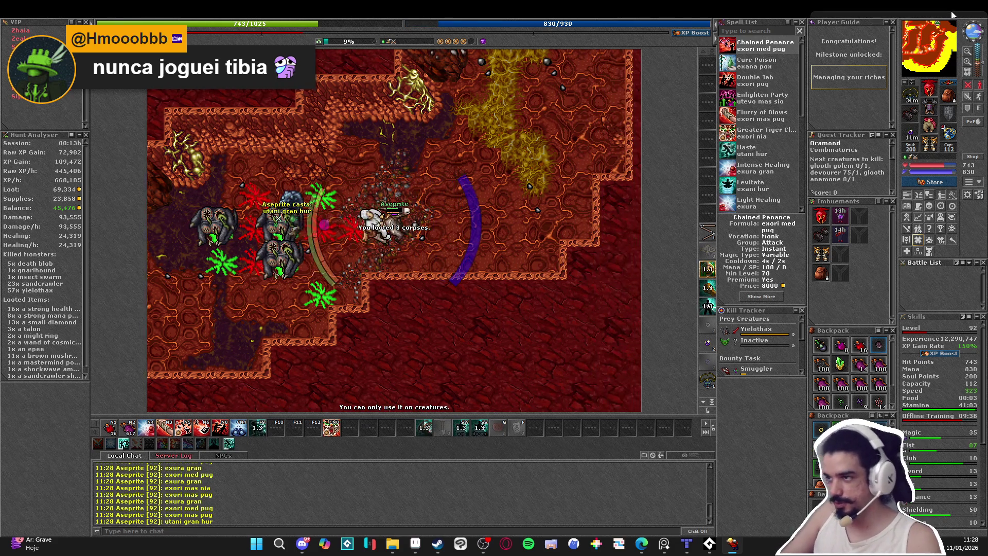
key("Up")
key("Up")
key("Up")
key("Right")
key("Right")
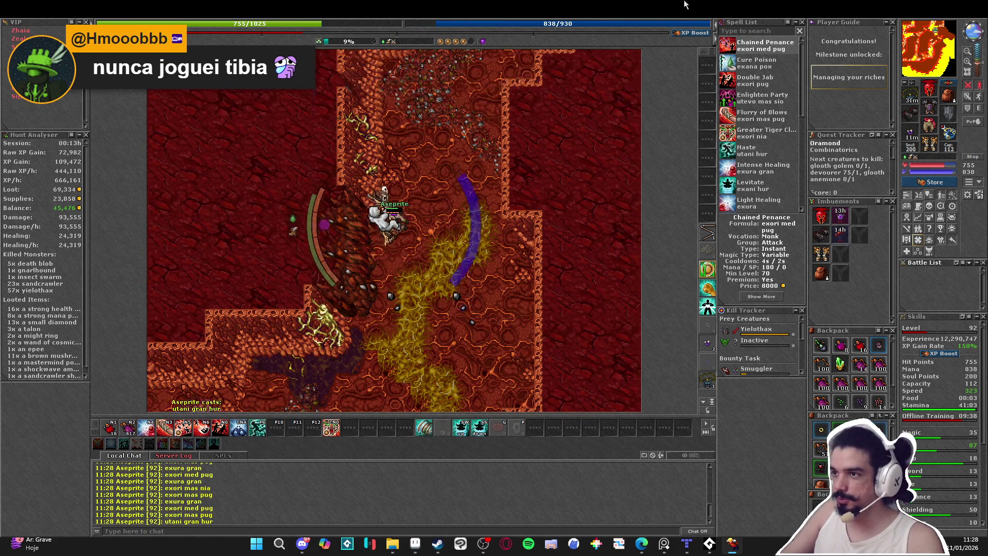
key("Up")
key("Up")
key("Up")
key("Right")
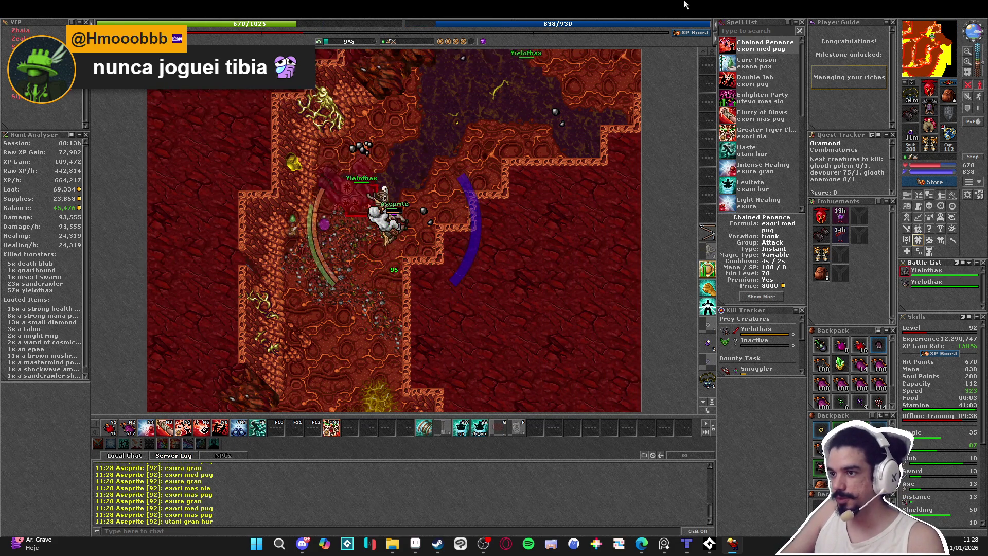
key("Right")
key("Right")
- Fight the pack with exori mas pug and exori mas nia, healing with exura gran and drinking great mana potions
key("KP_2")
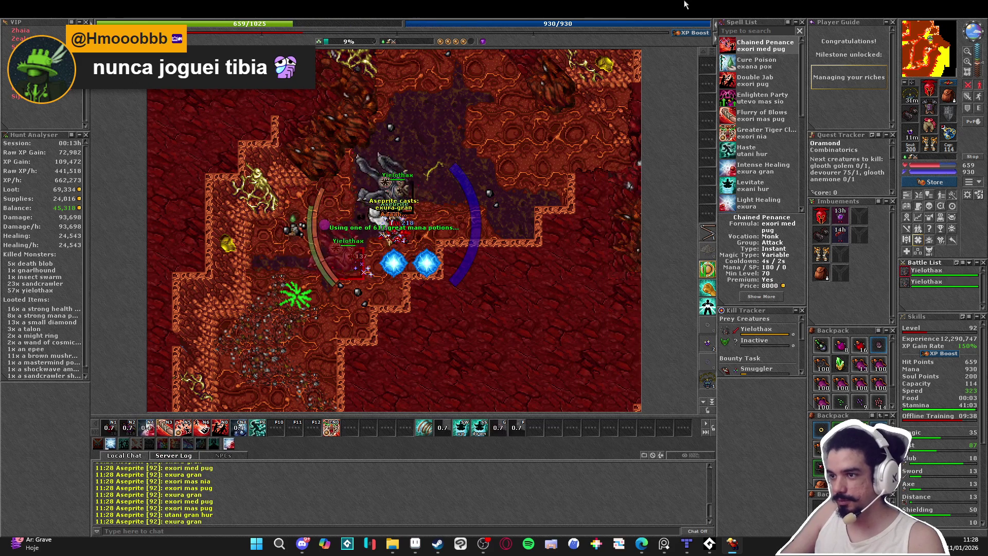
key("KP_4")
key("KP_6")
key("KP_4")
key("KP_2")
key("Left")
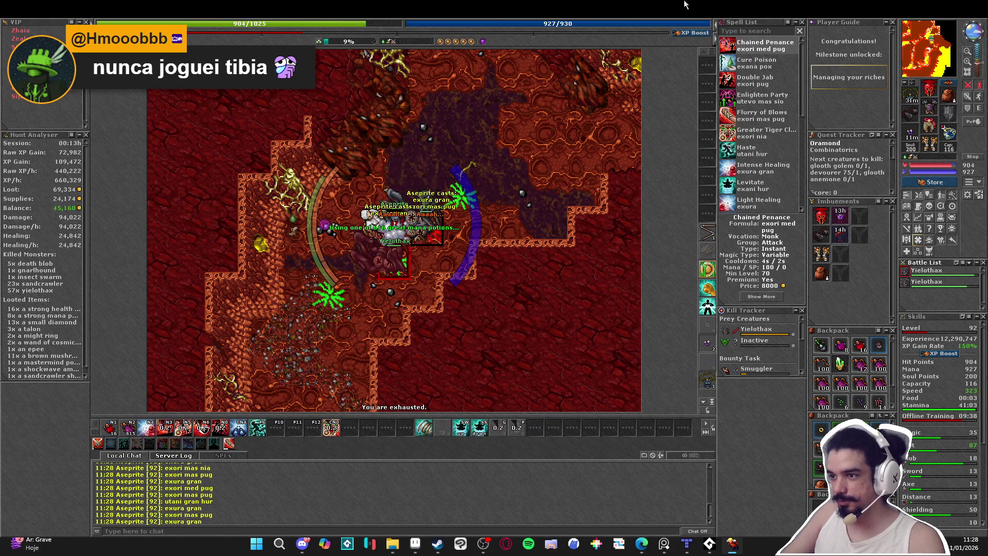
key("KP_5")
key("KP_2")
- Keep healing and attacking, chase the fleeing yielothax north and kill the last one for 58 kills
key("Down")
key("Left")
key("KP_3")
key("KP_4")
key("Down")
key("KP_2")
key("Up")
key("Up")
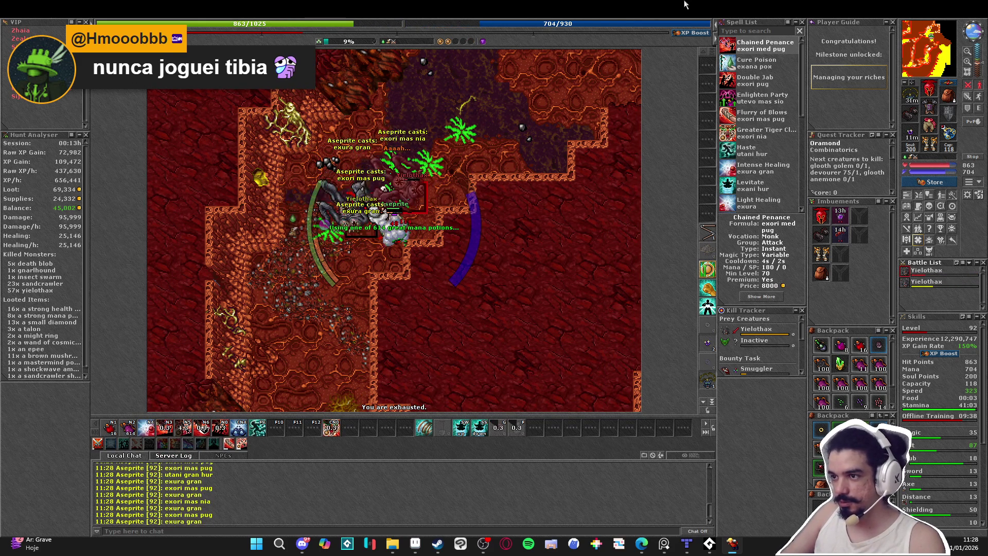
key("Right")
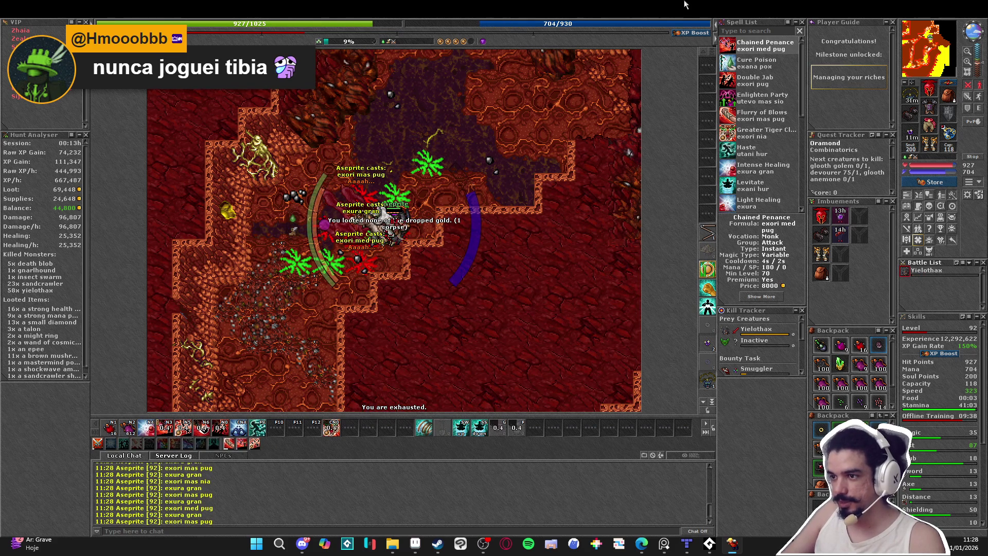
key("KP_1")
- Cast a strong speed boost, drink a great mana potion and run north-east through the cave
key("F5")
key("Up")
key("Up")
key("Up")
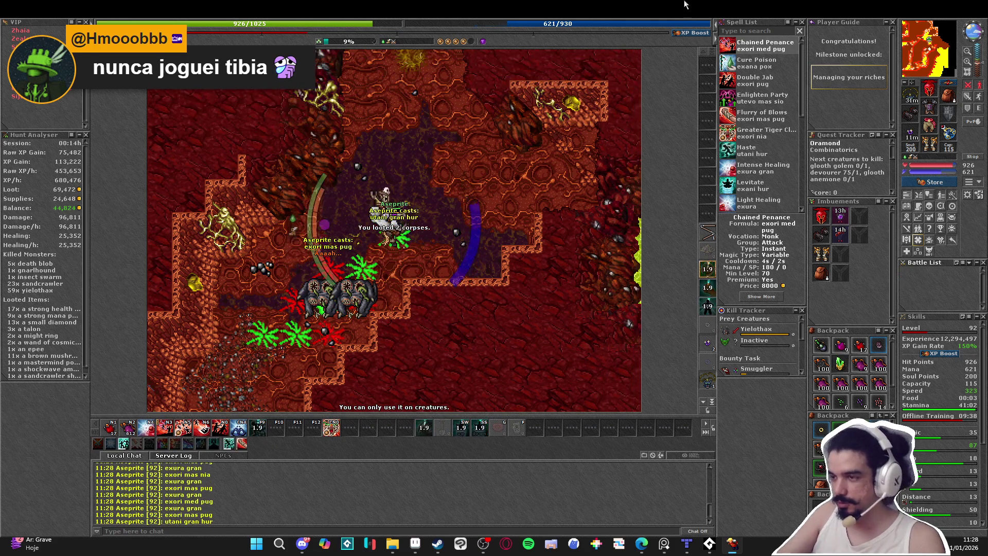
key("F2")
key("Up")
key("Up")
key("Up")
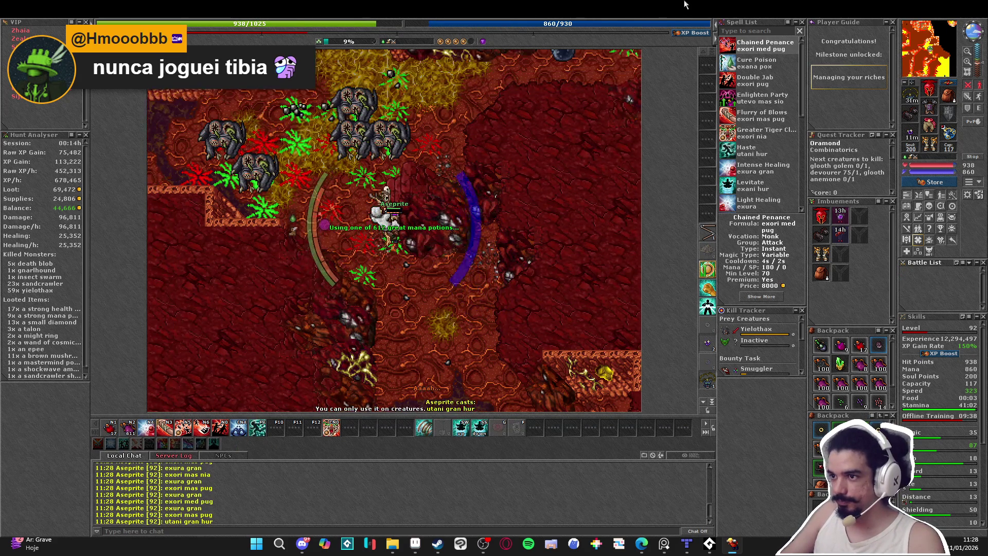
key("Up")
key("Right")
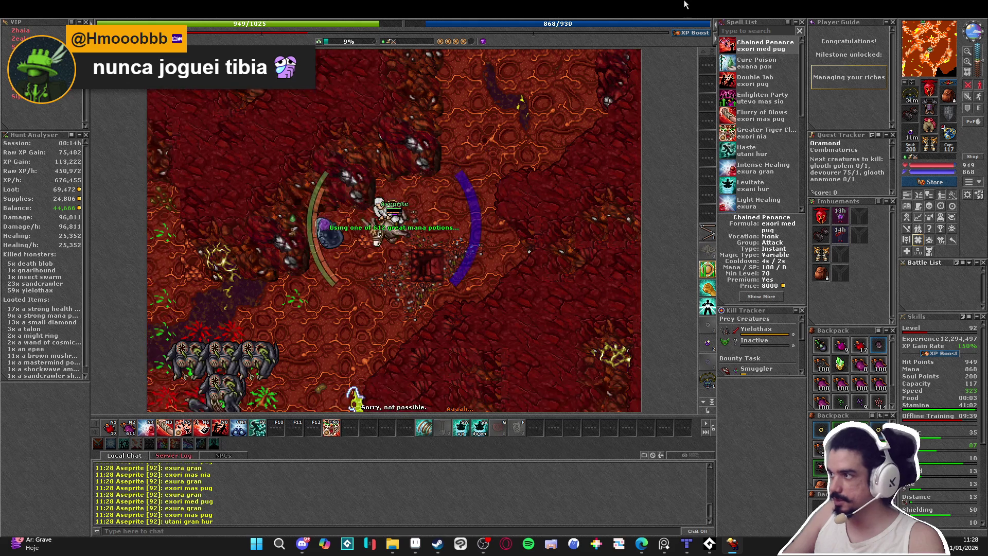
- Engage the yielothax with exori mas pug and exori med pug, healing with exura gran and drinking mana potions
key("Up")
key("Up")
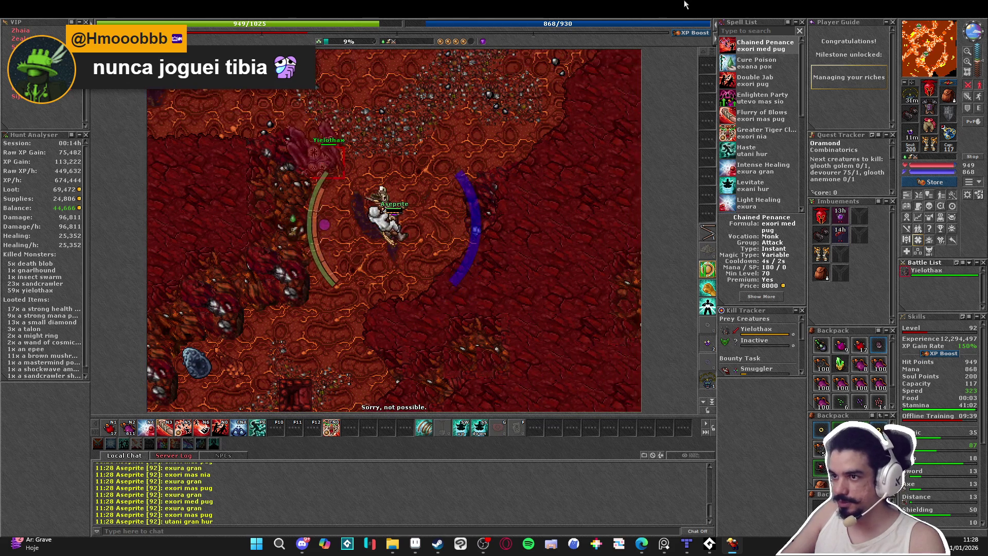
key("F2")
key("Left")
key("Up")
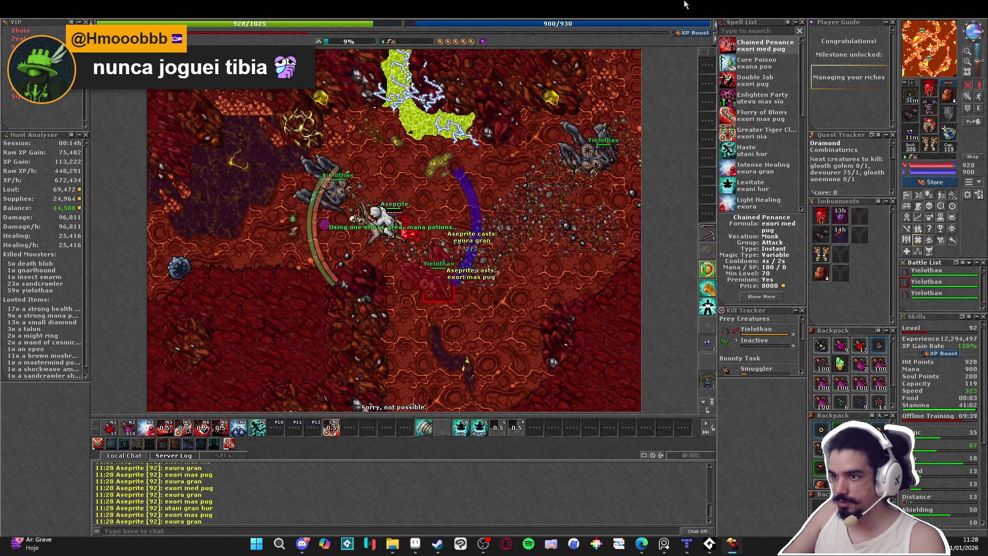
key("Left")
key("Up")
key("F2")
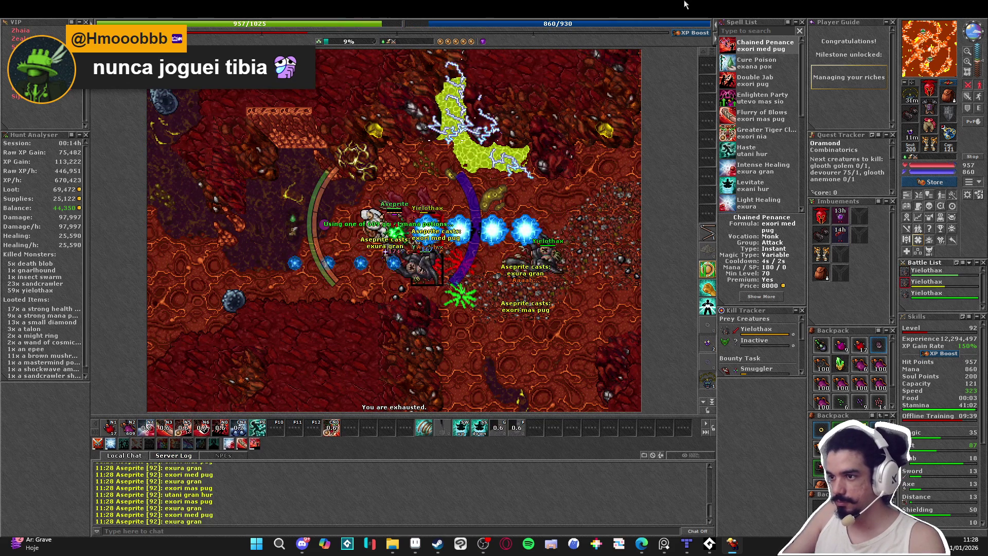
- Step into the pack and cast exori mas nia and area attacks, healing with exura gran
key("F2")
key("Left")
key("Down")
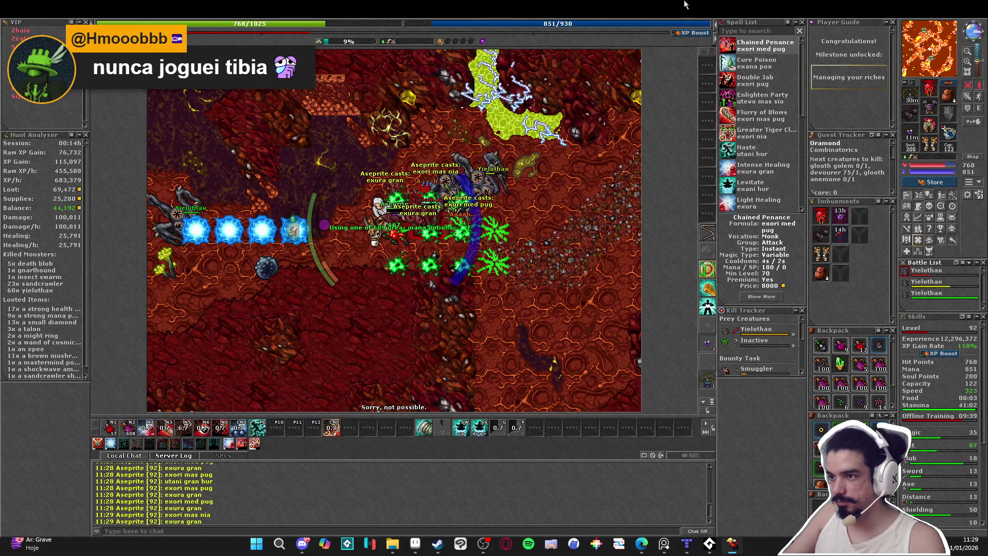
key("F2")
key("Down")
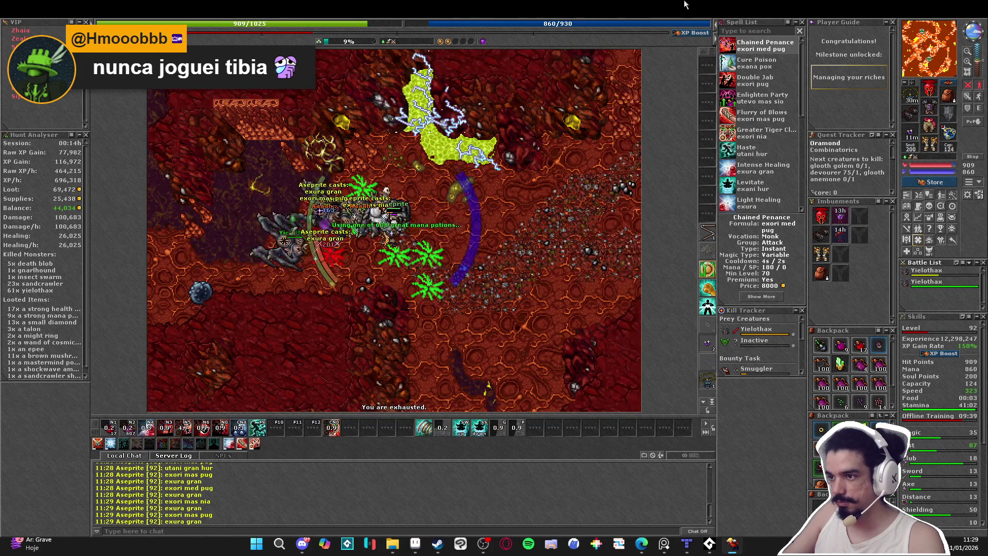
key("F2")
key("Left")
key("Up")
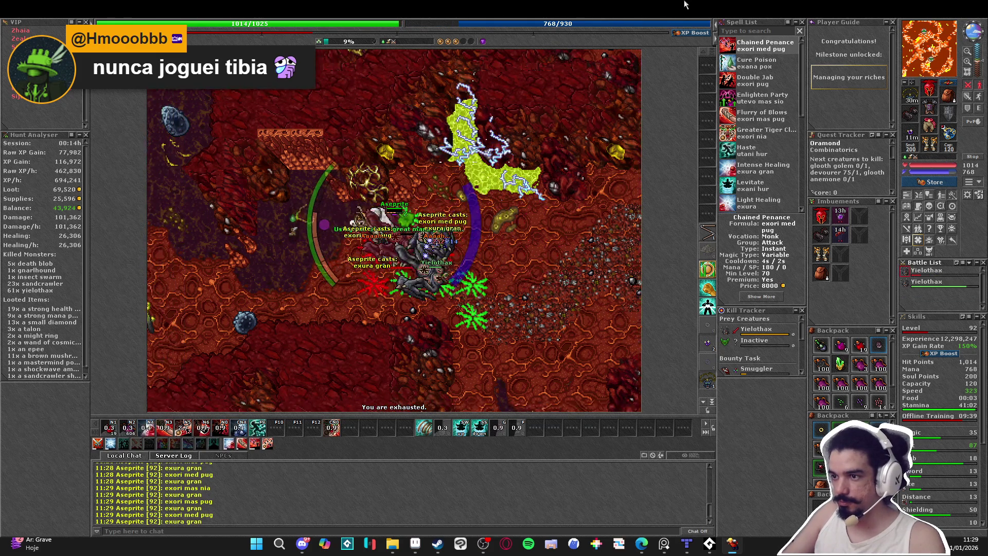
- Follow the monsters west, striking them while drinking great mana potions and healing
key("F2")
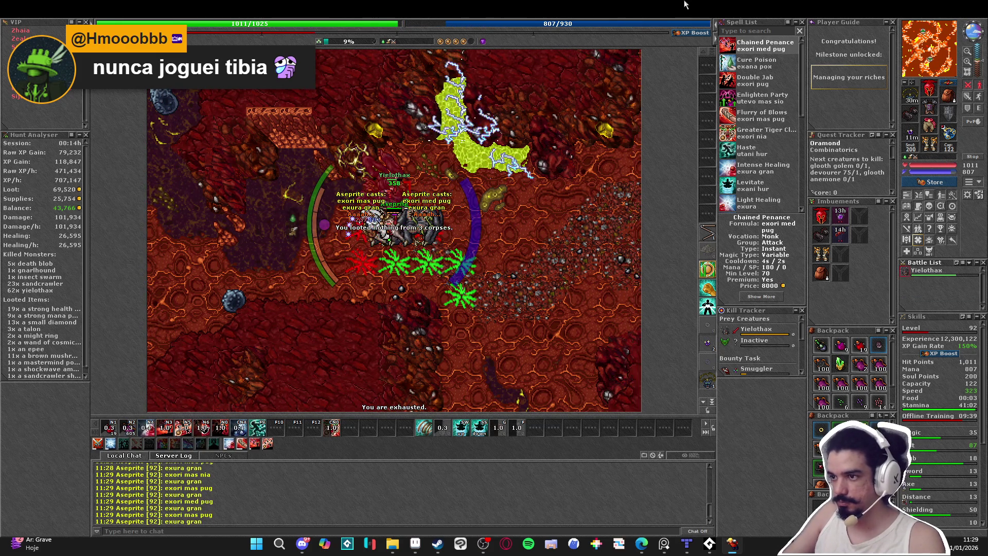
key("F2")
key("Left")
key("Left")
key("Left")
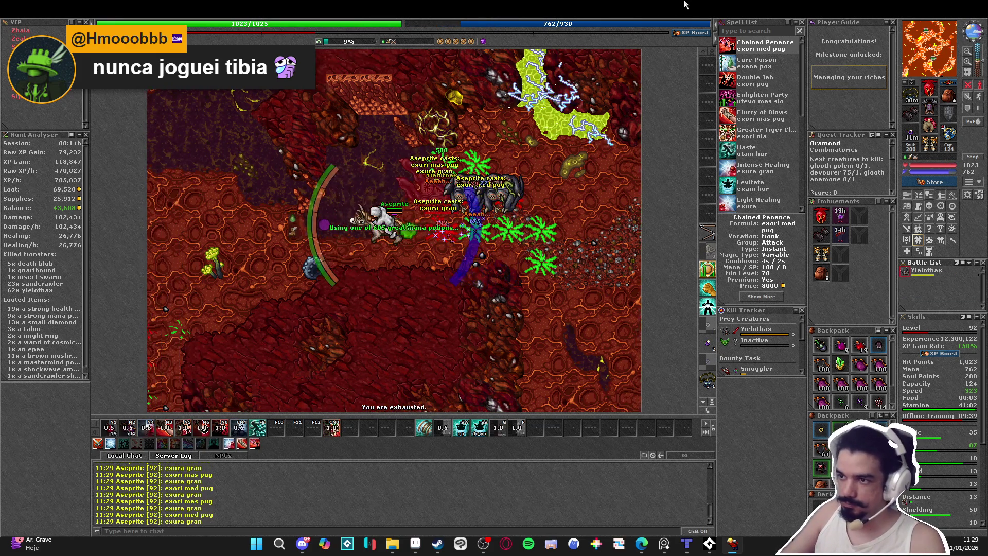
key("F2")
key("Left")
key("Left")
key("Left")
key("Up")
key("Up")
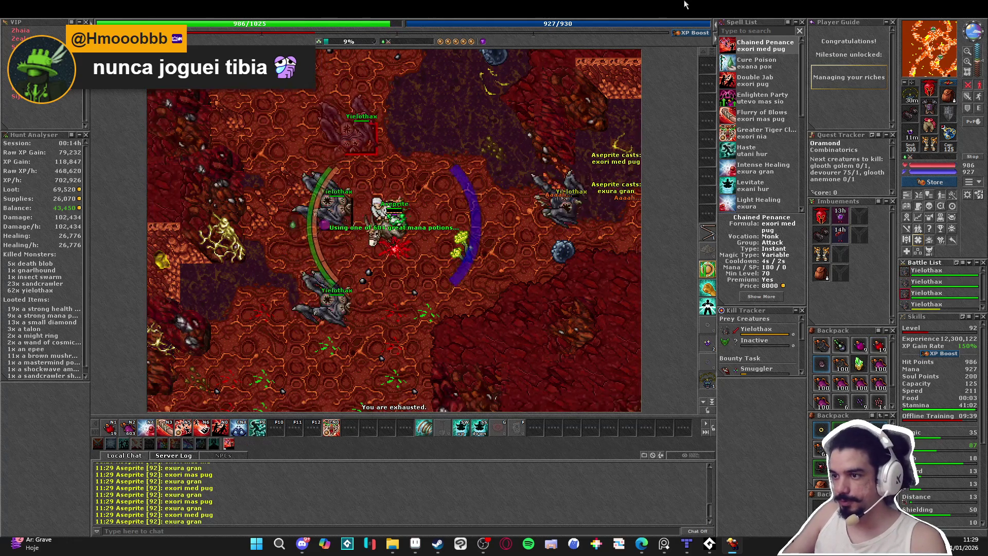
- Gather the yielothax to the west and north, hitting them with exori mas pug and exori mas nia
key("F2")
key("Left")
key("Left")
key("Down")
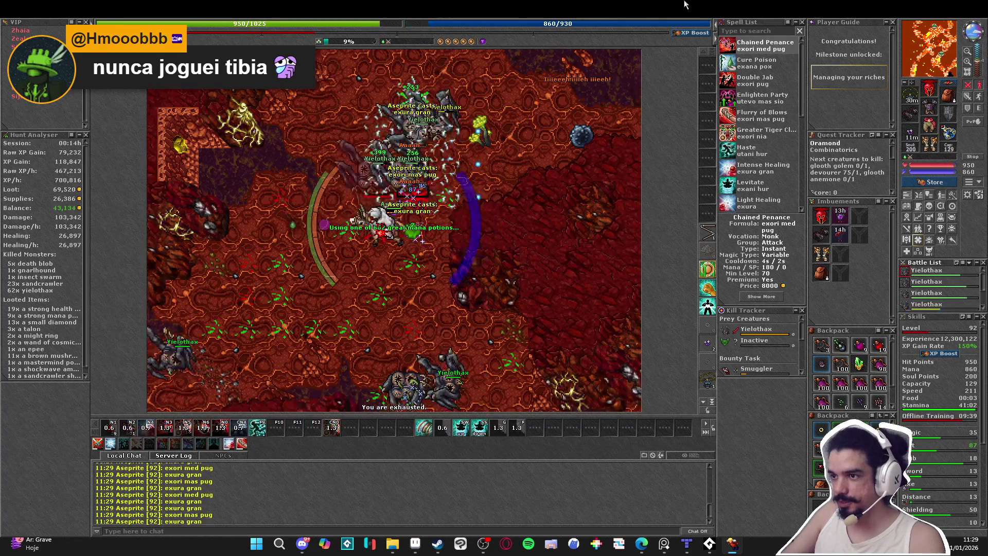
key("F2")
key("Up")
key("Up")
key("Up")
key("Right")
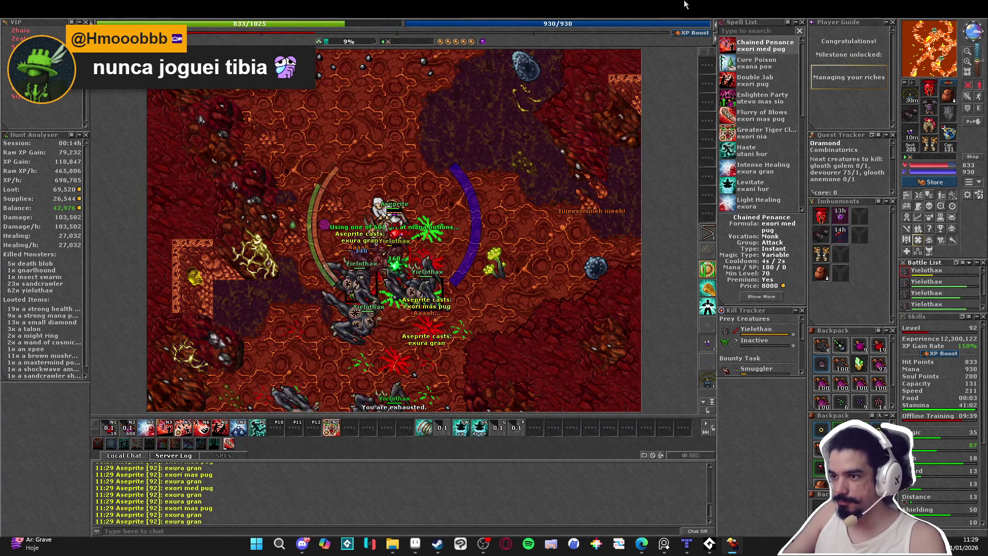
key("Up")
key("Up")
key("Up")
key("Up")
- Move west, south-east and north-west around the pack, striking targets and refilling mana
key("Left")
key("Left")
key("Left")
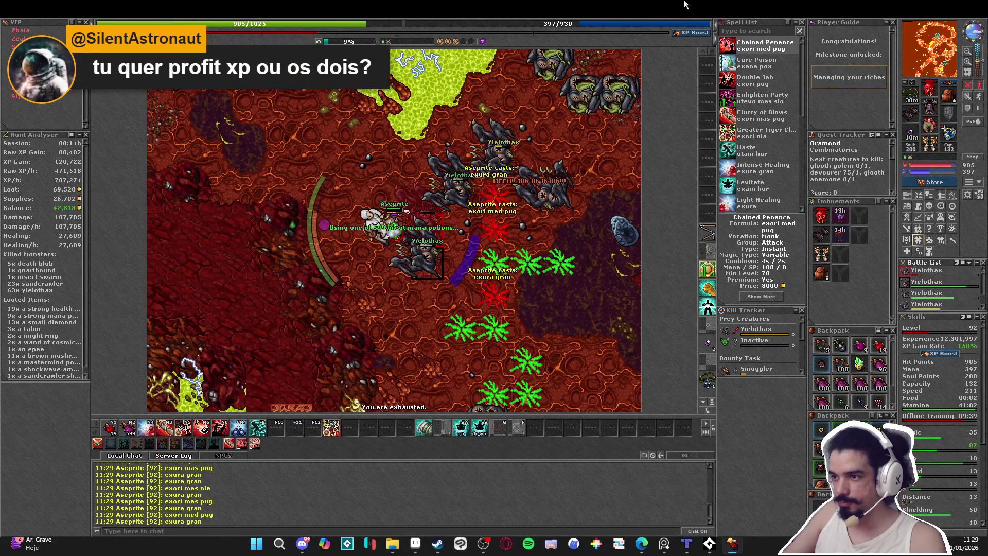
key("Down")
key("Down")
key("Down")
key("Right")
key("Right")
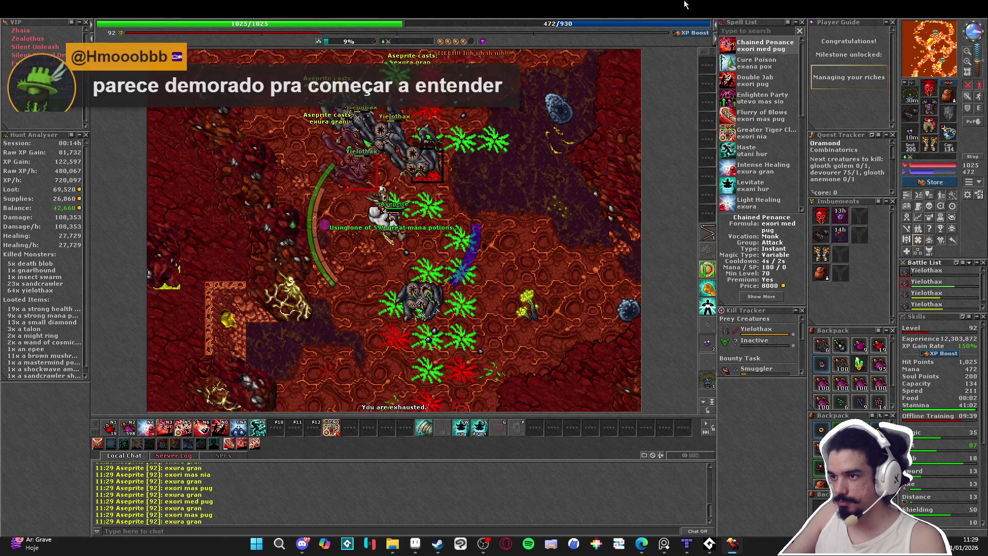
key("Down")
key("Down")
key("Down")
key("Up")
key("Up")
key("Left")
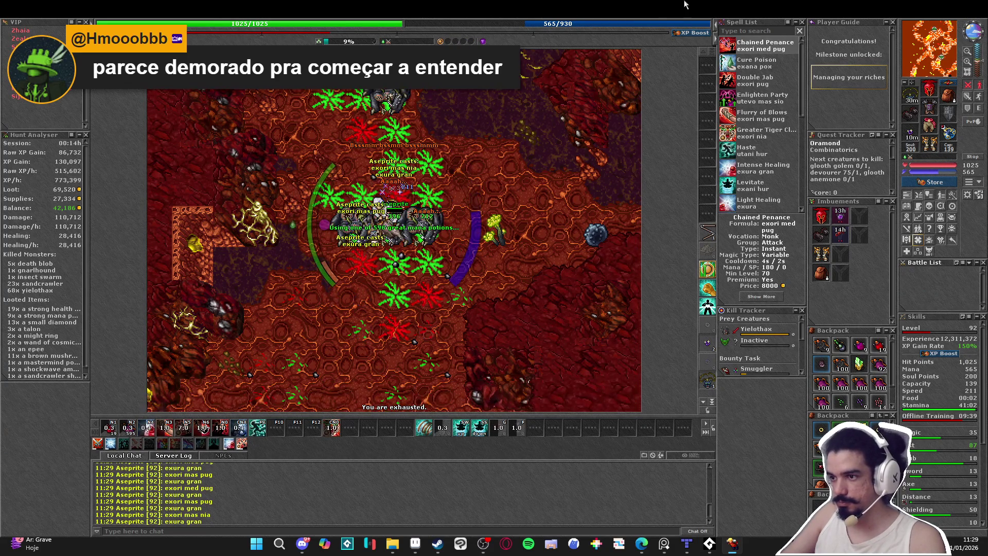
- Cast a strong speed boost and walk north-west into the next yielothax, hitting them with exori mas pug
key("Up")
key("Up")
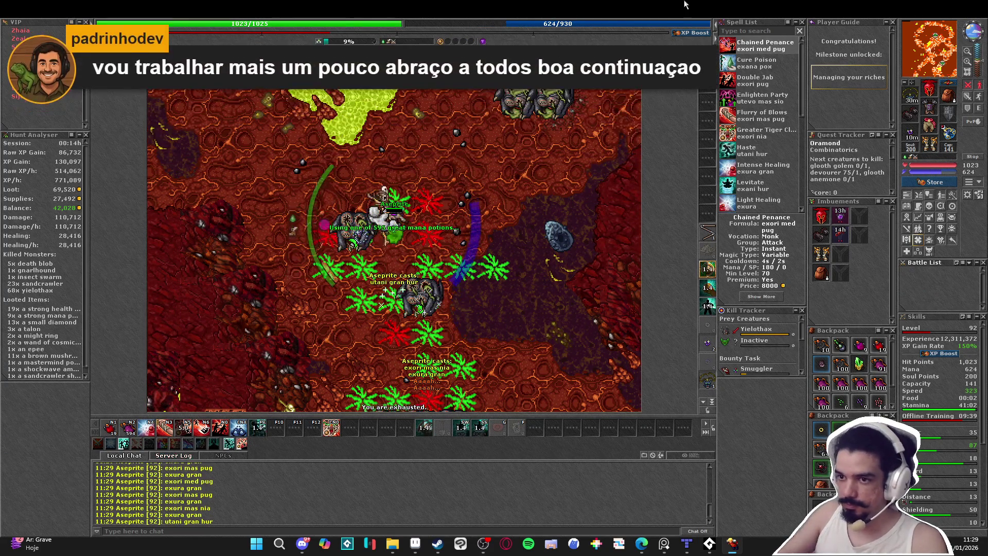
key("Left")
key("Left")
key("Left")
key("Up")
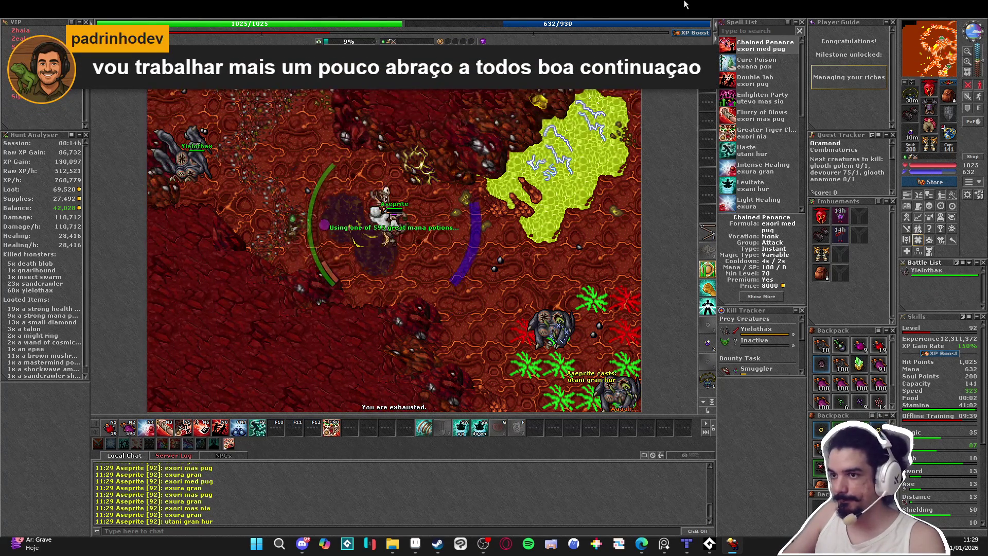
key("Up")
key("Up")
key("Up")
key("Left")
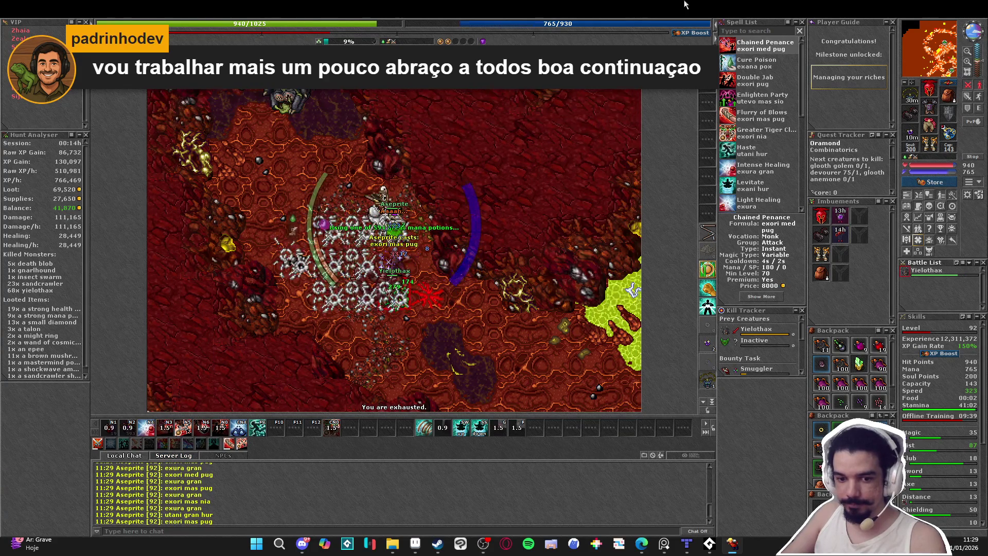
key("Up")
key("Up")
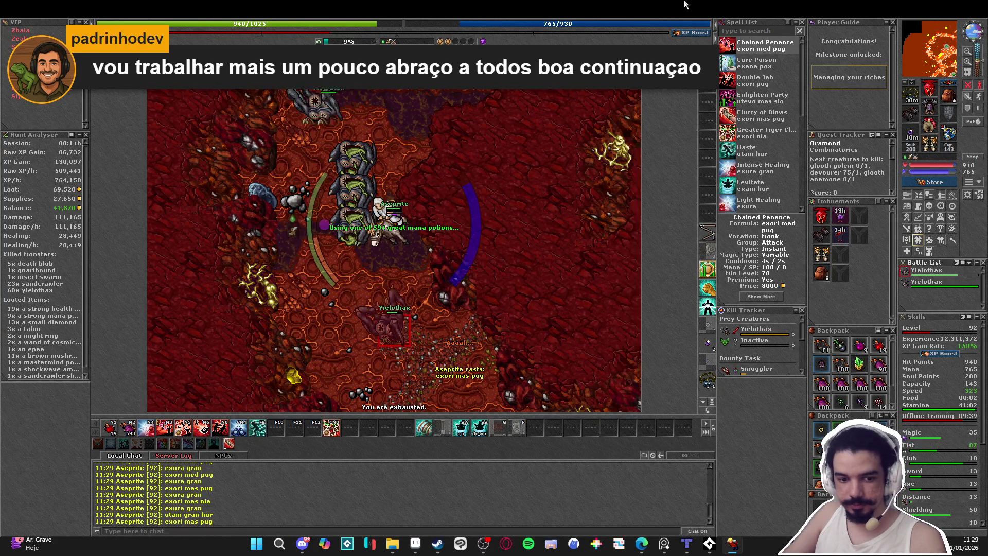
- Strike and finish off a yielothax, then hit the rest with exori mas pug and drink a mana potion
key("Left")
key("Down")
key("Left")
key("Down")
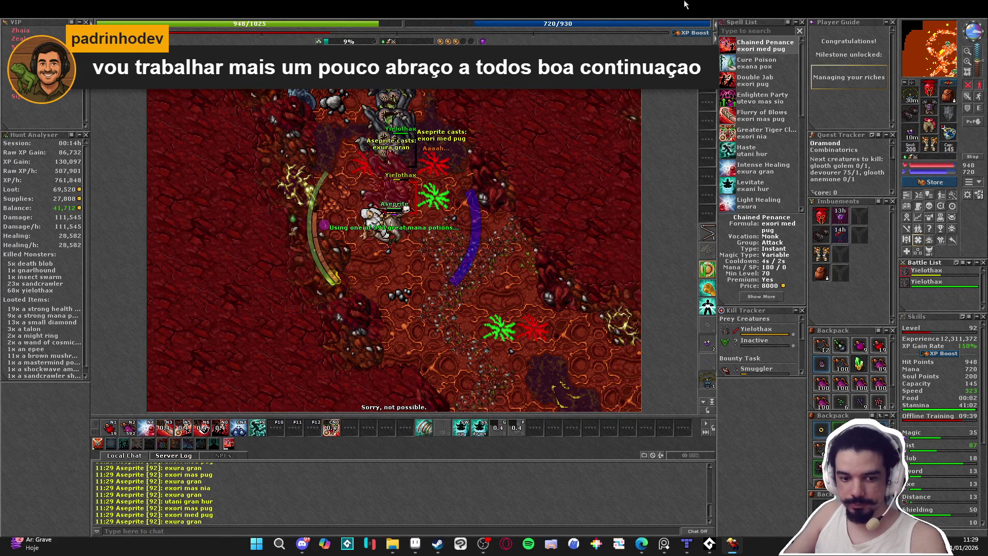
key("Up")
key("Up")
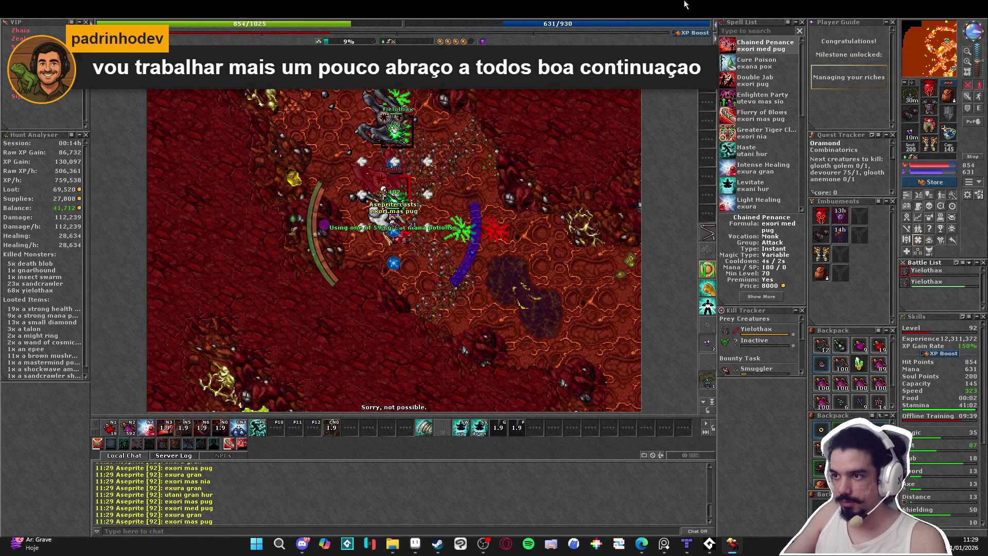
key("Up")
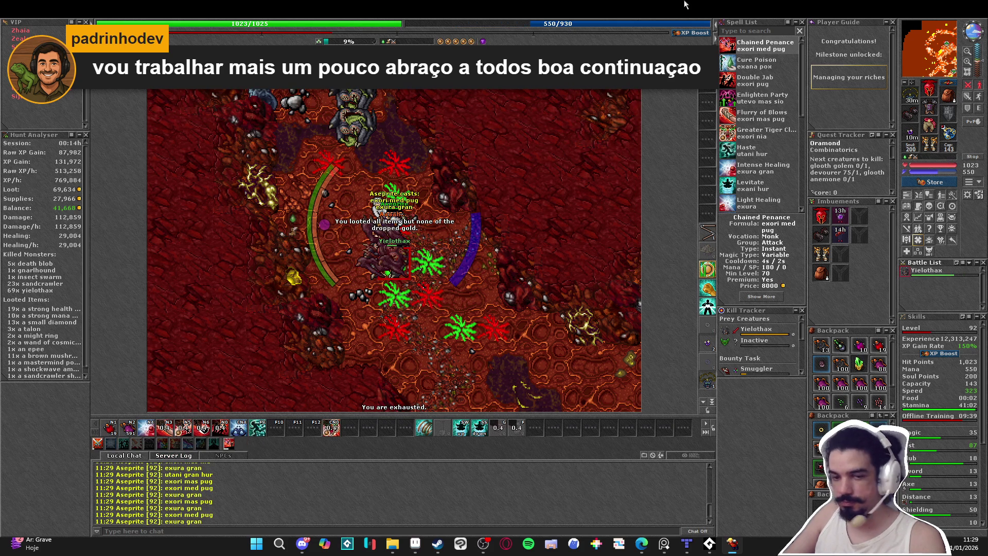
key("KP_2")
key("KP_3")
- Reposition up-left around the pack, striking with exori med pug while healing and refilling mana
key("Up")
key("Up")
key("Left")
key("Up")
key("Left")
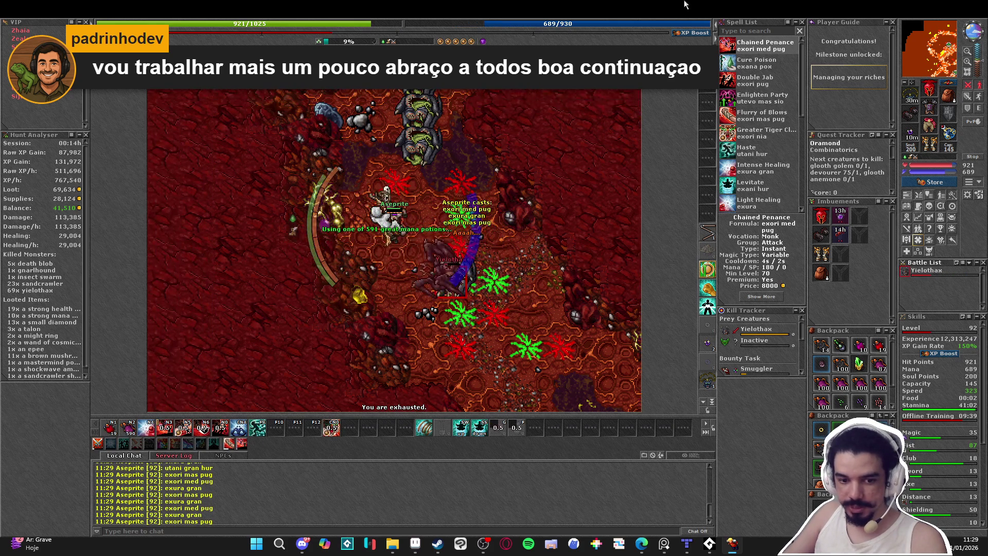
key("Up")
key("Up")
key("Right")
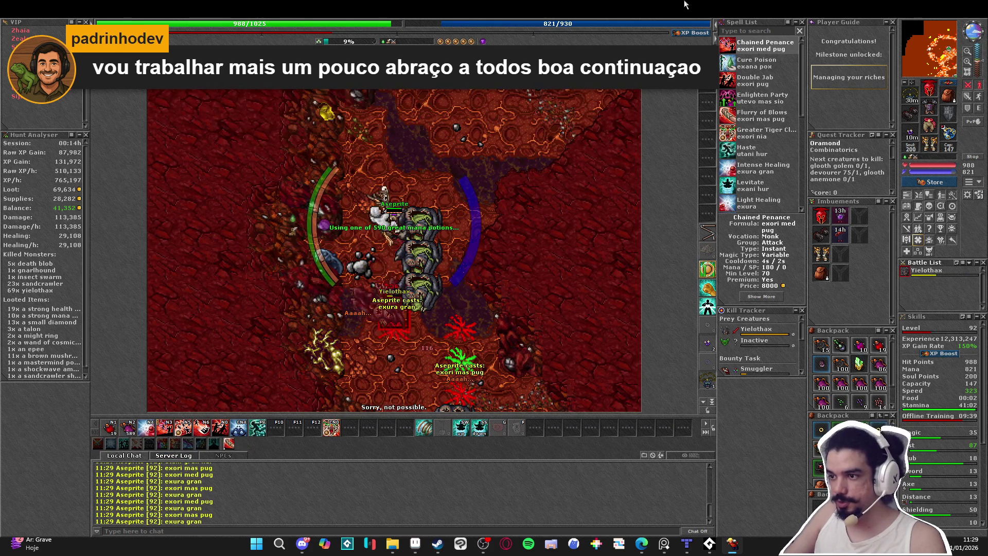
key("KP_2")
key("KP_5")
key("Up")
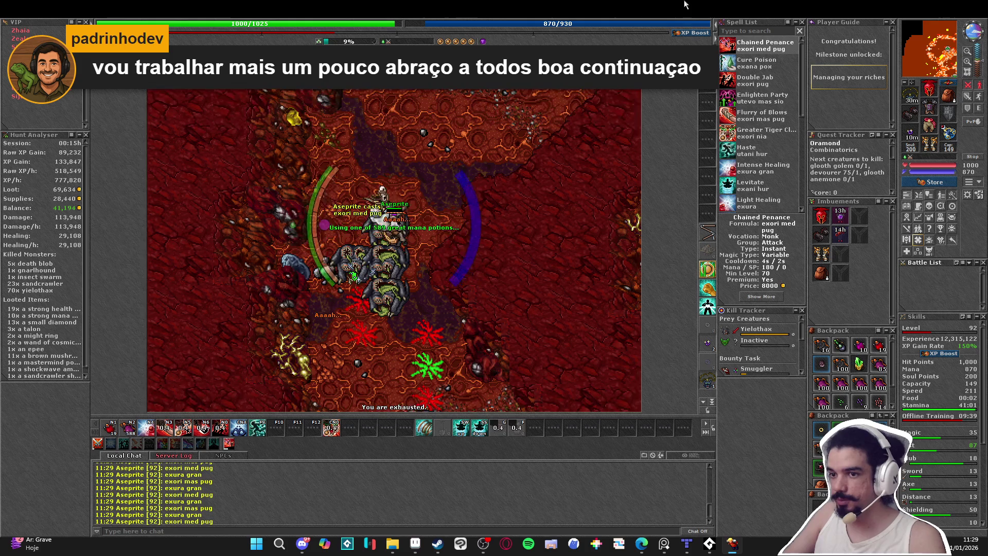
- Cast haste and walk up and right to meet the approaching yielothax pack
key("F9")
key("Up")
key("Right")
key("Up")
key("Right")
key("Up")
key("Right")
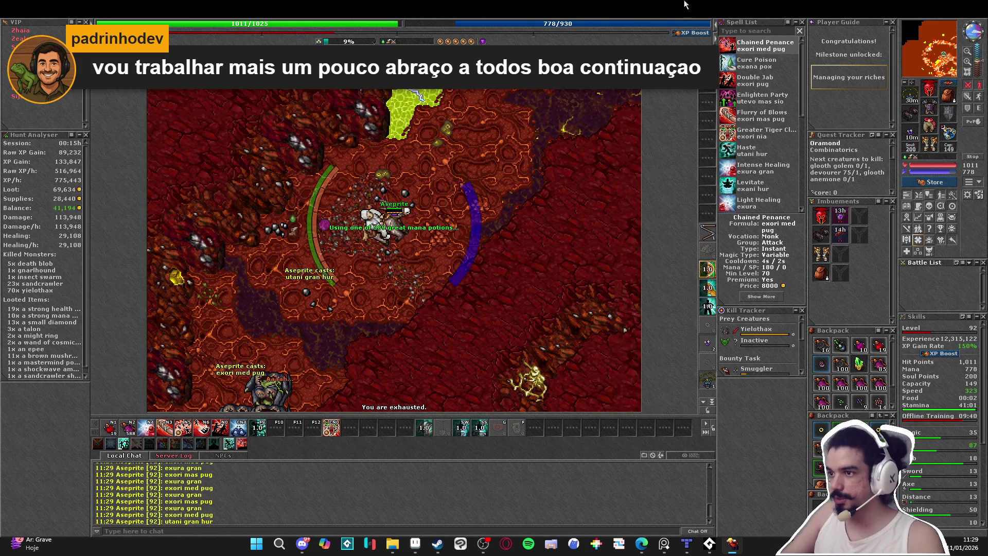
key("Up")
key("Right")
key("Right")
key("Up")
key("Right")
key("Right")
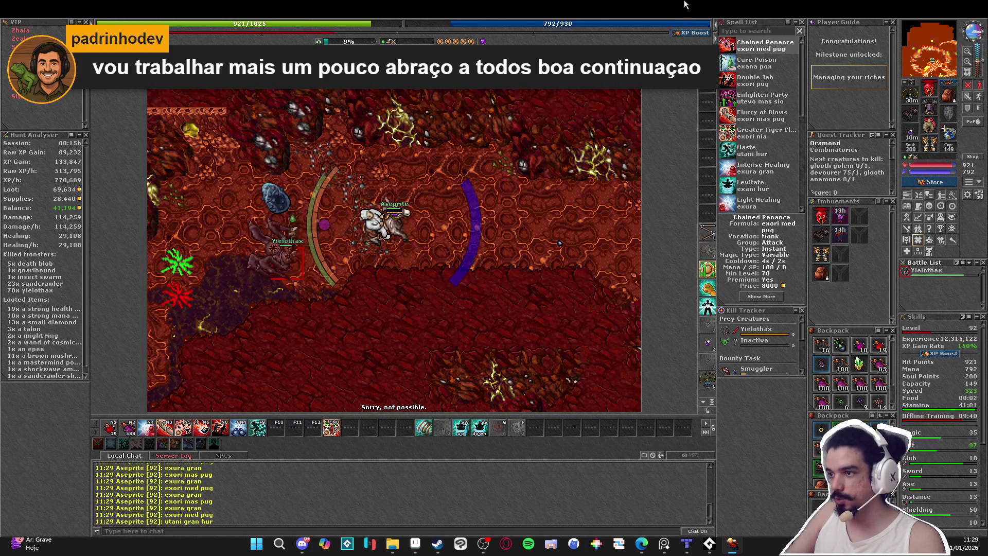
key("Up")
key("Right")
key("Up")
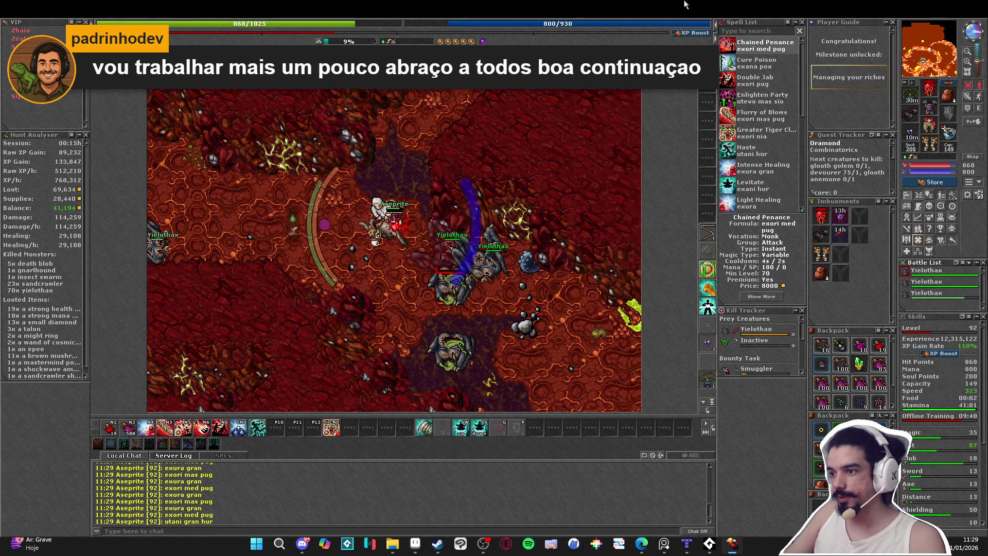
- Step next to the pack and hit it with area attacks, healing and drinking a great mana potion
key("Left")
key("Left")
key("Up")
key("Left")
key("KP_2")
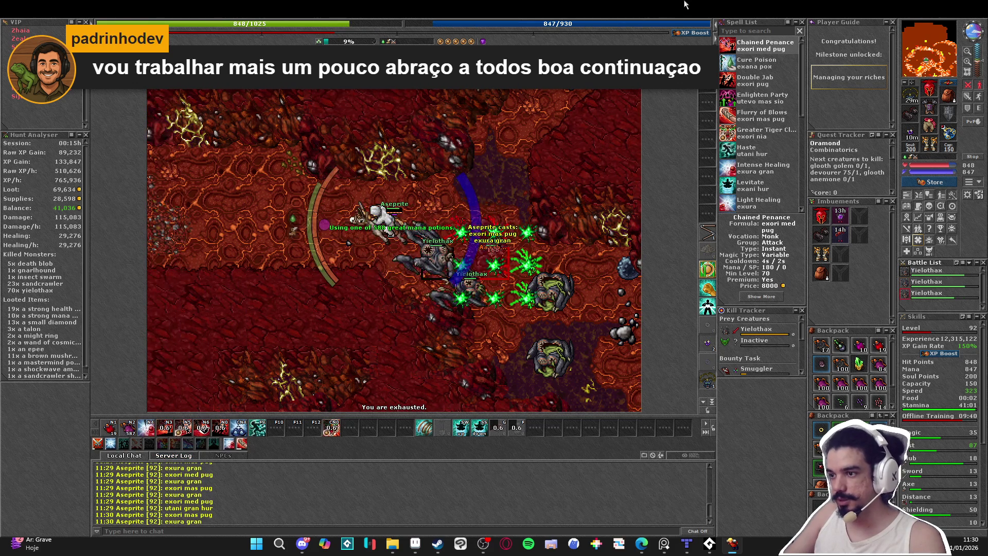
key("Left")
key("KP_6")
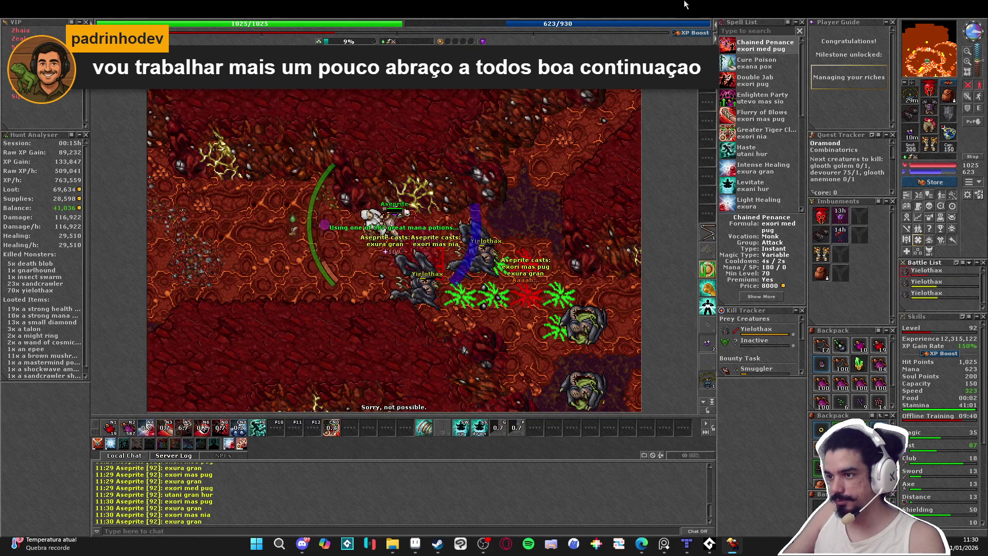
key("Right")
key("KP_2")
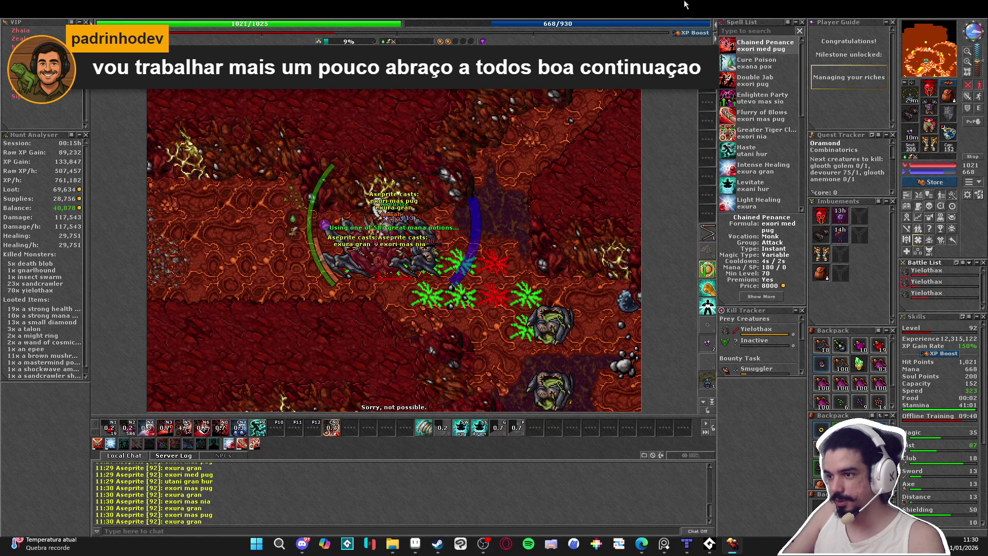
- Finish the pack with focused and area attacks, healing and drinking great mana potions, reaching 73 kills
key("KP_1")
key("KP_4")
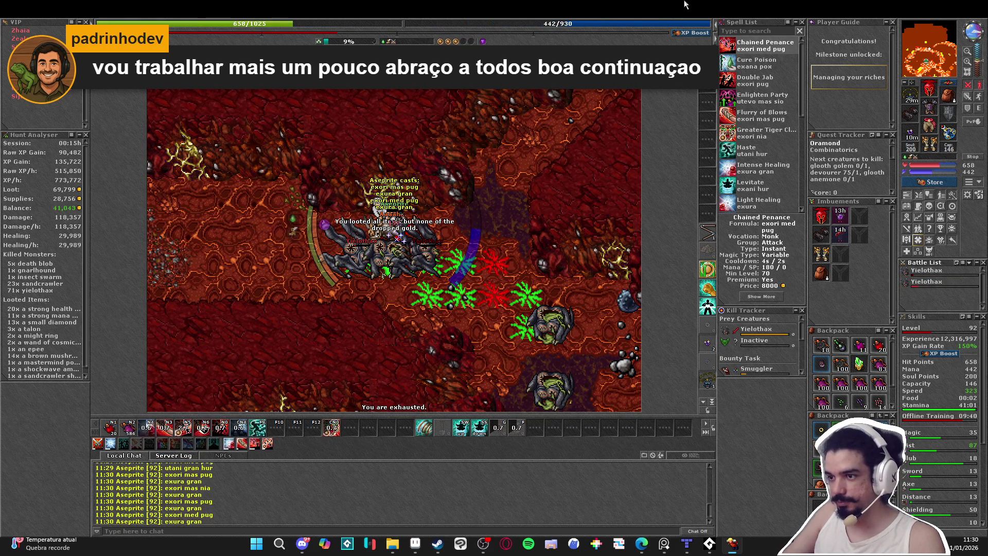
key("KP_2")
key("KP_4")
key("KP_3")
key("Right")
key("Right")
key("Right")
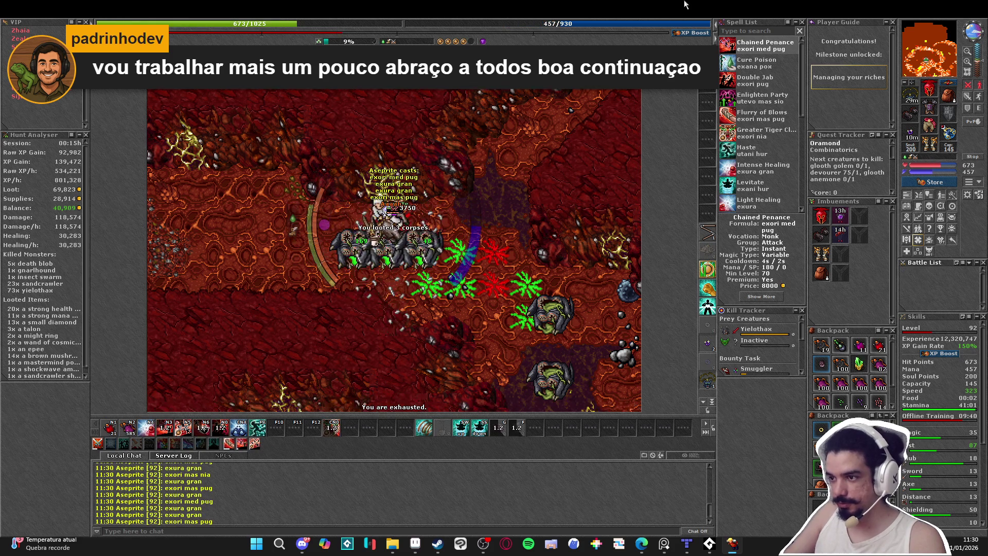
key("KP_2")
key("KP_4")
key("KP_3")
- Cast haste and walk right and down toward the newly spotted yielothax
key("Right")
key("Right")
key("Right")
key("Down")
key("Down")
key("F9")
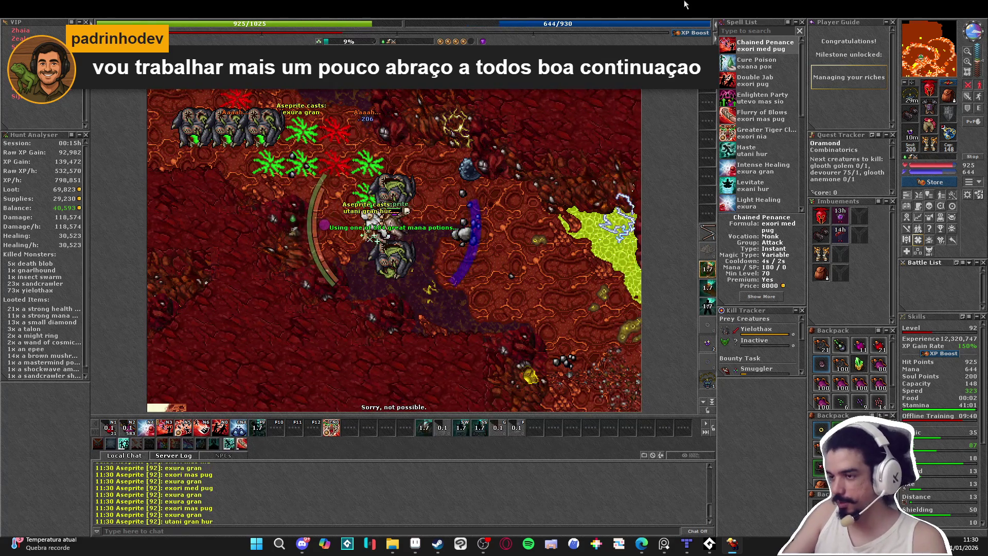
key("Right")
key("Down")
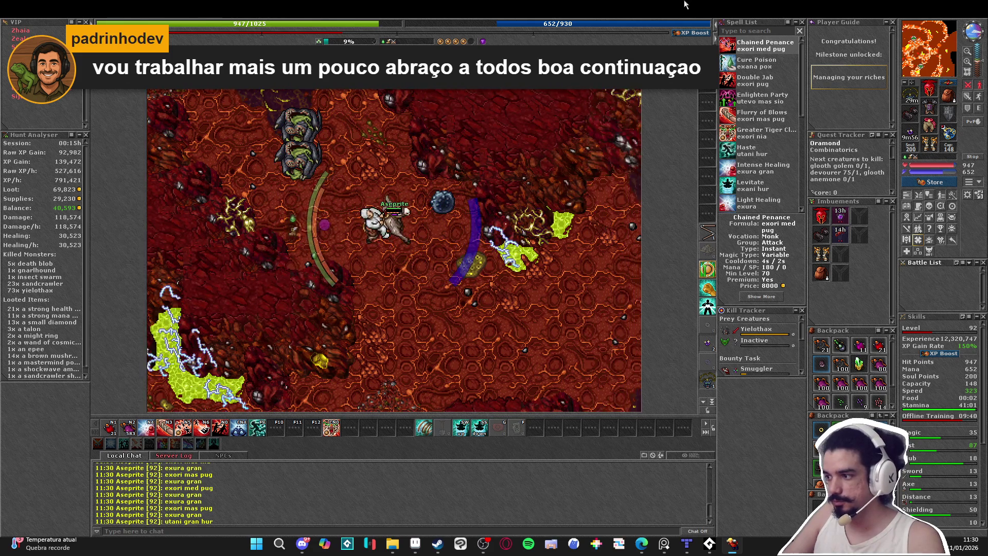
key("Right")
key("Down")
- Kill the nearby yielothax with area and focused attacks, healing and drinking great mana potions
key("Right")
key("Right")
key("Right")
key("Down")
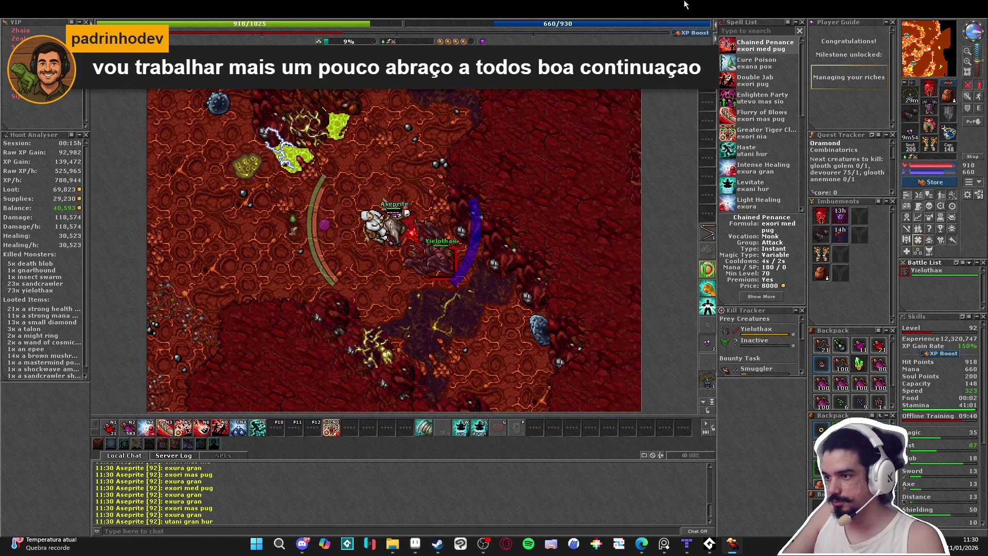
key("KP_2")
key("KP_3")
key("KP_4")
key("KP_4")
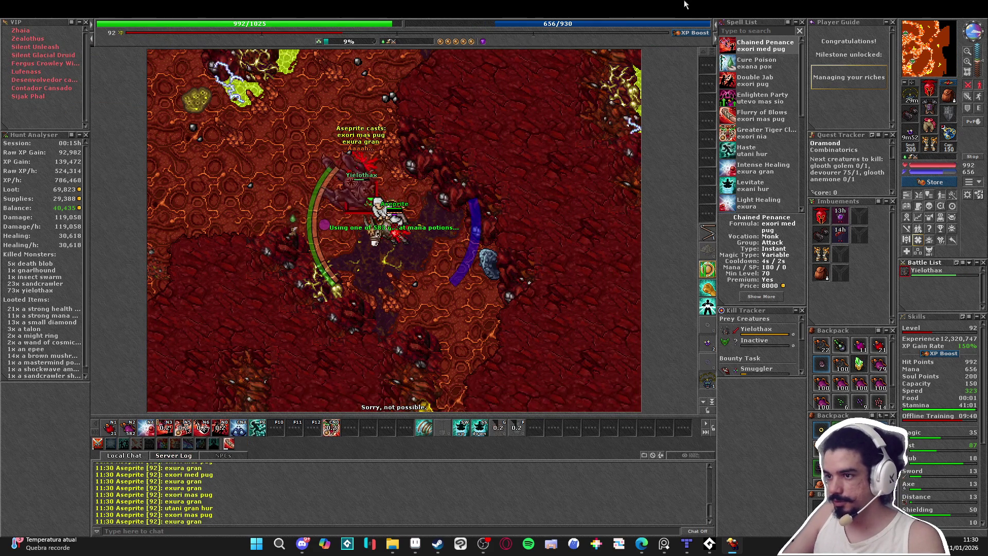
key("KP_1")
key("Down")
key("Down")
key("Right")
key("KP_3")
key("KP_2")
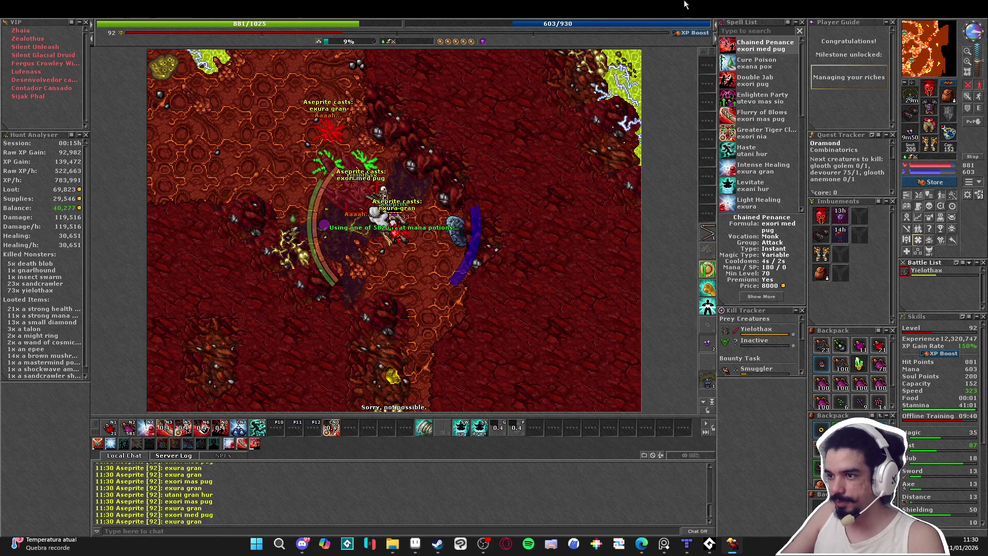
key("Down")
key("Down")
key("KP_5")
key("F9")
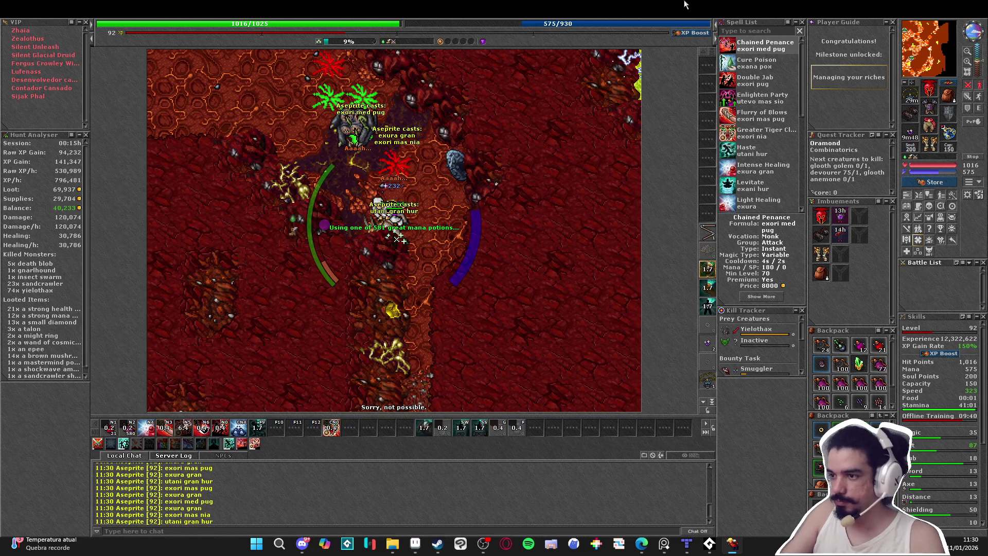
- Move down to the next yielothax and fight it with area and focused attacks and heals
key("Down")
key("Down")
key("Down")
key("Down")
key("Down")
key("Down")
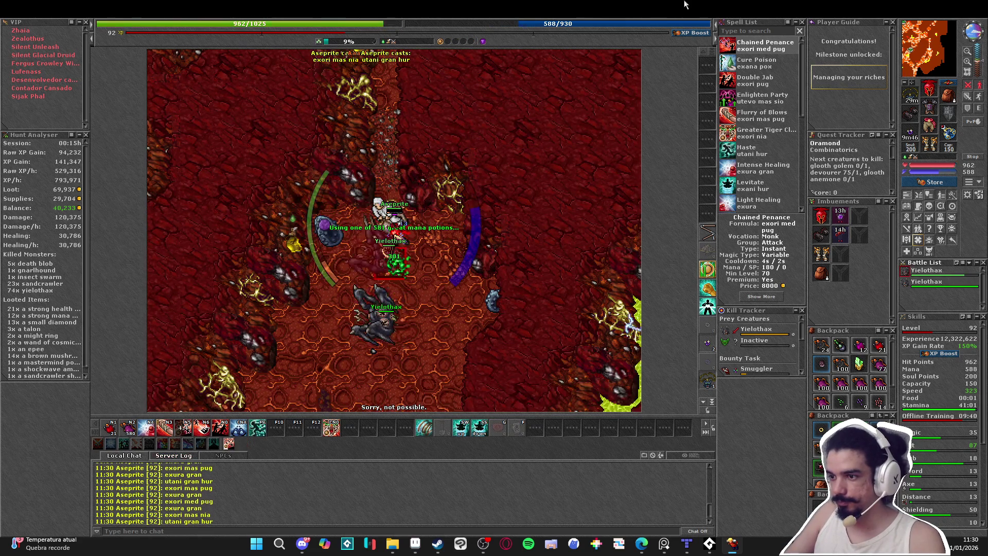
key("KP_6")
key("KP_2")
key("KP_3")
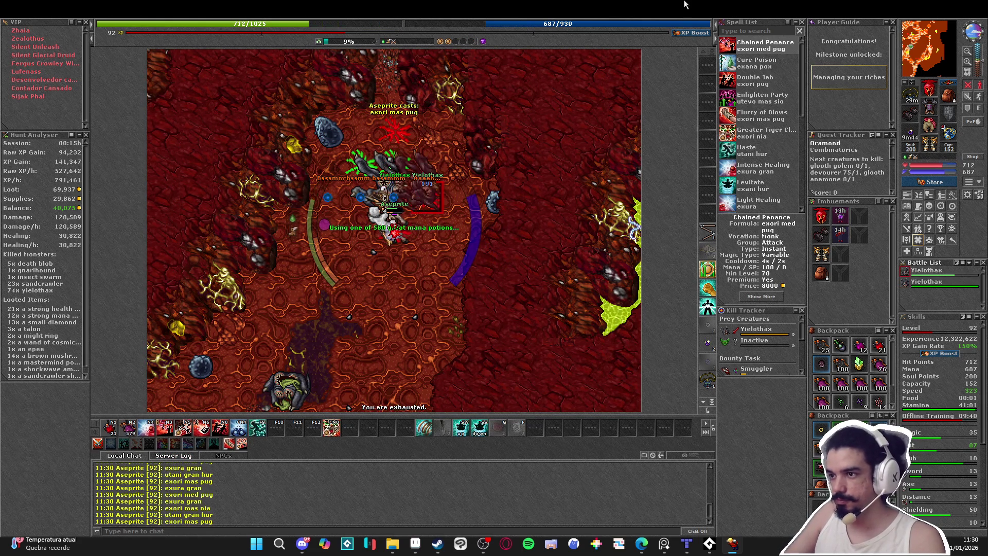
key("KP_2")
key("Down")
key("Down")
key("Down")
key("KP_1")
key("KP_6")
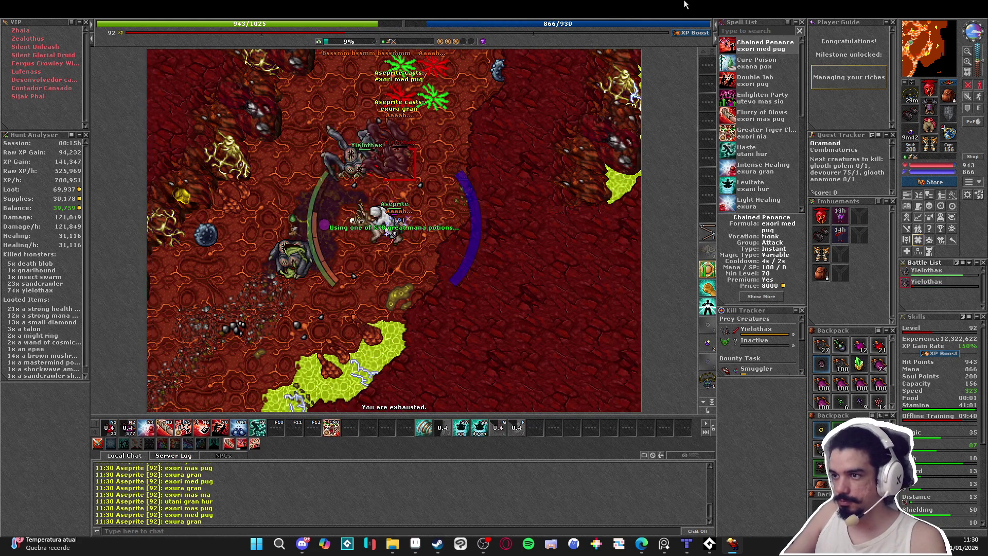
key("Left")
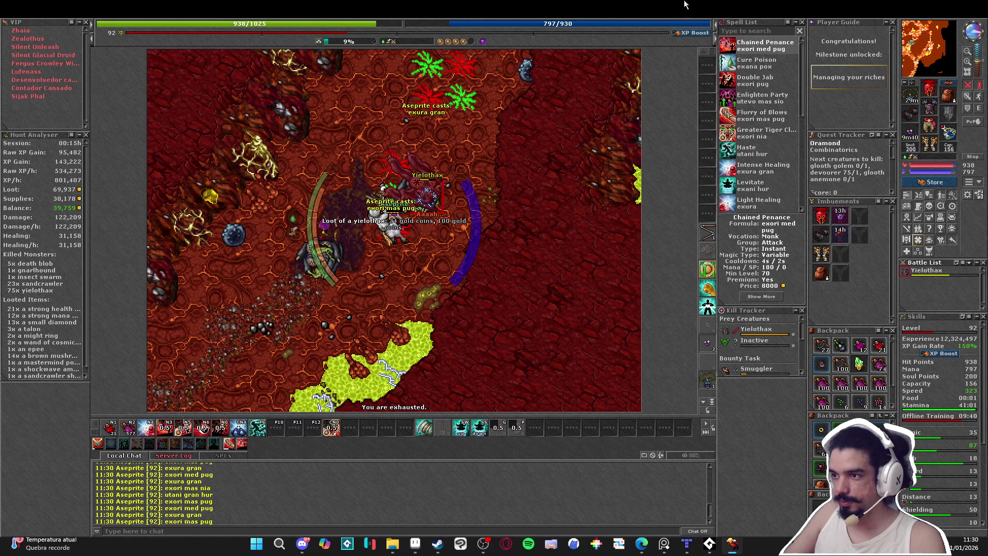
- Finish off the last yielothax of the group, drink a mana potion and recast haste
key("KP_3")
key("KP_2")
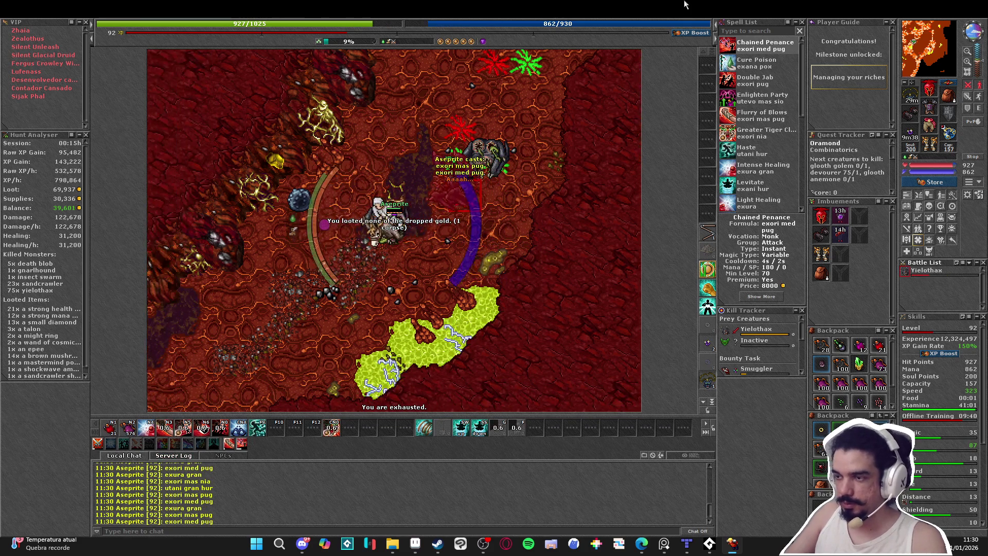
key("Down")
key("KP_6")
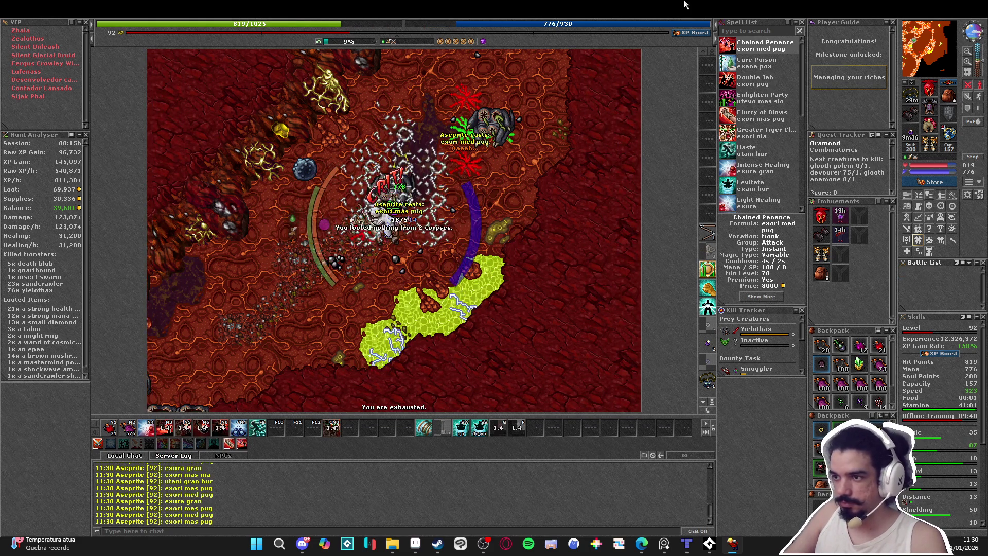
key("Left")
key("Left")
key("Left")
key("Down")
key("Down")
key("Down")
key("F9")
- Walk left and down through the cave to gather the next yielothax pack
key("KP_2")
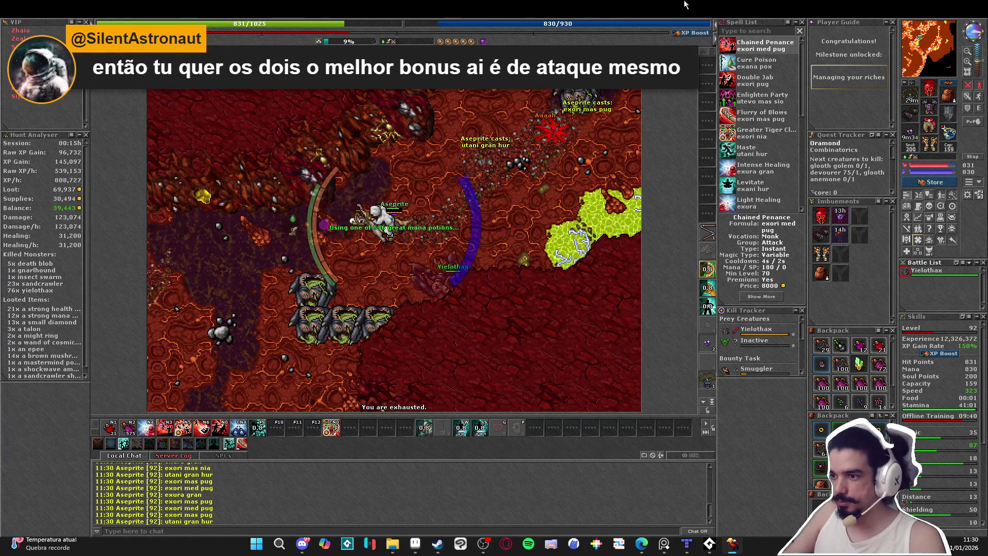
key("Left")
key("Left")
key("Left")
key("Down")
key("Down")
key("Left")
key("Down")
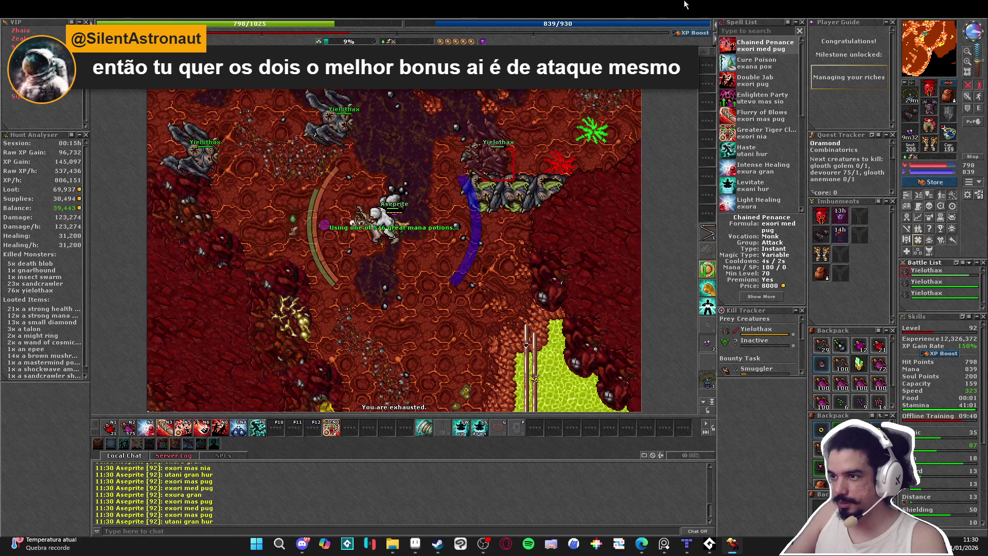
key("Right")
- Hit the new pack with area attacks while healing and repositioning
key("KP_3")
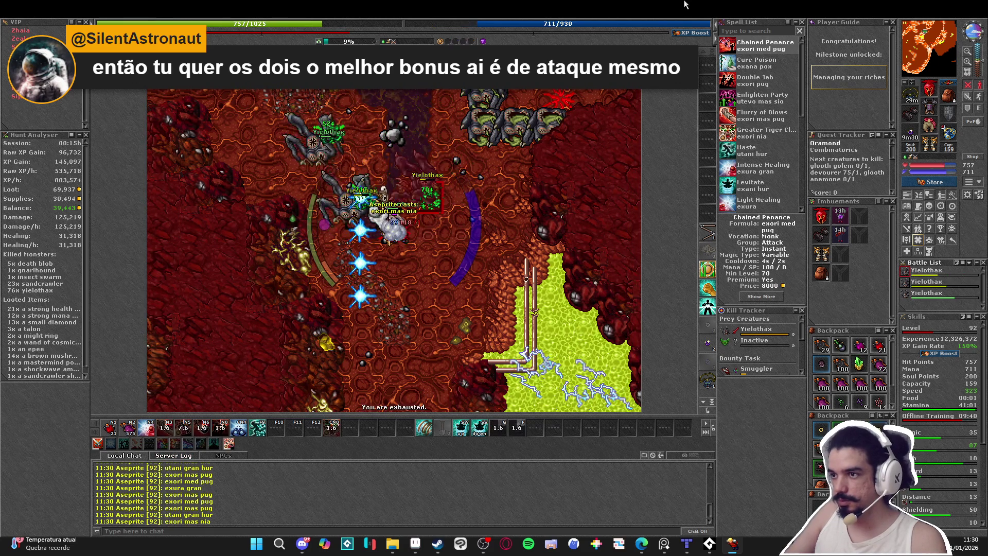
key("ctrl+KP_4")
key("KP_4")
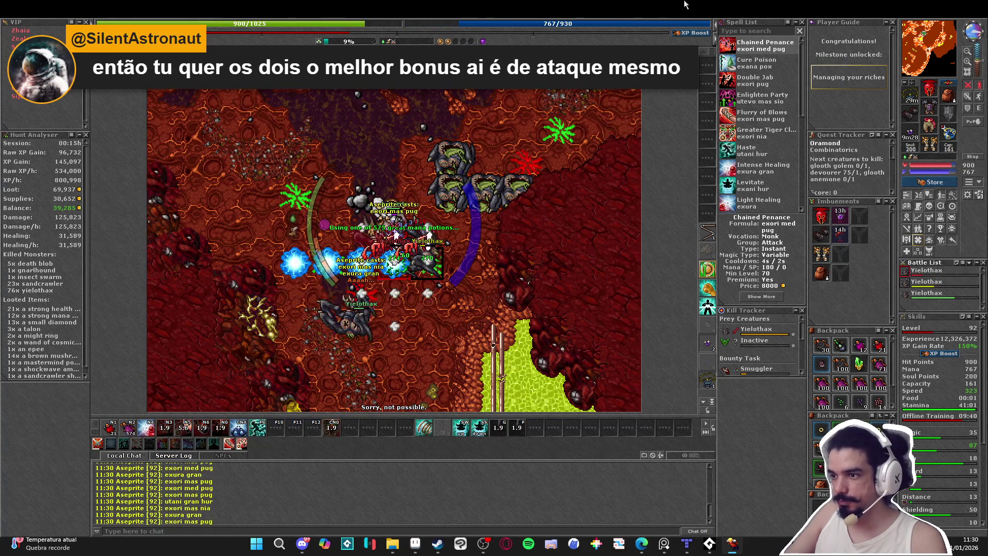
key("Left")
key("ctrl+KP_4")
key("Down")
key("KP_5")
- Keep striking and area-attacking the pack with repeated heals until it falls
key("Down")
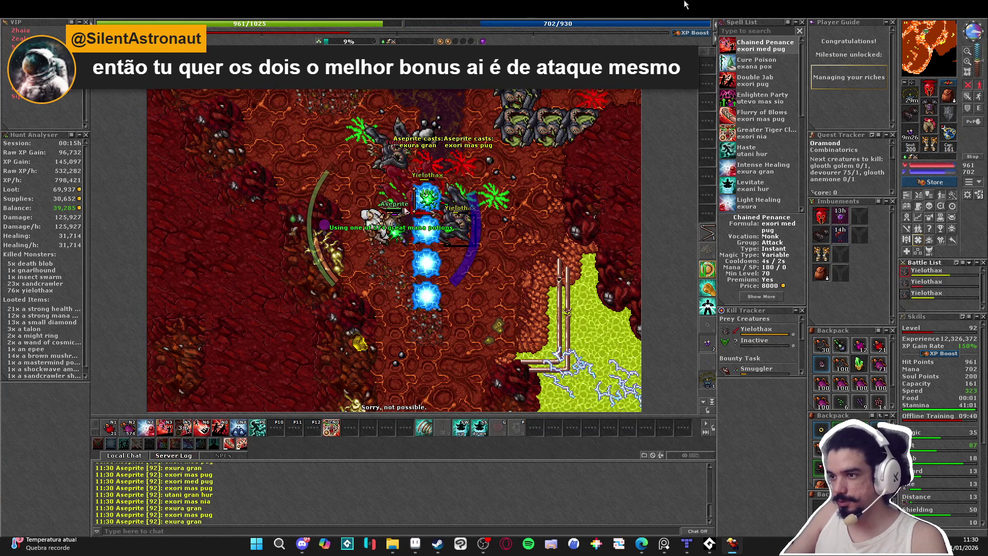
key("ctrl+KP_4")
key("Right")
key("Down")
key("KP_4")
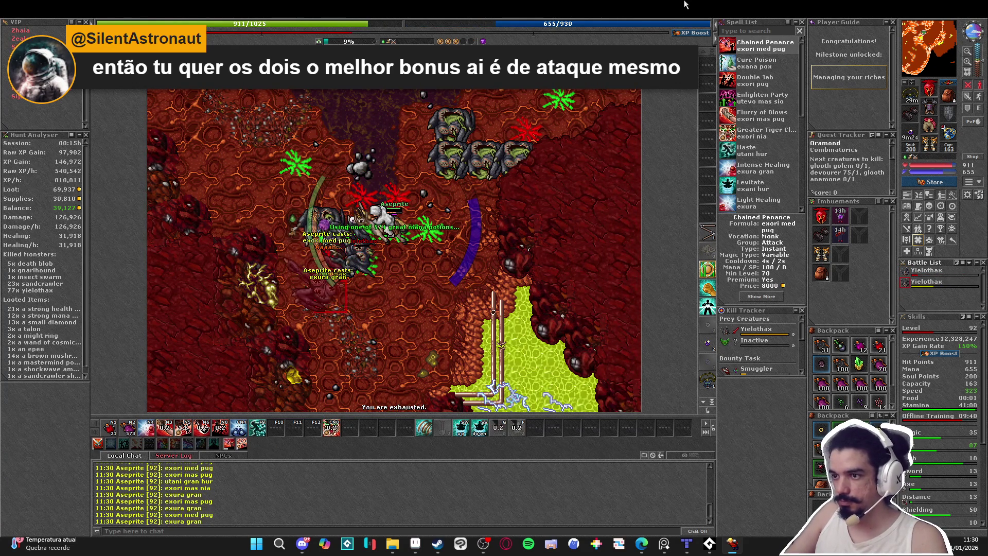
key("KP_7")
key("ctrl+KP_4")
- Loot the yielothax corpses, drink a great mana potion and recast haste
key("Down")
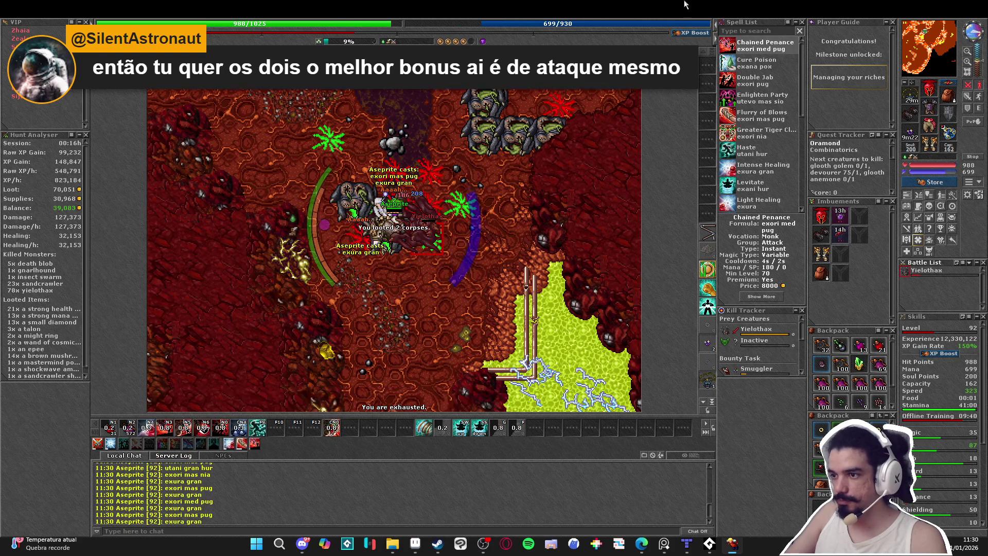
key("KP_5")
key("KP_2")
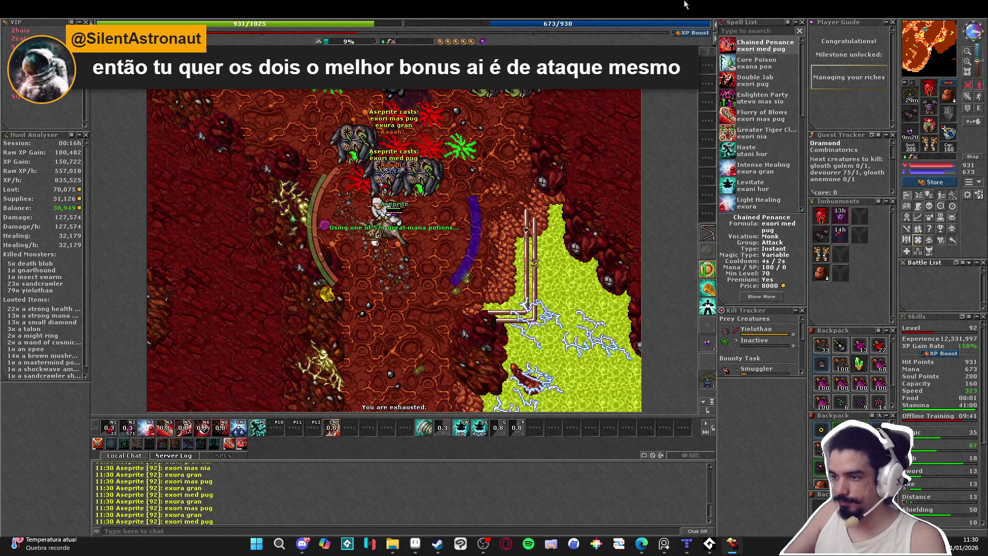
key("KP_9")
key("KP_9")
key("KP_9")
key("F9")
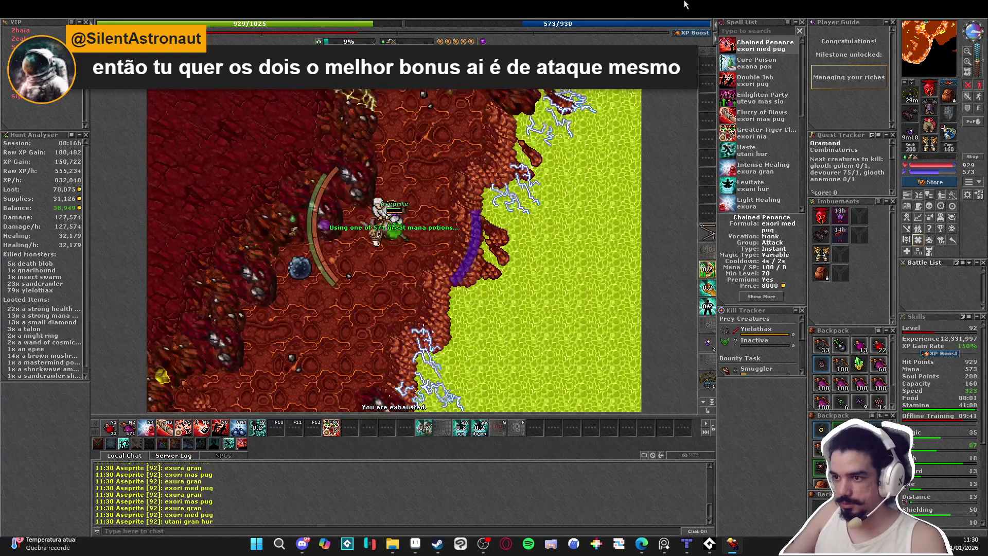
- Walk down-left to the next pack and clear it with area attacks, heals and mana potions
key("KP_1")
key("KP_1")
key("KP_1")
key("KP_2")
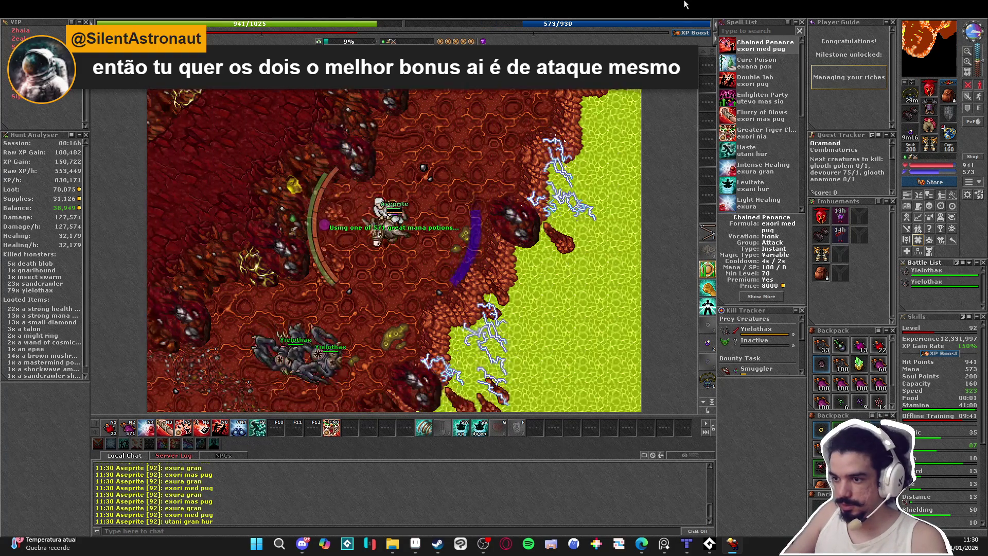
key("KP_3")
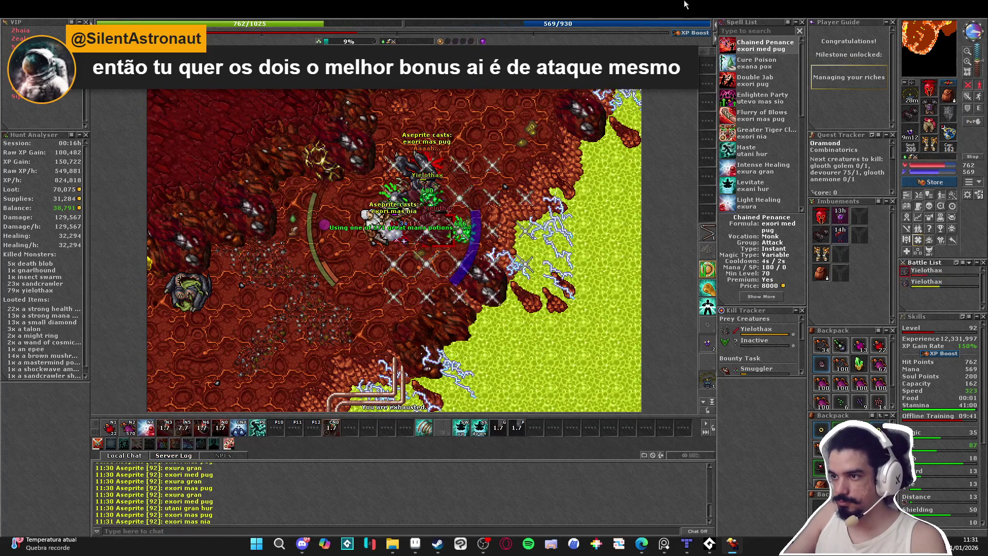
key("KP_2")
key("KP_5")
key("KP_3")
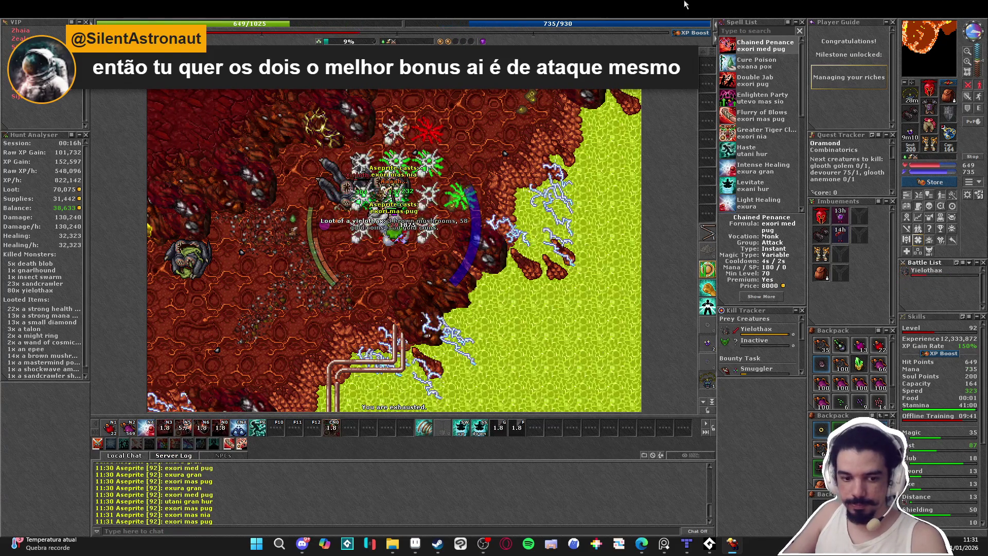
key("KP_4")
key("KP_2")
key("KP_6")
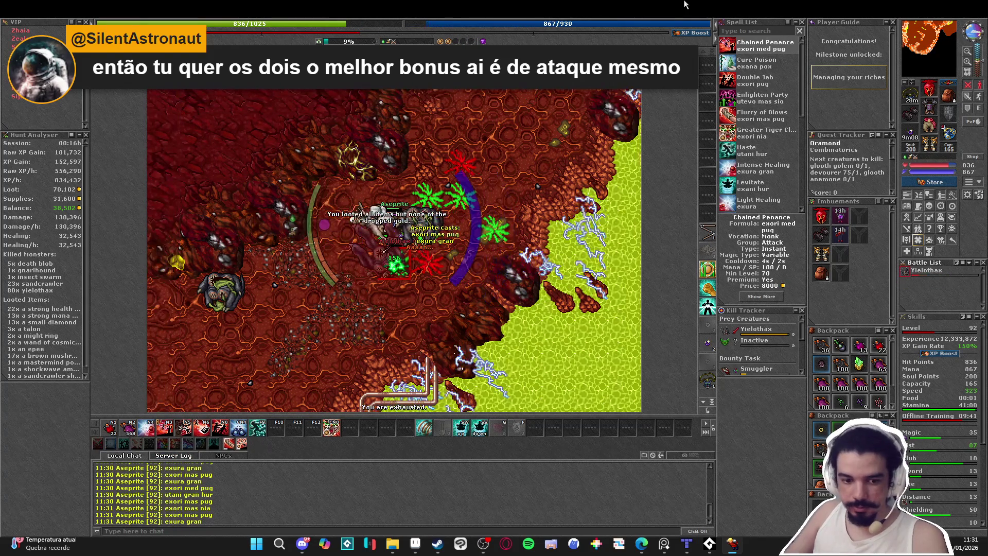
key("KP_2")
- Walk left and up-left through the cave toward the next pack, recasting haste
key("Left")
key("Left")
key("Left")
key("Down")
key("Left")
key("Left")
key("Down")
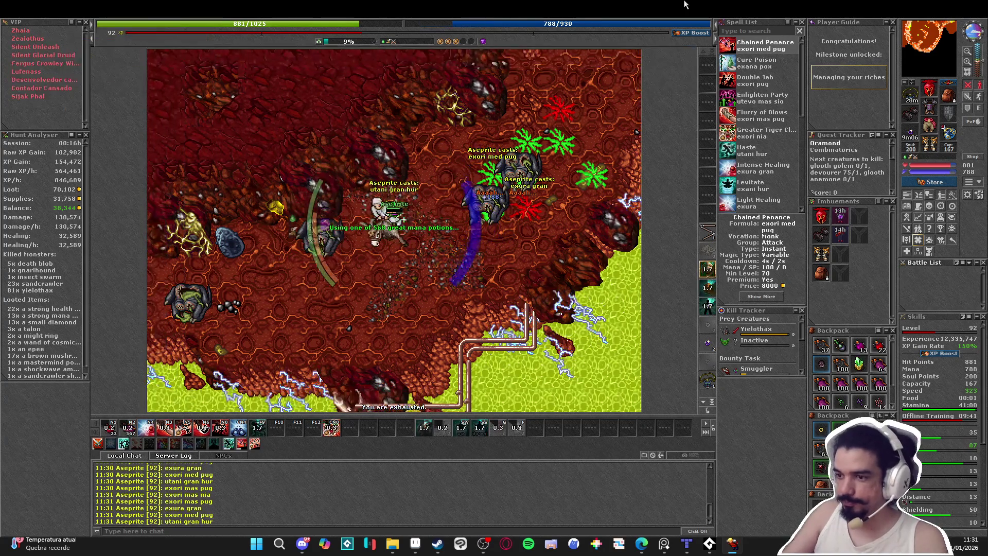
key("Left")
key("Left")
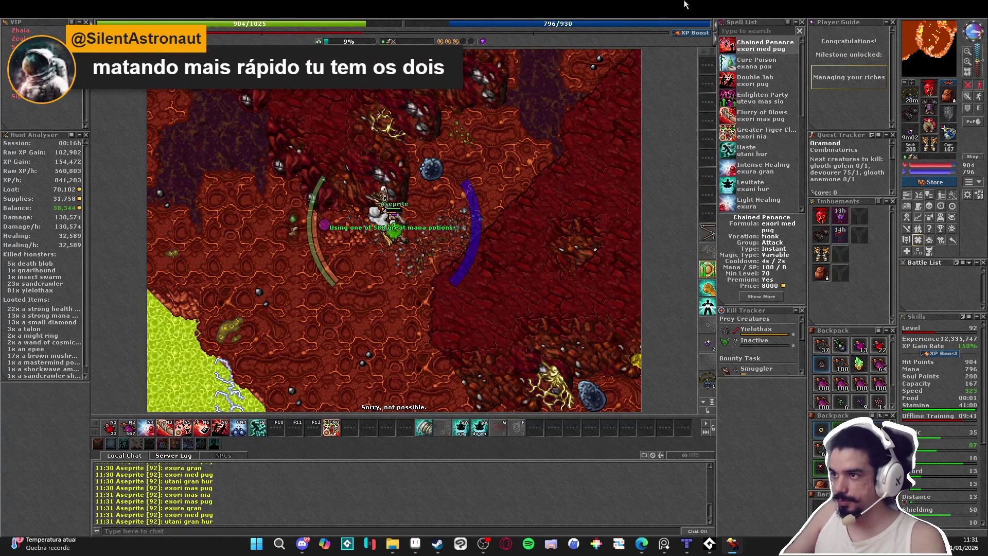
key("Up")
key("Up")
key("Left")
key("Up")
key("Left")
key("F9")
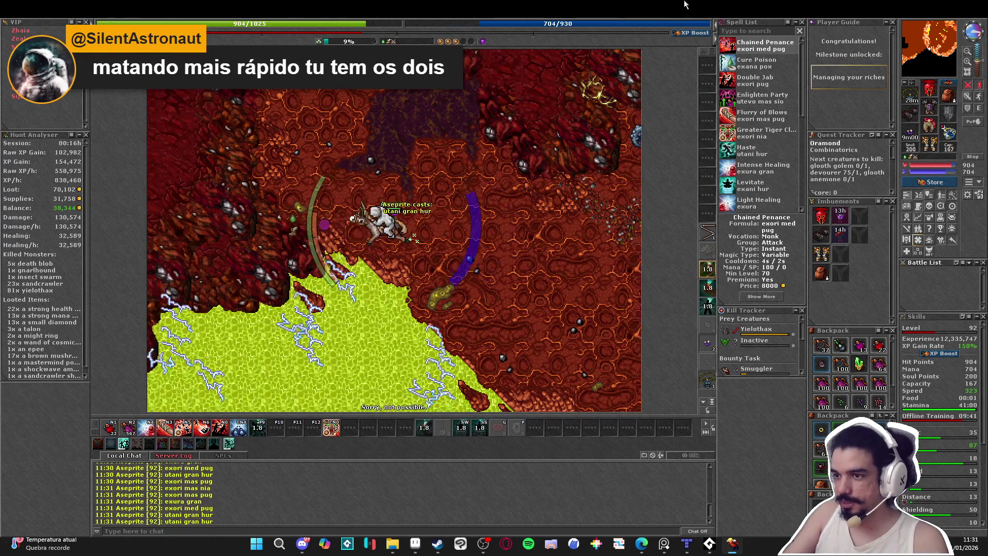
key("Left")
key("Left")
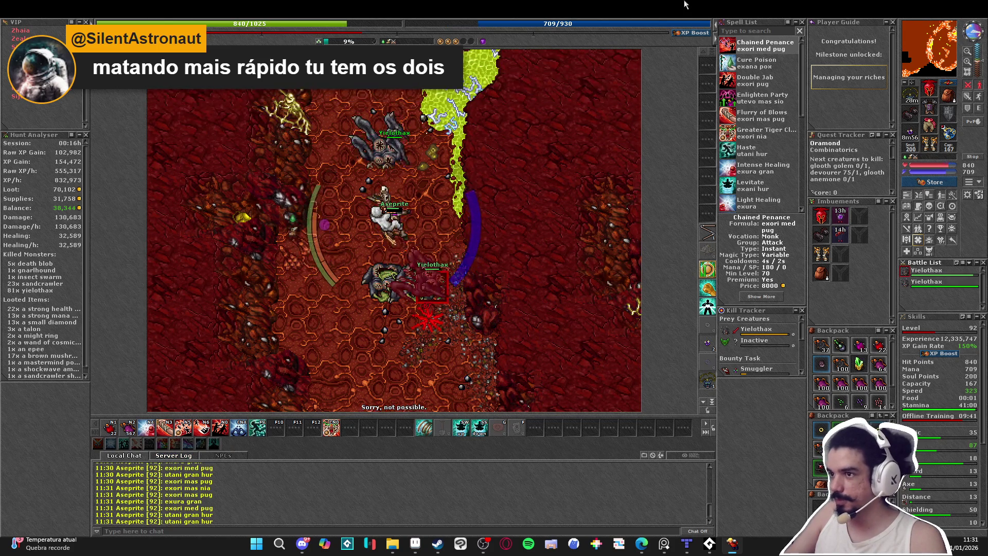
- Attack the yielothax pack with area and wide area attacks while healing and drinking mana potions
key("KP_3")
key("KP_4")
key("KP_2")
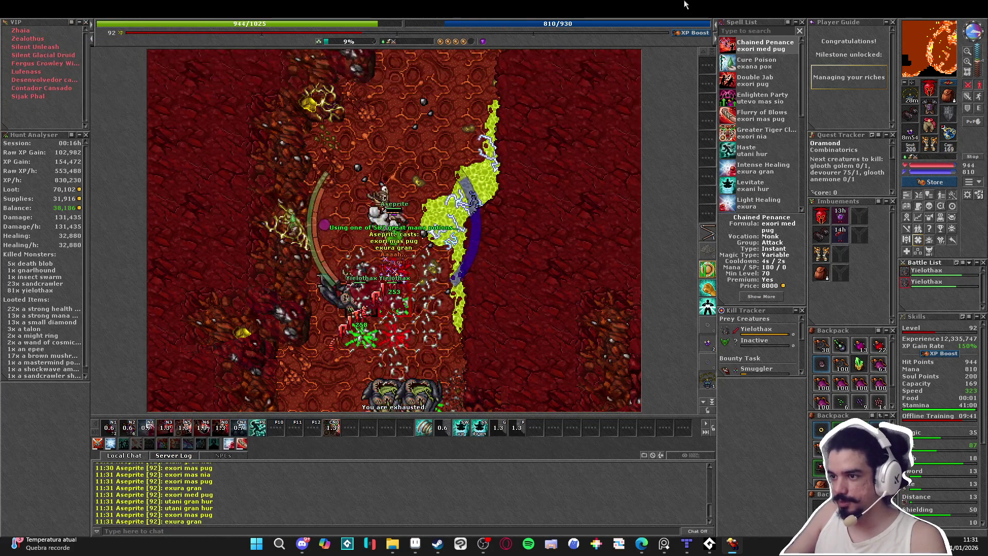
key("Up")
key("Up")
key("KP_1")
key("KP_4")
key("KP_2")
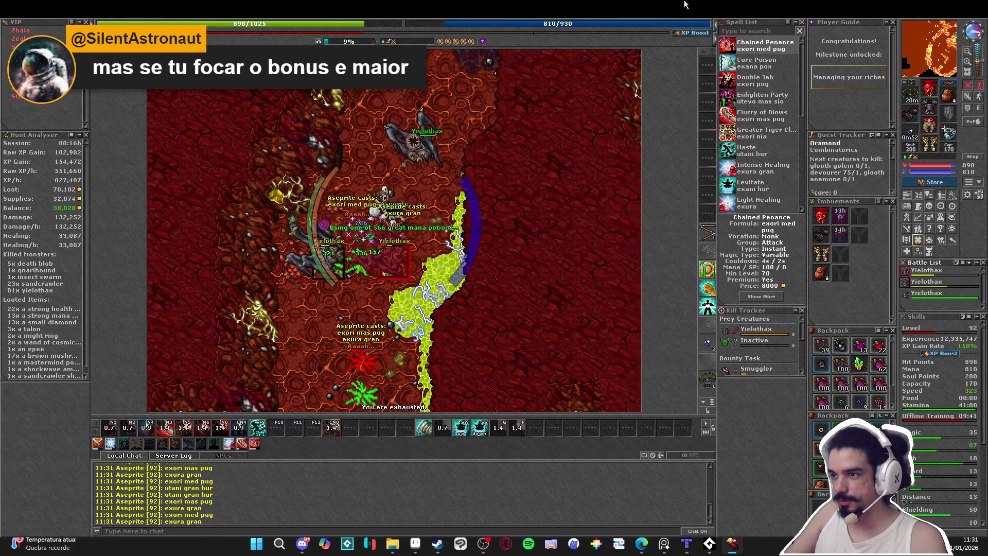
key("KP_2")
key("ctrl+KP_4")
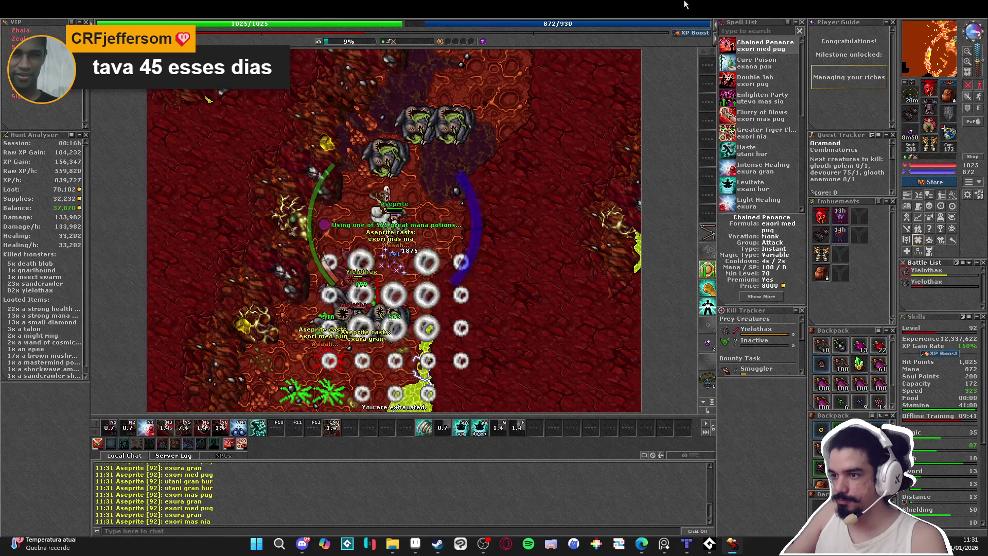
- Finish the pack with focused and area attacks, then recast haste
key("KP_3")
key("KP_4")
key("ctrl+KP_4")
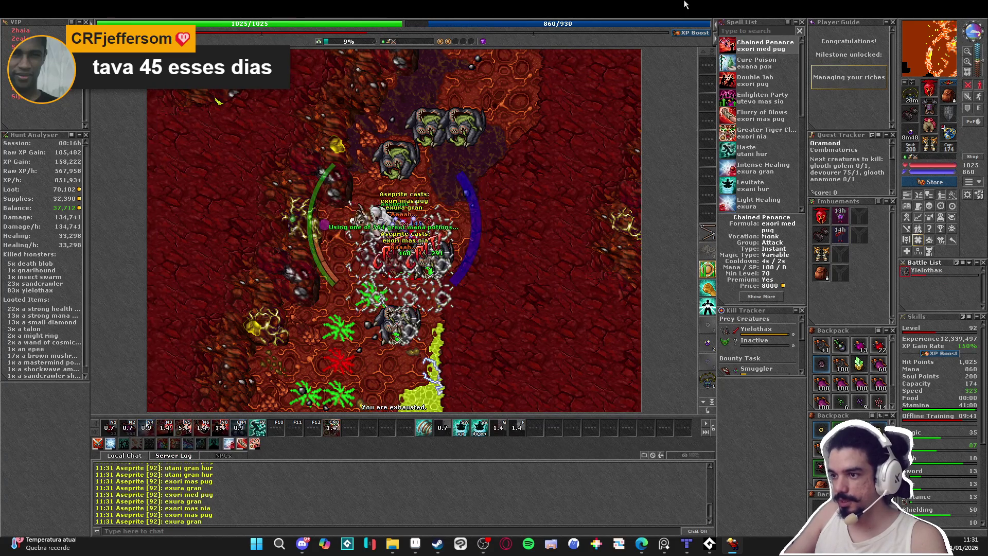
key("Right")
key("KP_1")
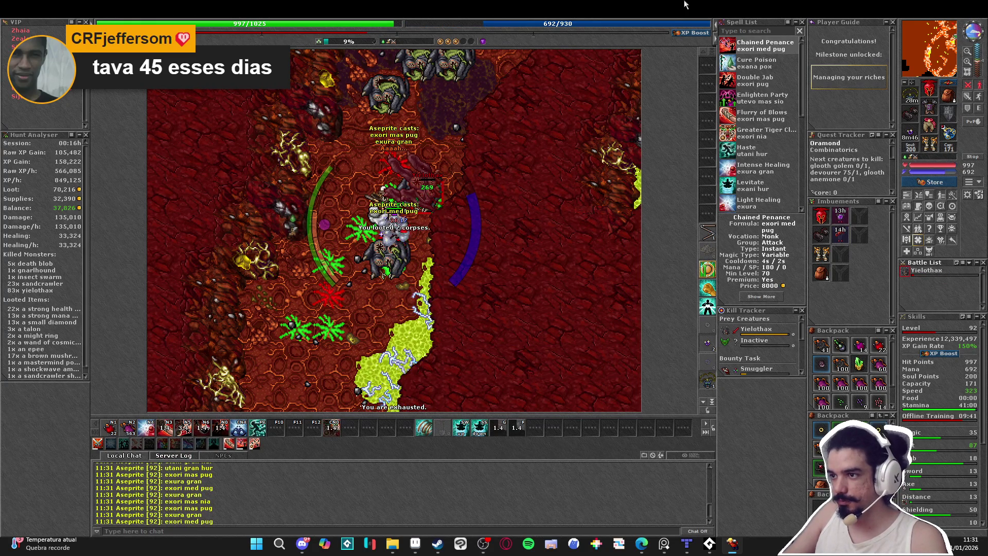
key("ctrl+KP_4")
key("KP_3")
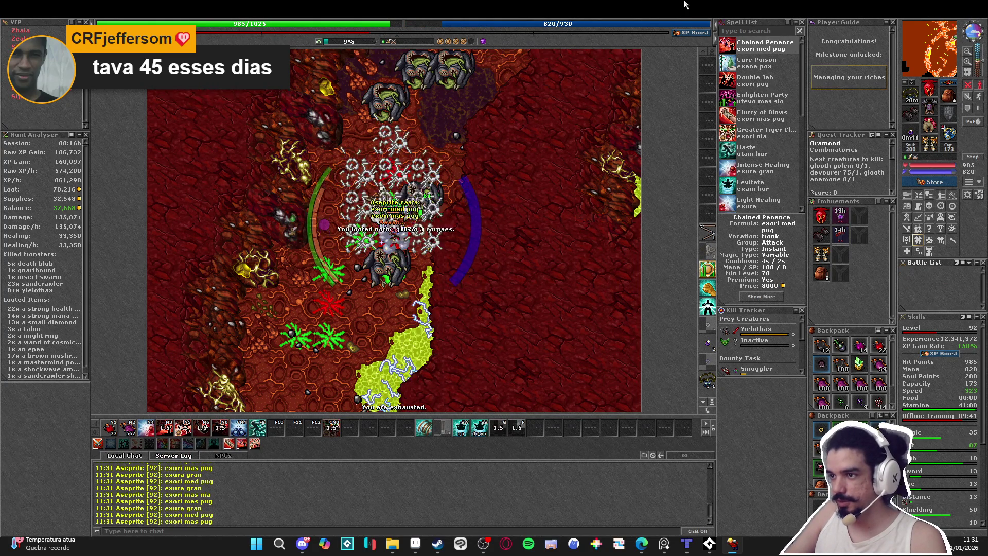
key("F9")
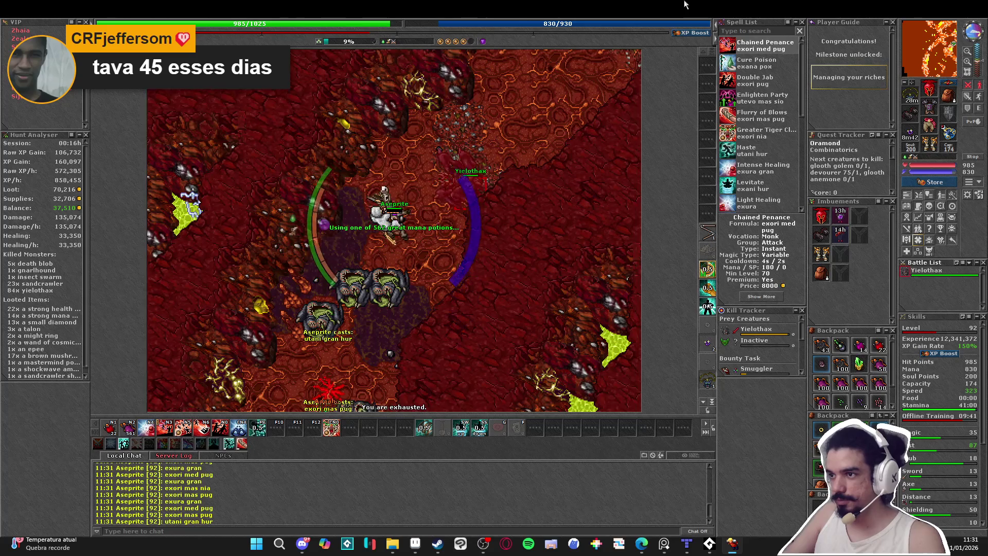
- Strike the next yielothax and move to the newly spotted group, hitting it with an area attack
key("KP_1")
key("ctrl+KP_4")
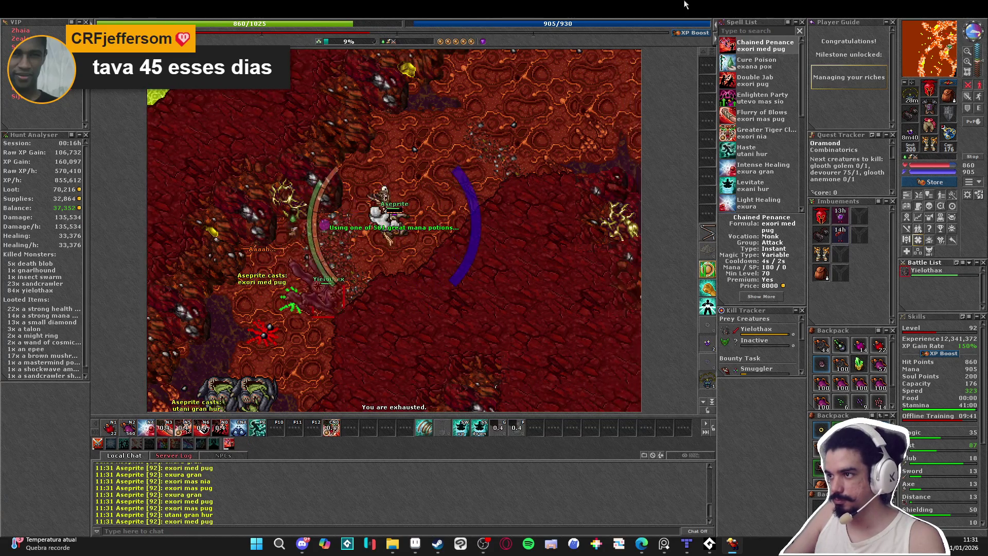
key("Right")
key("Down")
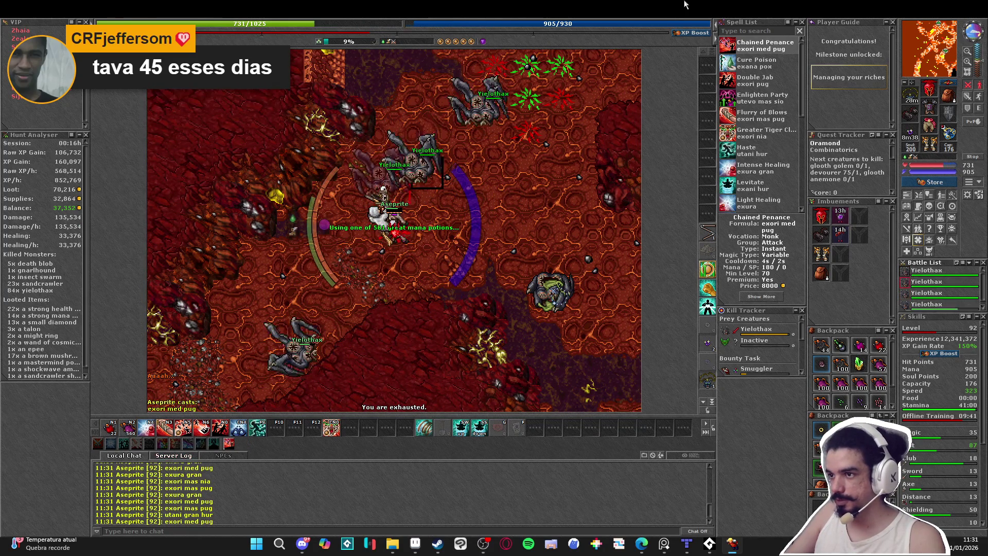
key("Right")
key("KP_3")
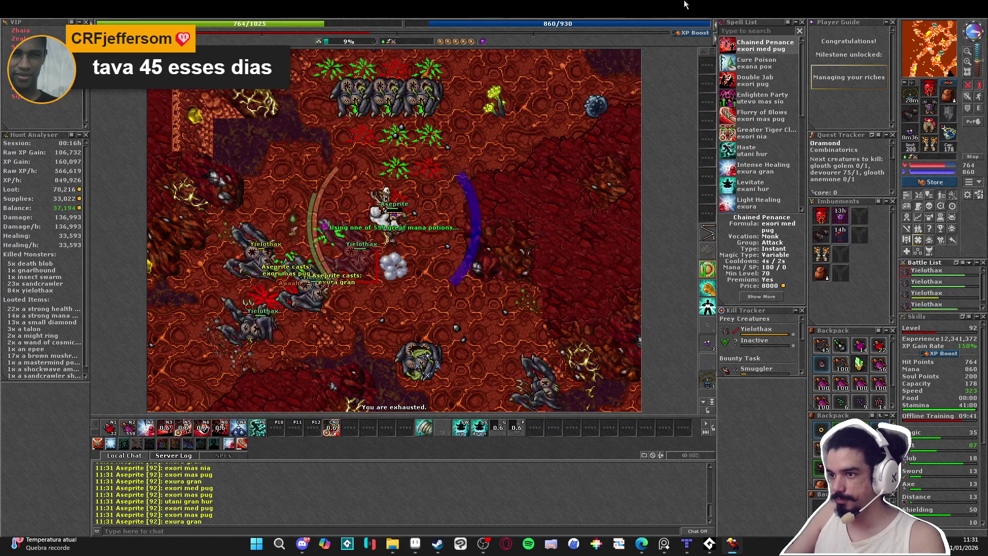
key("KP_2")
- Pull the pack up-left and up-right, blasting it with area attacks and healing
key("Up")
key("Up")
key("KP_4")
key("KP_2")
key("Left")
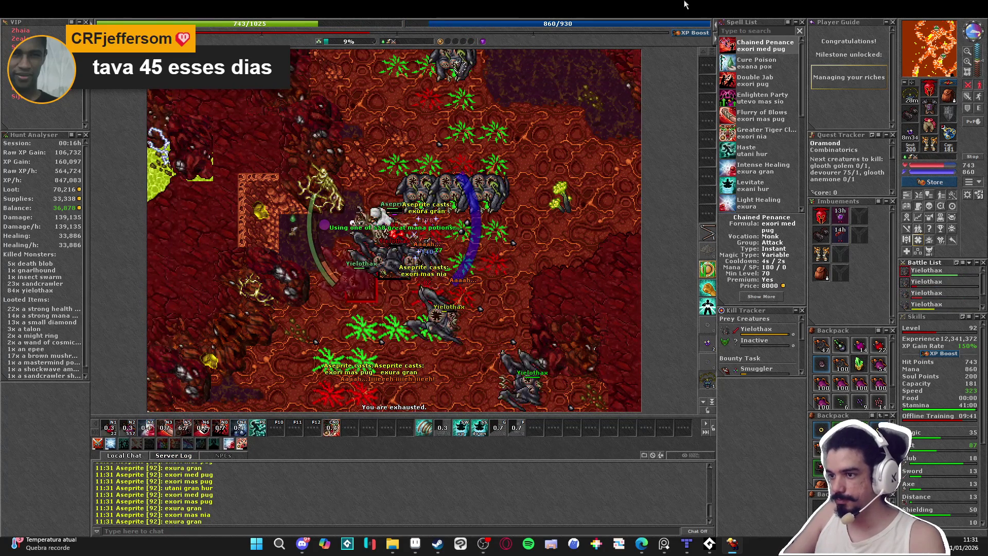
key("KP_3")
key("Up")
key("Right")
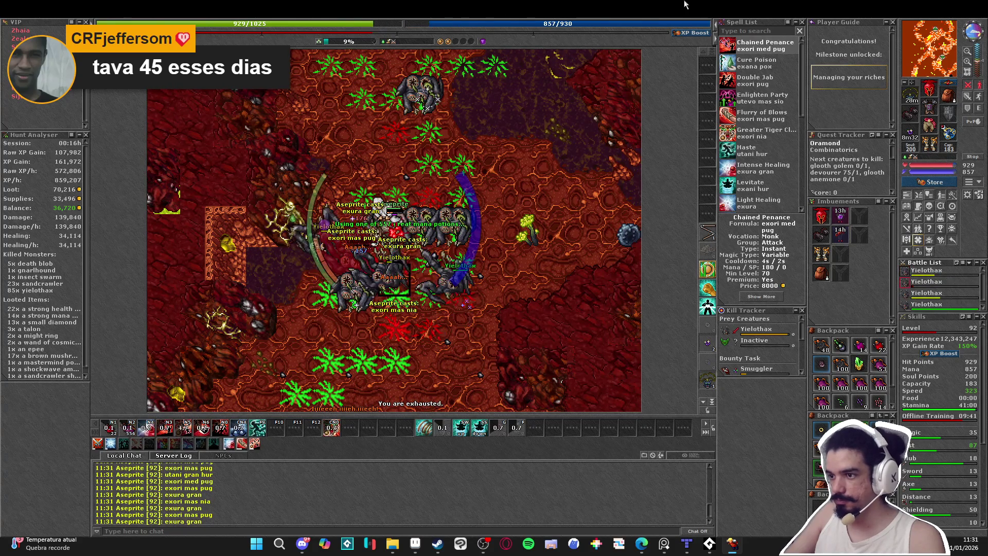
key("KP_2")
- Reposition and kill the last yielothax of the pack, bringing kills to 89
key("KP_1")
key("KP_2")
key("KP_3")
key("Down")
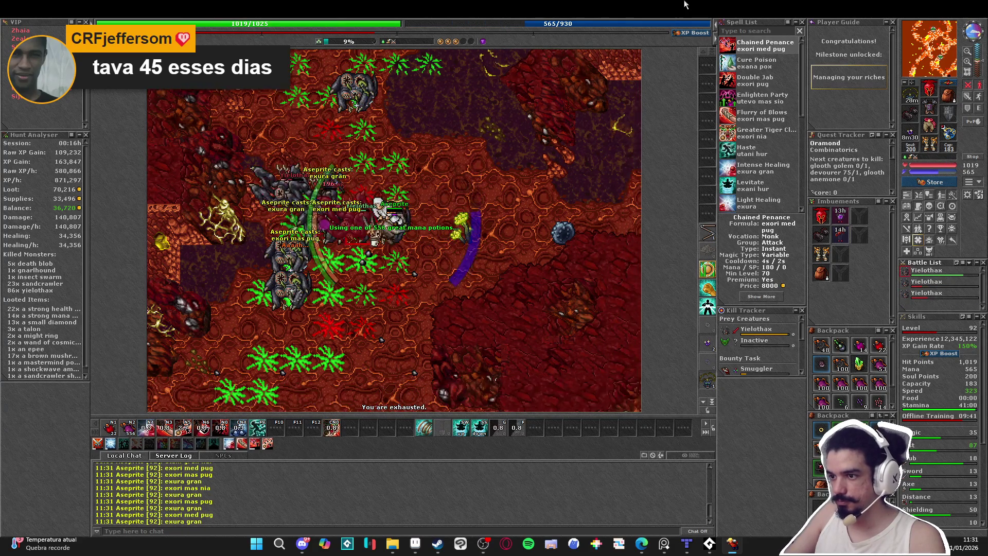
key("KP_3")
key("KP_2")
key("Left")
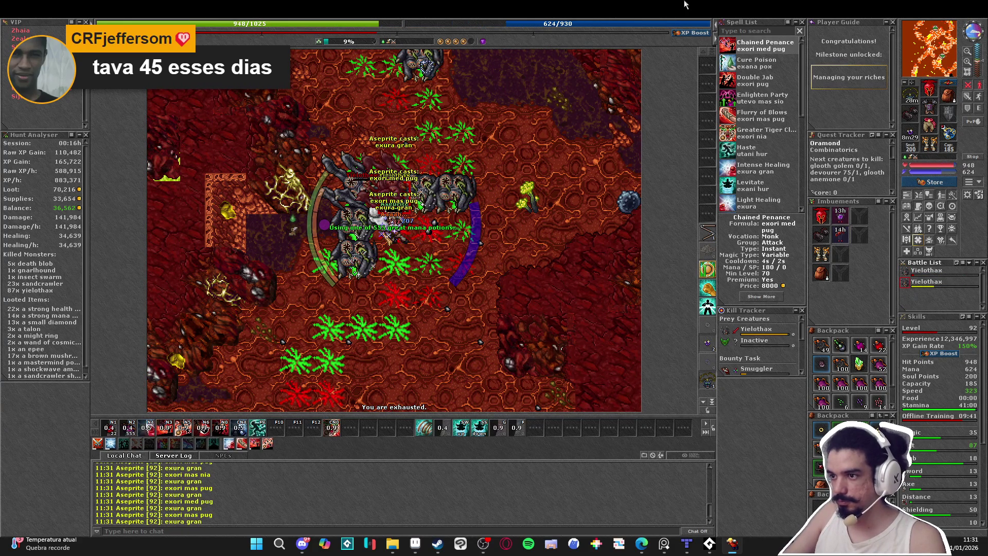
key("KP_3")
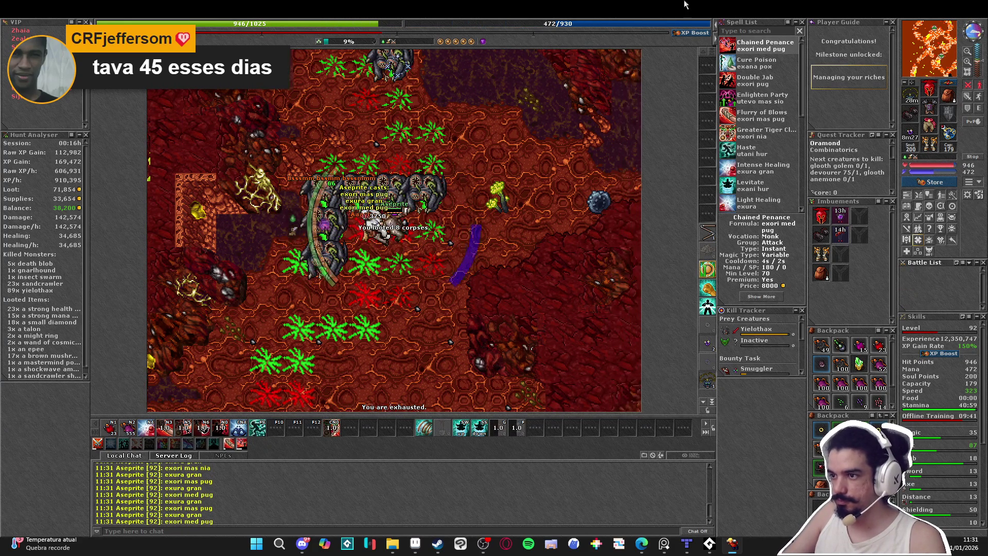
key("KP_2")
- Recast haste, drink a mana potion and walk down and right toward the next yielothax
key("Up")
key("F9")
key("KP_2")
key("Down")
key("Down")
key("Down")
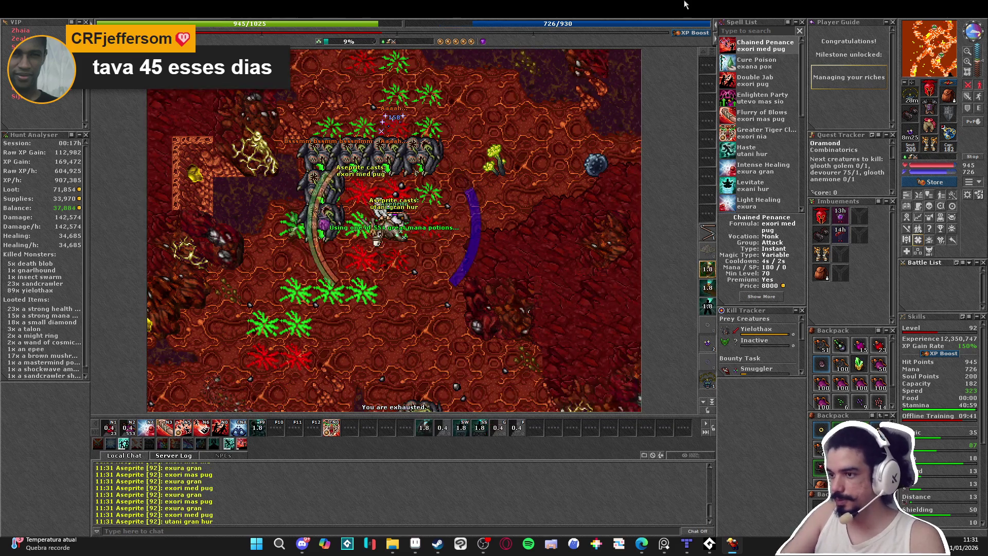
key("Down")
key("Down")
key("Right")
key("Right")
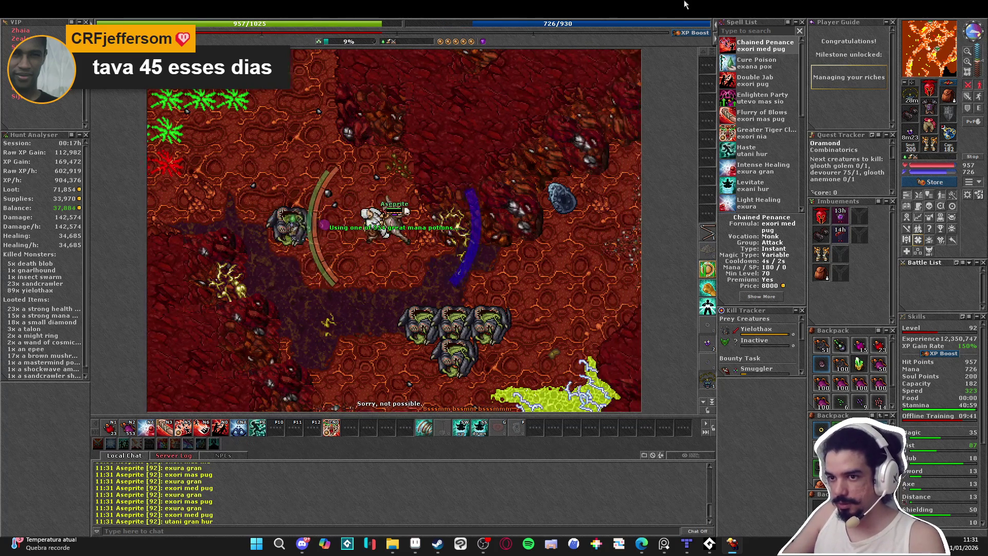
key("Right")
key("Right")
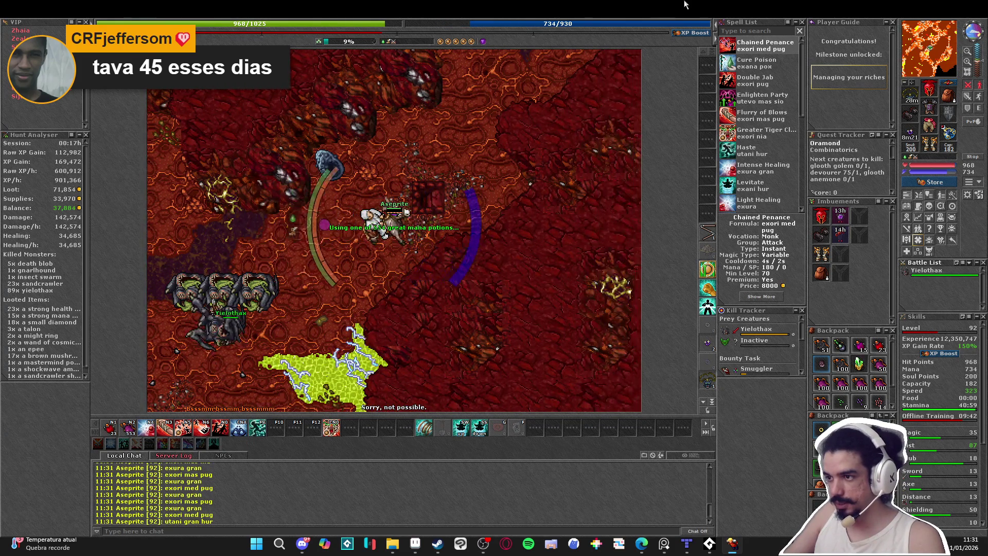
- Move north into a new part of the cave and hit the yielothax pack with area attacks
key("Up")
key("Up")
key("Up")
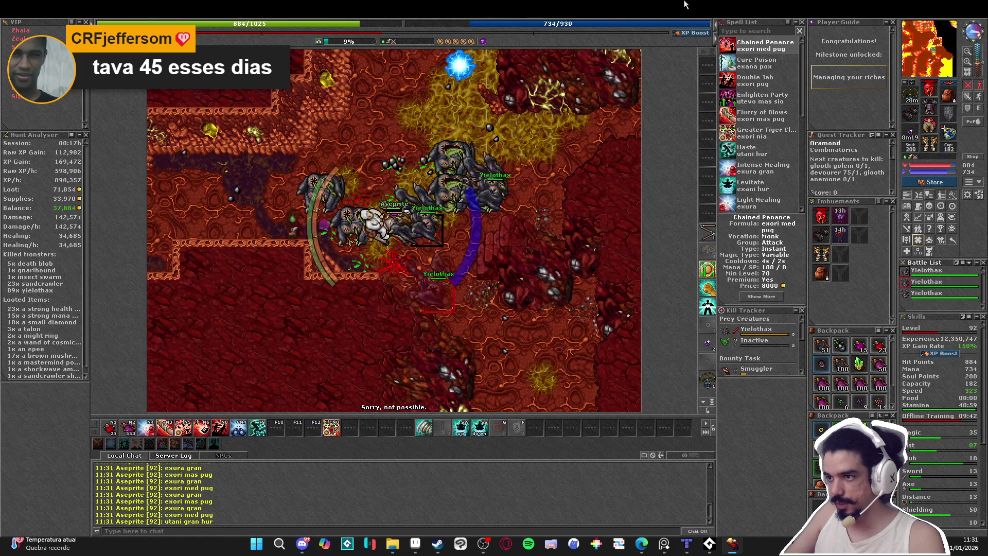
key("KP_2")
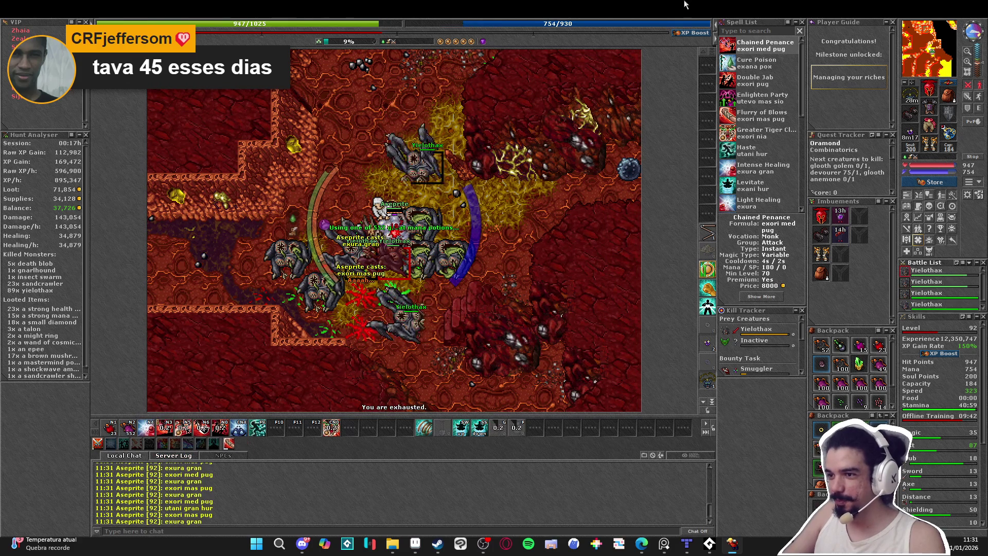
key("Up")
key("Up")
key("Up")
key("KP_2")
key("KP_2")
key("Up")
key("Up")
key("Up")
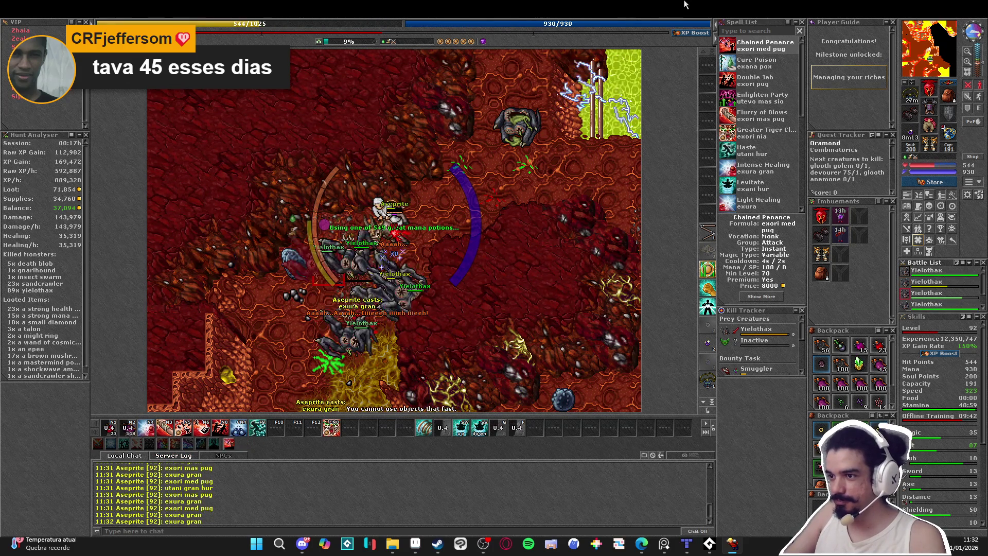
key("Right")
key("Right")
key("KP_2")
key("KP_2")
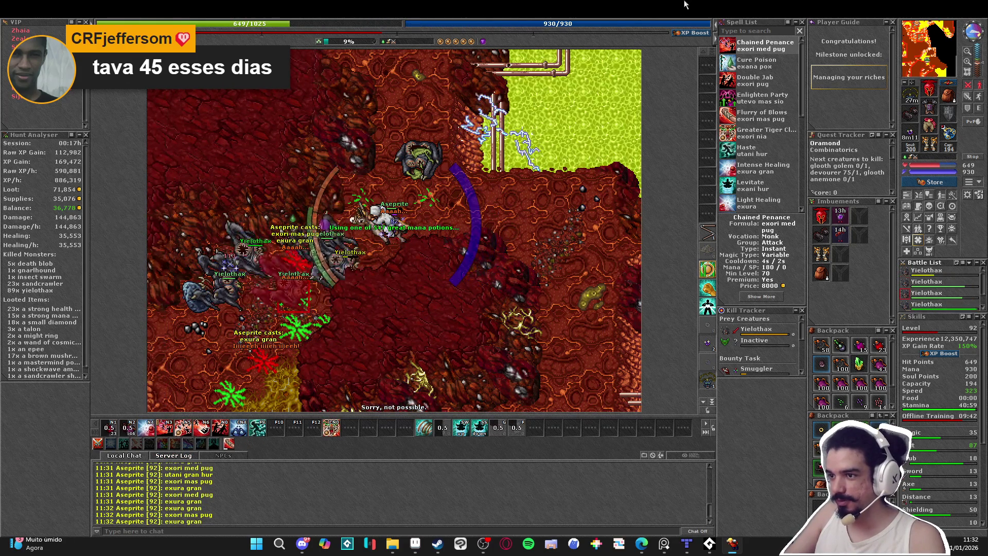
key("KP_5")
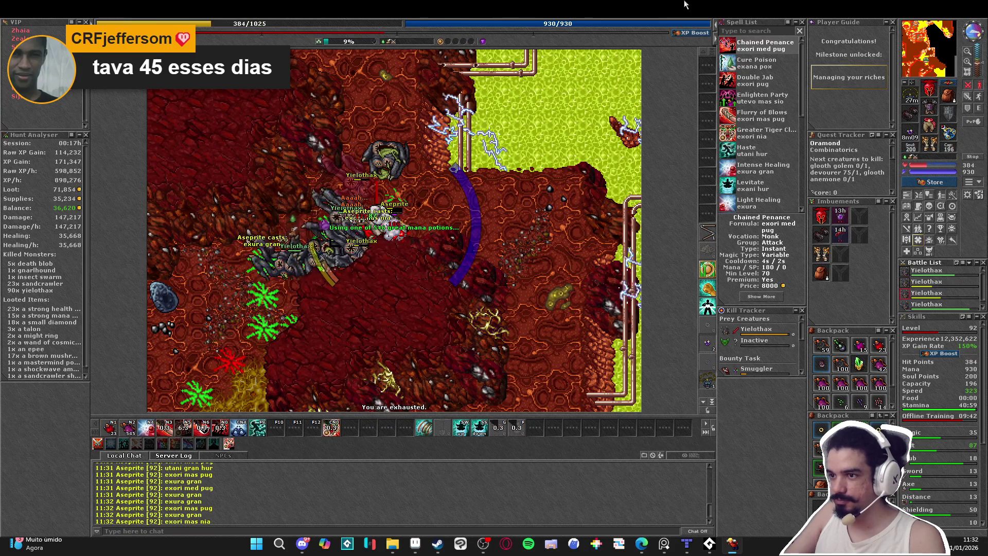
- Step east off the pack, cast a strong heal, drink a mana potion and keep area attacking
key("d")
key("d")
key("d")
key("KP_1")
key("KP_2")
key("KP_4")
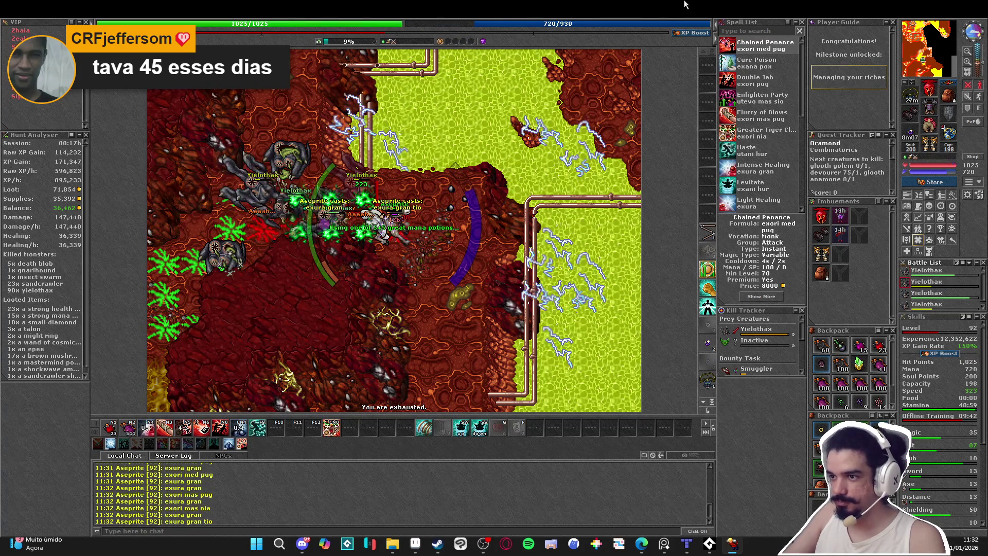
key("KP_3")
key("KP_0")
key("KP_1")
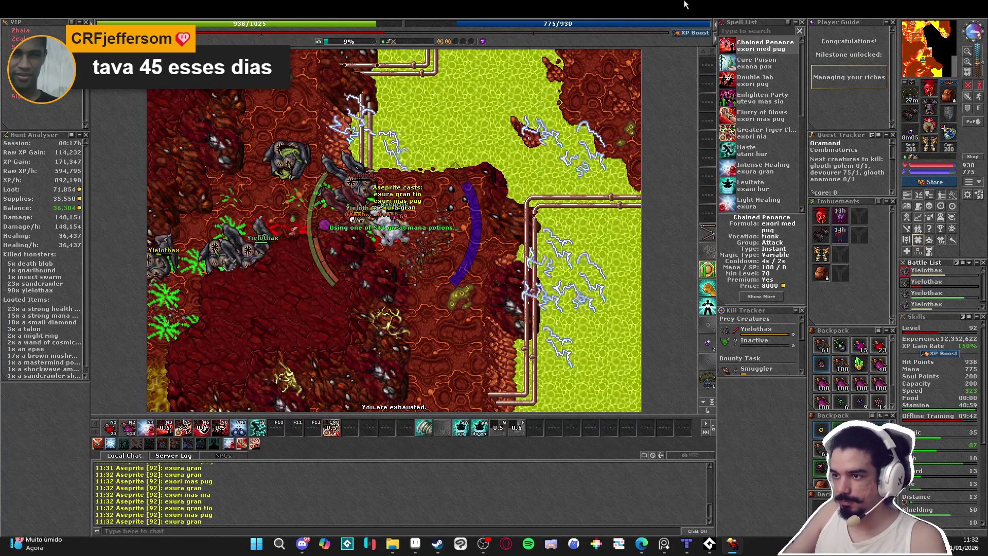
- Walk west back into the yielothax, striking the nearest one while healing and refilling mana
key("KP_6")
key("KP_1")
key("a")
key("a")
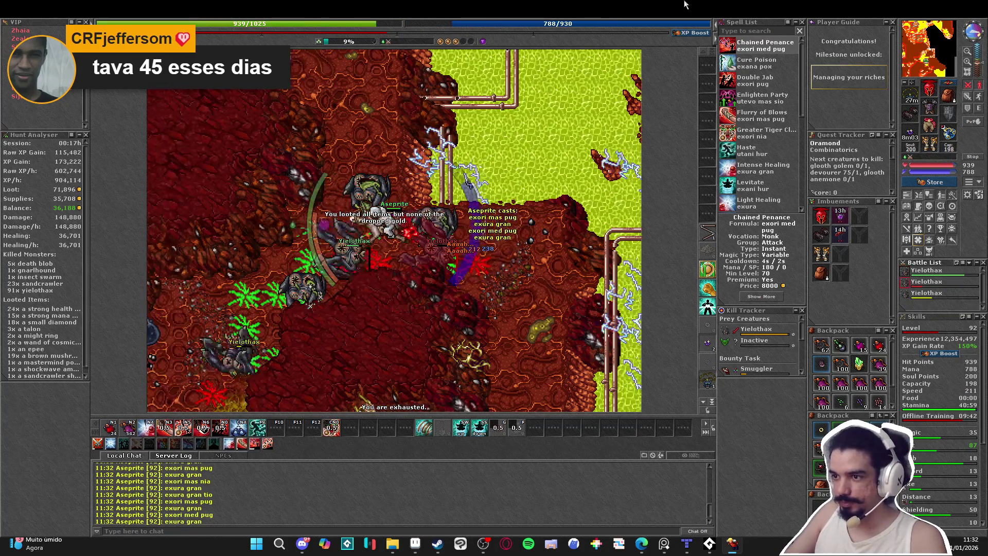
key("a")
key("a")
key("KP_3")
key("KP_1")
key("KP_2")
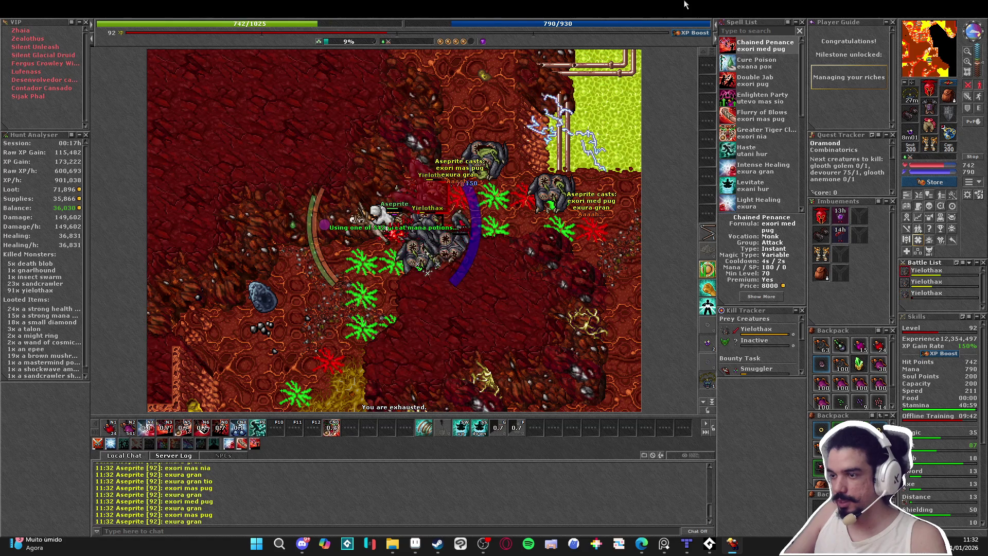
- Keep area attacking the surrounding yielothax, alternating heals and mana potions until 94 are killed
key("KP_6")
key("KP_1")
key("KP_2")
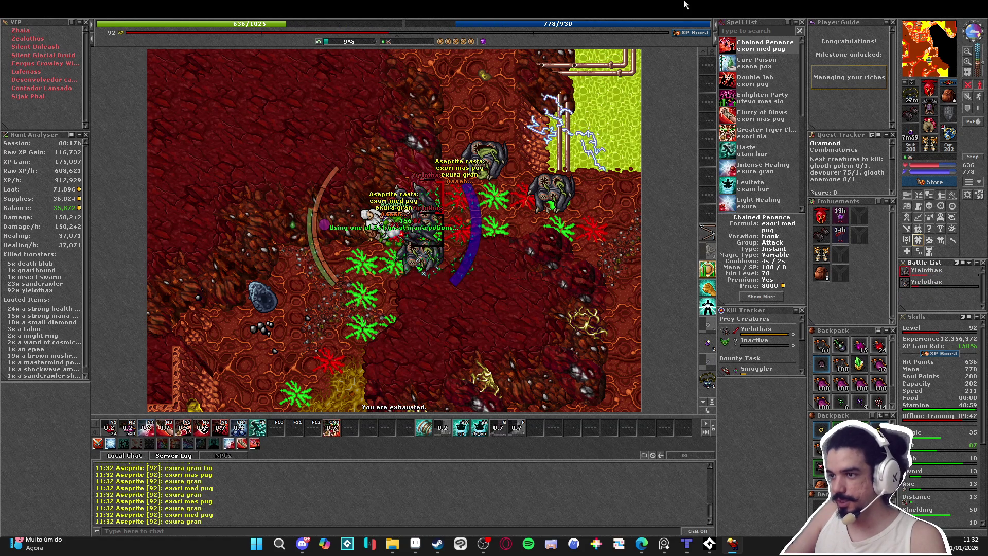
key("KP_3")
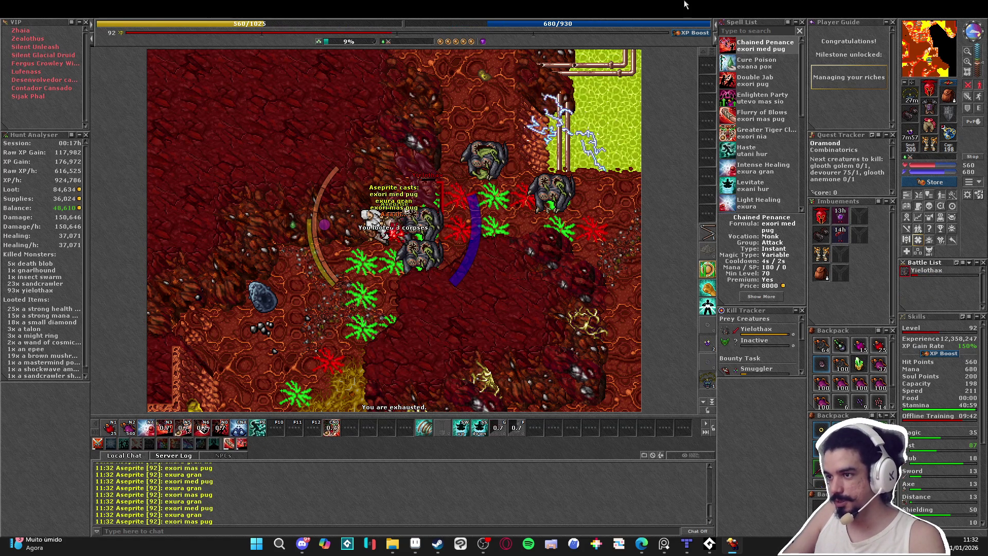
key("KP_1")
key("KP_2")
key("d")
key("d")
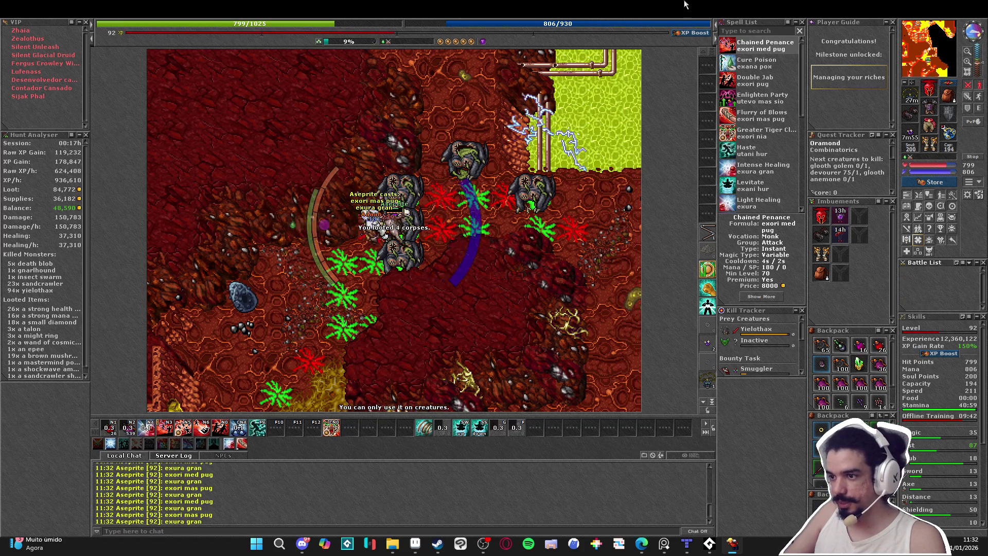
- Head north toward more yielothax with haste, healing and drinking a mana potion on the way
key("w")
key("w")
key("w")
key("KP_1")
key("KP_2")
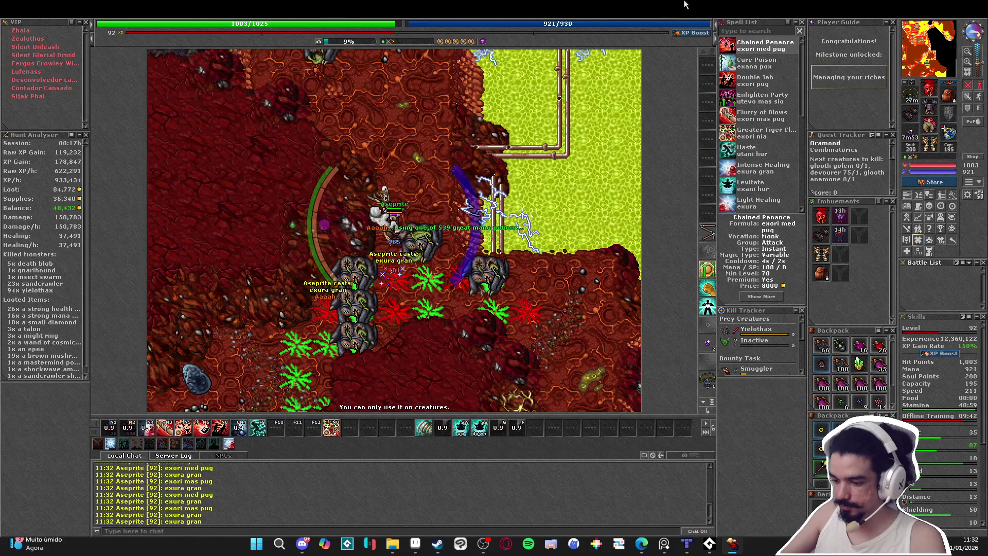
key("F9")
- Walk north to the next pack, hitting it with an area attack, exura gran and a mana potion
key("w")
key("w")
key("w")
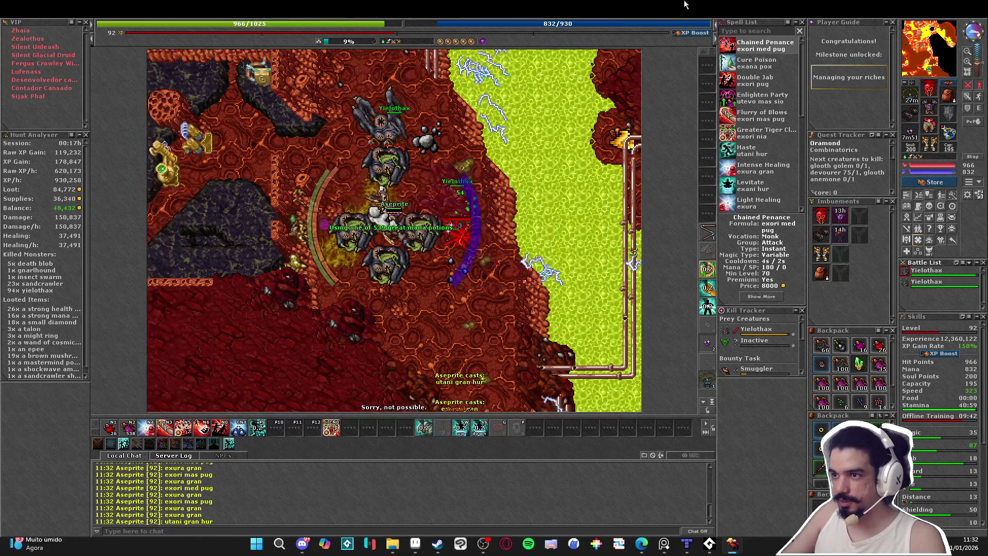
key("q")
key("KP_3")
key("w")
key("w")
key("w")
key("KP_2")
key("KP_5")
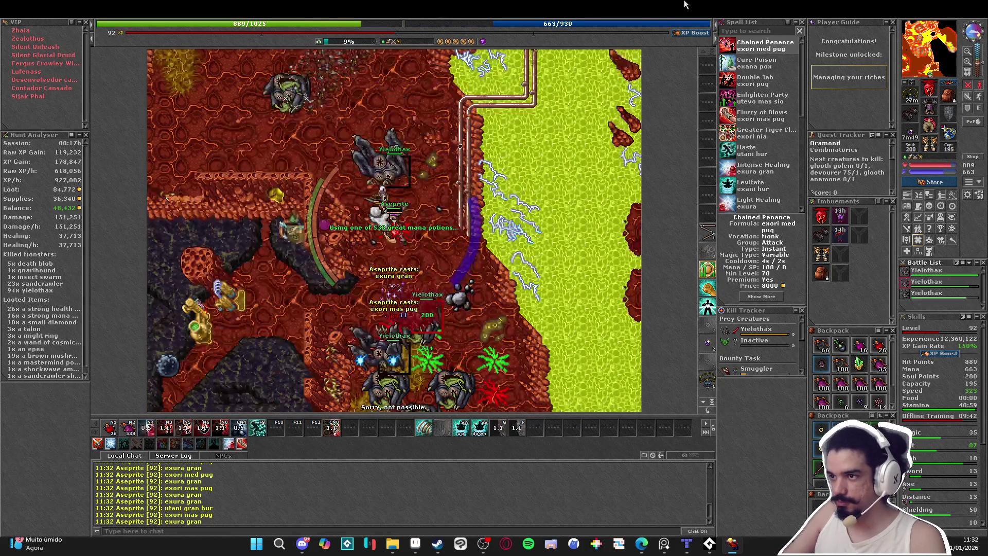
- Reposition around the yielothax, pulling them north while area attacking, healing and drinking mana potions
key("q")
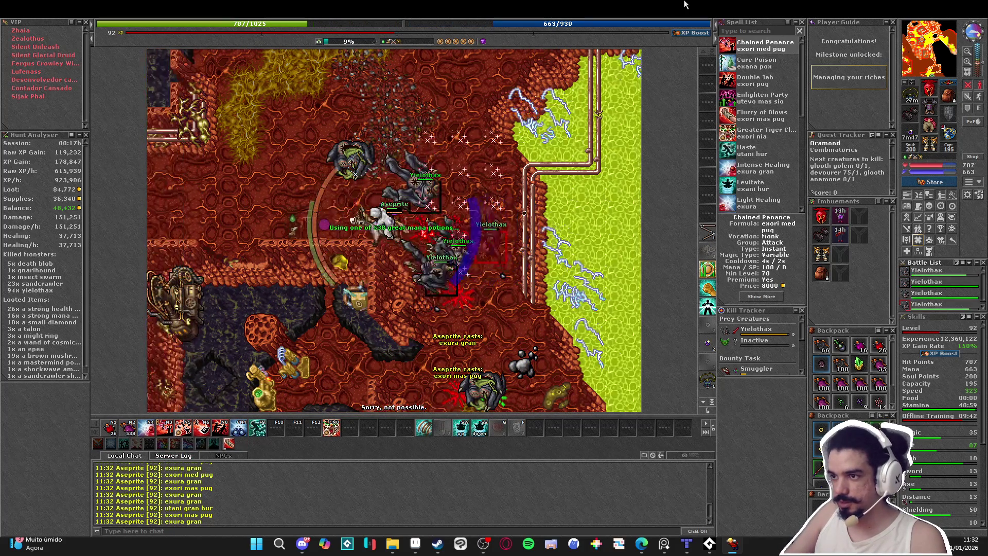
key("w")
key("KP_3")
key("KP_1")
key("KP_2")
key("w")
key("w")
key("w")
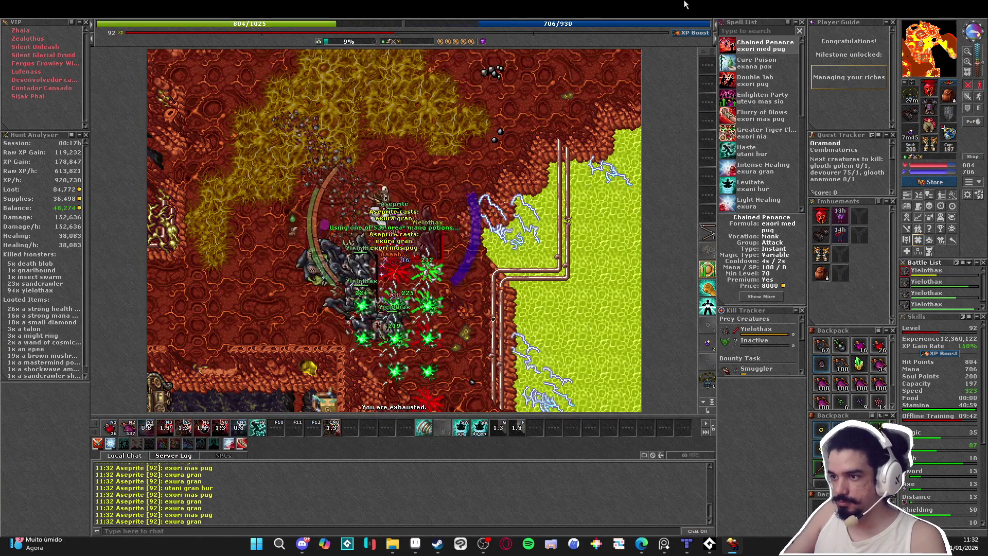
key("KP_1")
key("KP_2")
key("KP_3")
- Loop northwest then back south into the pack for a big area attack, healing and mana
key("q")
key("q")
key("q")
key("KP_2")
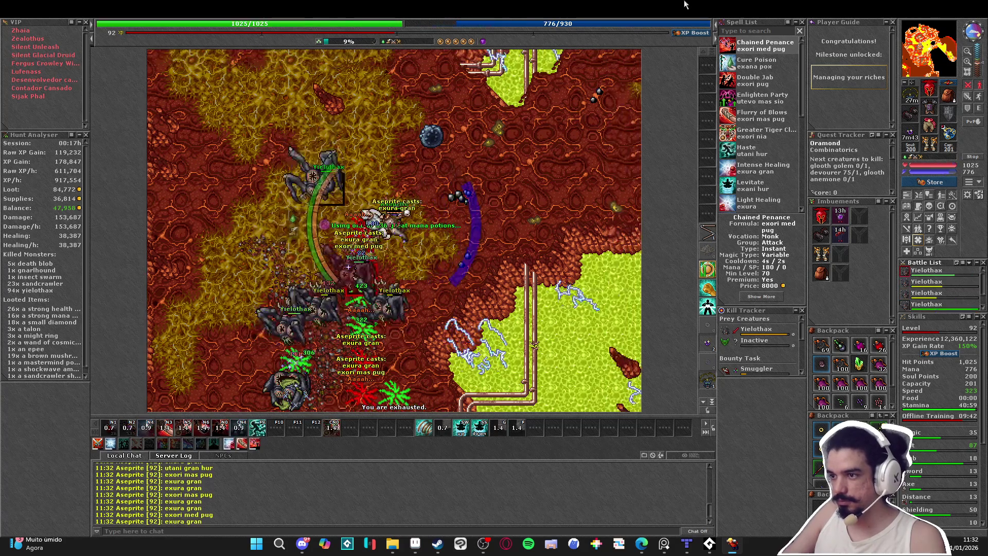
key("KP_4")
key("KP_4")
key("s")
key("s")
key("s")
key("KP_2")
key("KP_2")
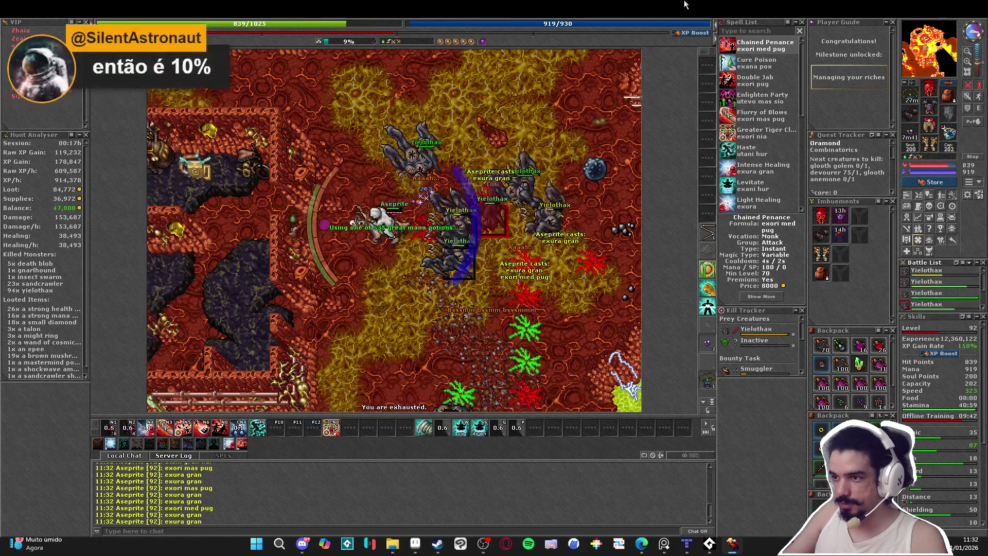
key("KP_4")
key("c")
key("KP_2")
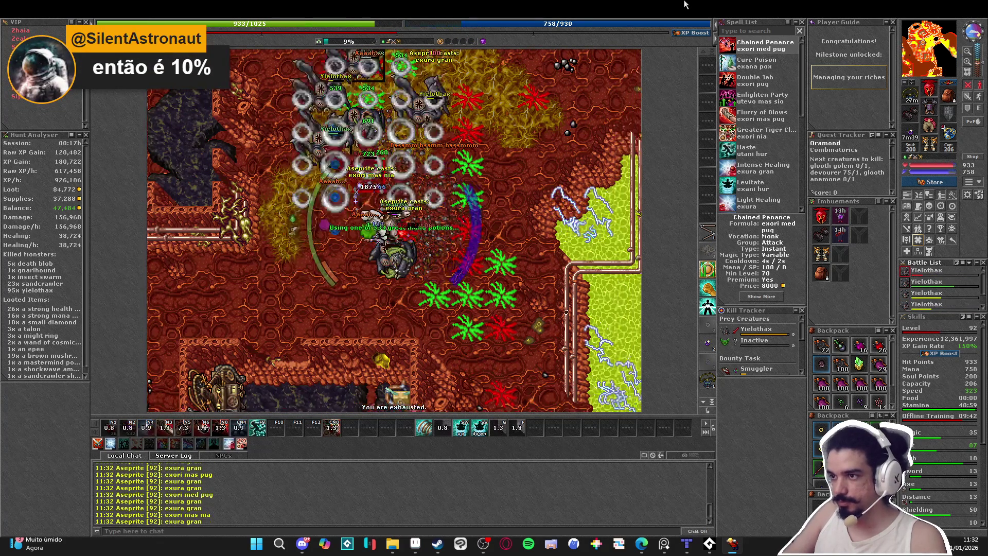
- Area attack the gathered yielothax while healing and refilling mana, finishing one off
key("e")
key("KP_3")
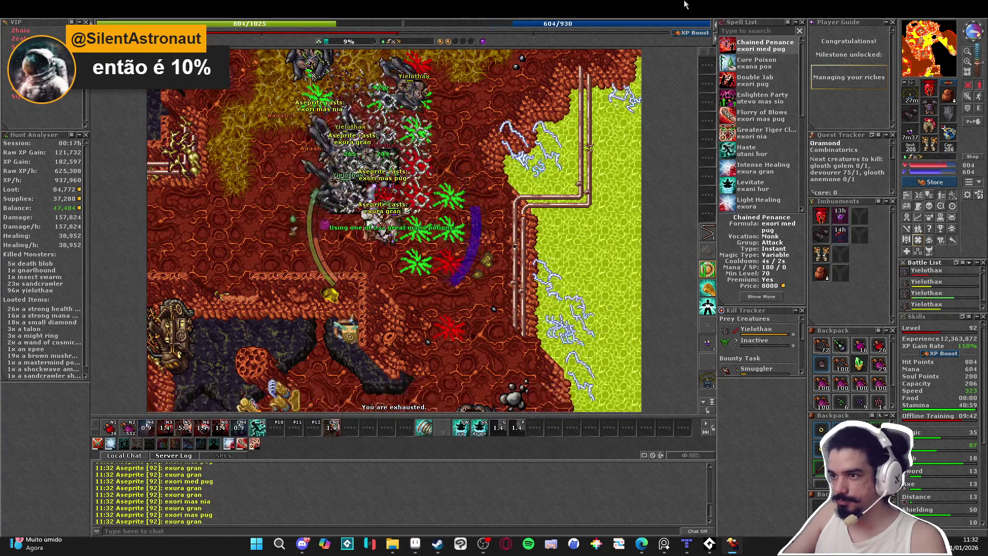
key("KP_2")
key("q")
key("KP_2")
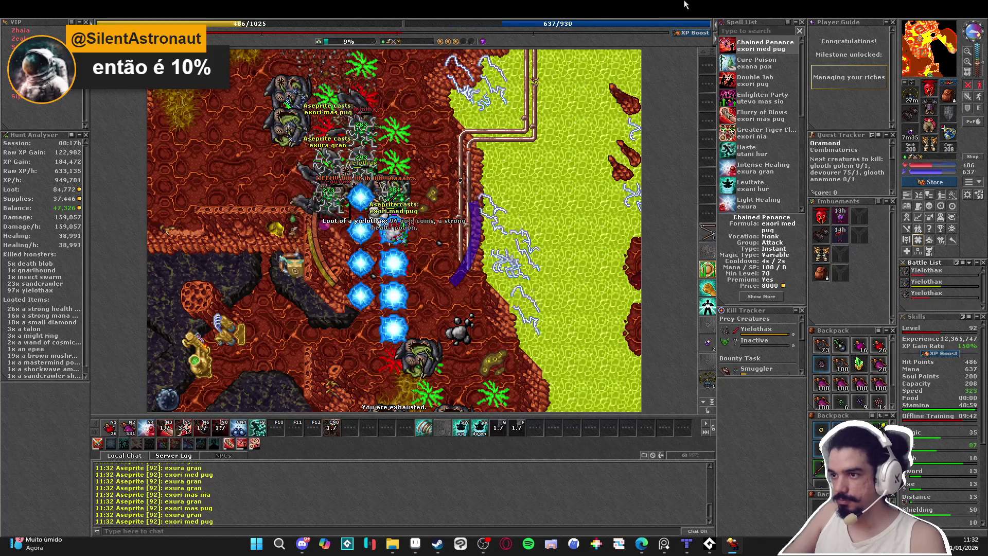
key("e")
key("KP_8")
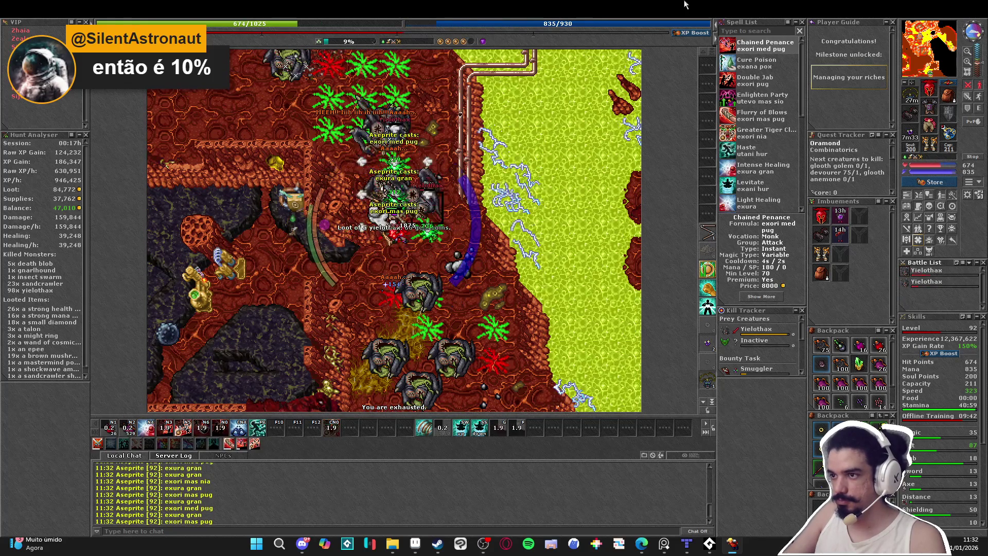
key("q")
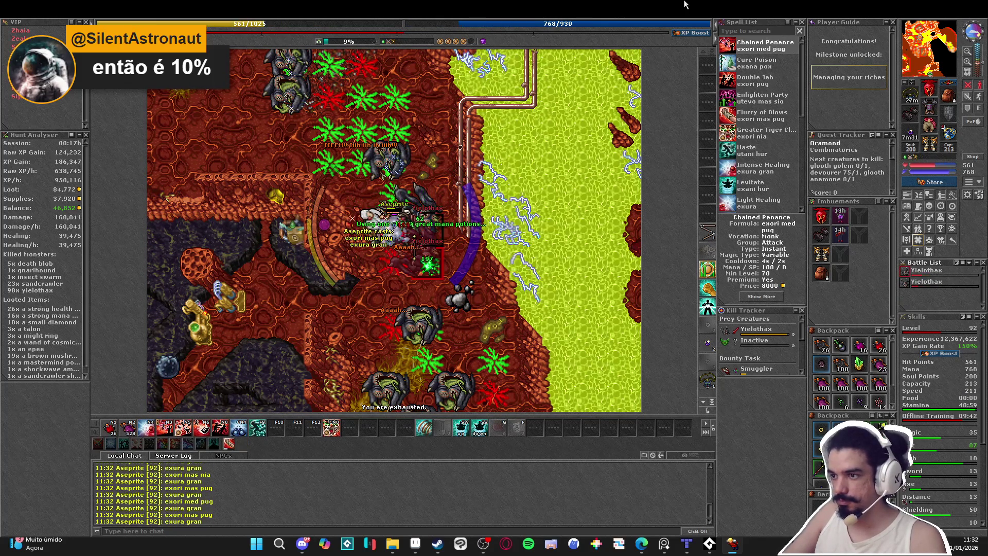
- Cast haste, drink a great mana potion and walk north and west toward the next group
key("KP_8")
key("KP_8")
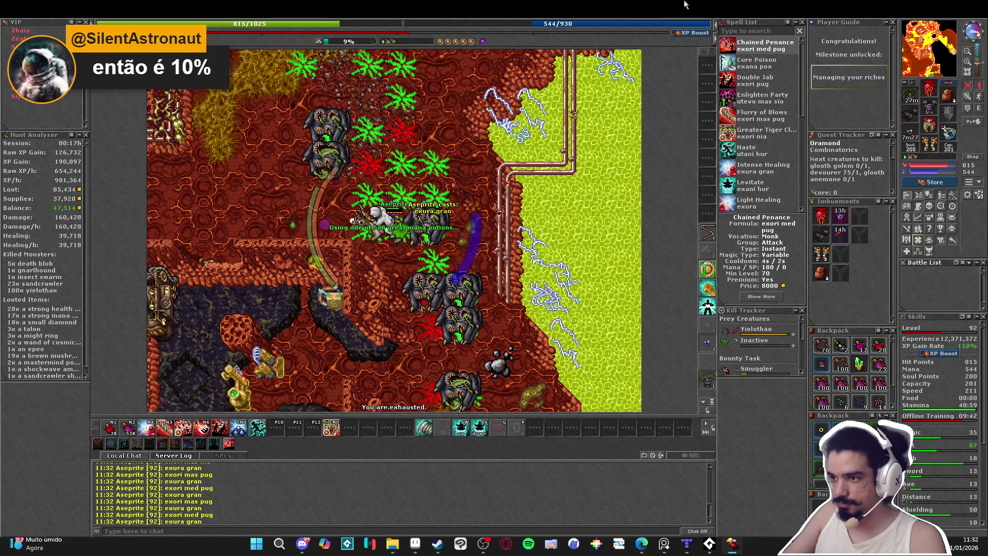
key("F9")
key("KP_8")
key("KP_8")
key("KP_8")
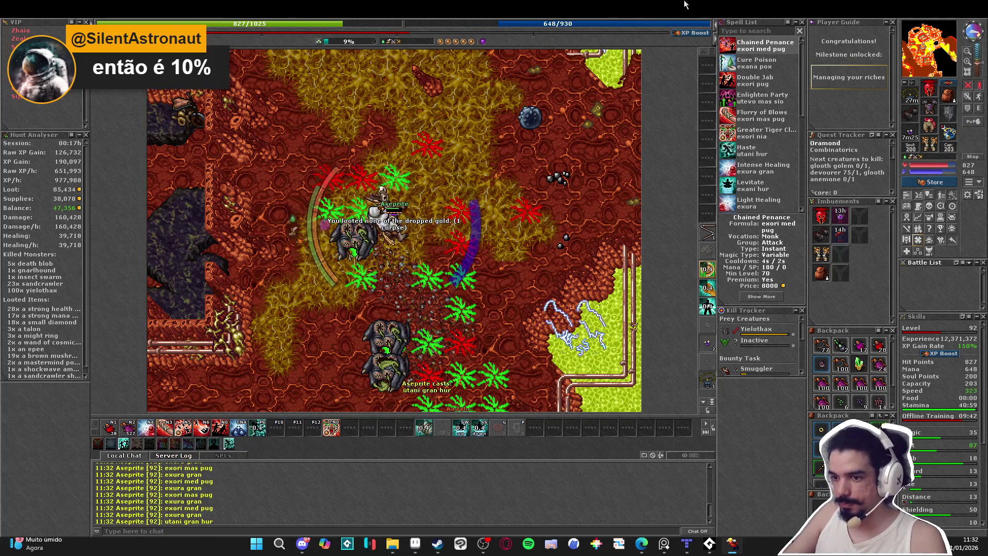
key("KP_2")
key("Up")
key("Up")
key("Up")
key("Up")
key("Left")
key("Left")
key("Left")
- Area attack the yielothax, then chase the pack east with exura gran and a mana potion
key("3")
key("Right")
key("Right")
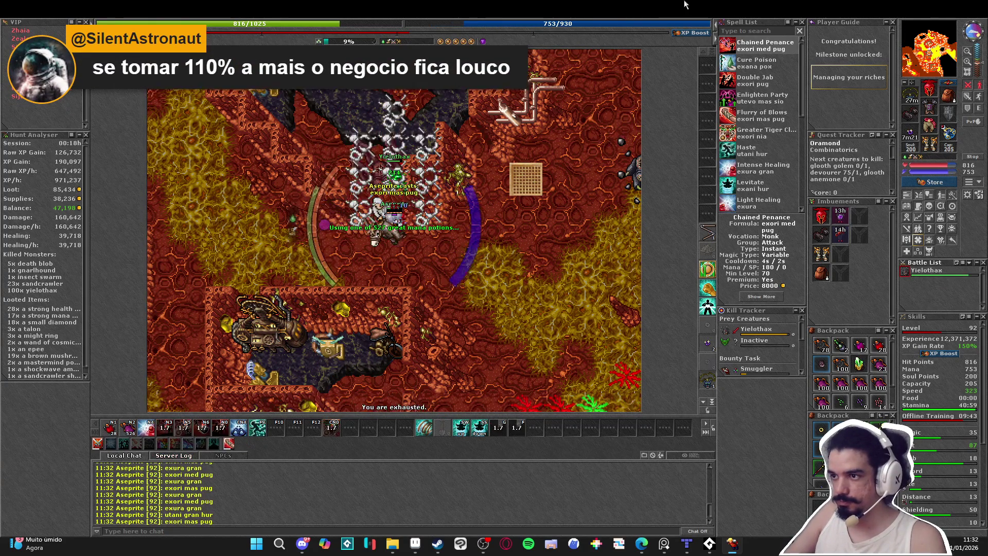
key("4")
key("Right")
key("Right")
key("Right")
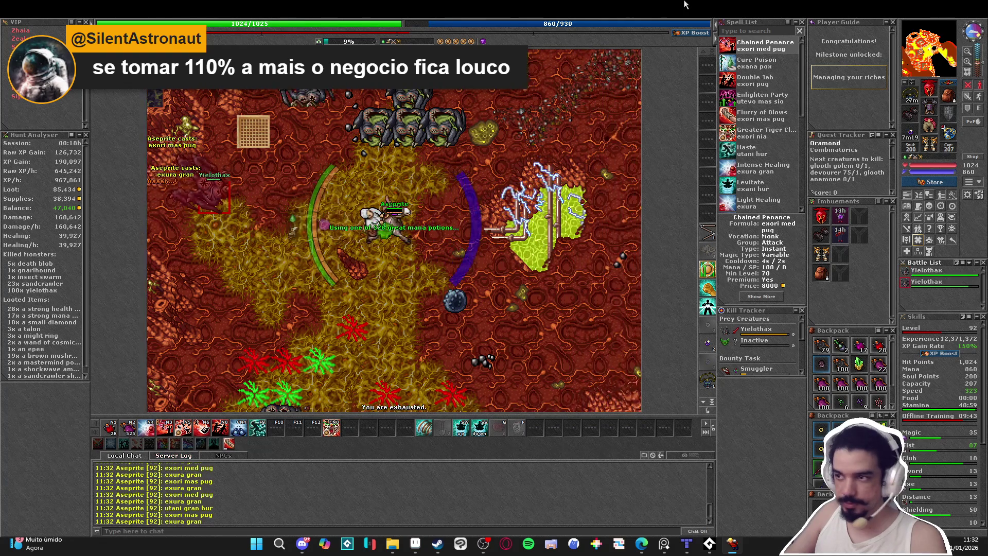
key("2")
key("4")
key("Up")
key("Up")
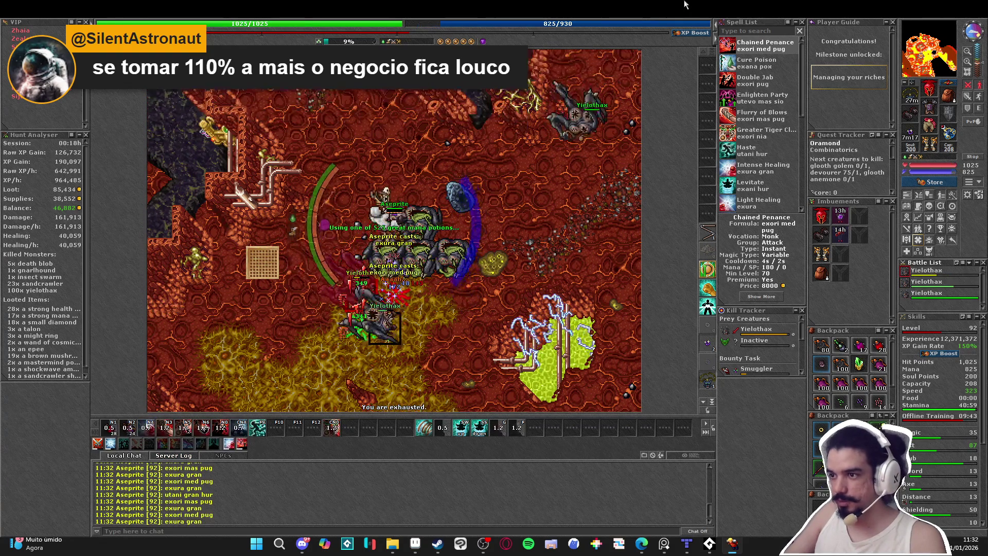
key("Right")
key("Right")
key("Right")
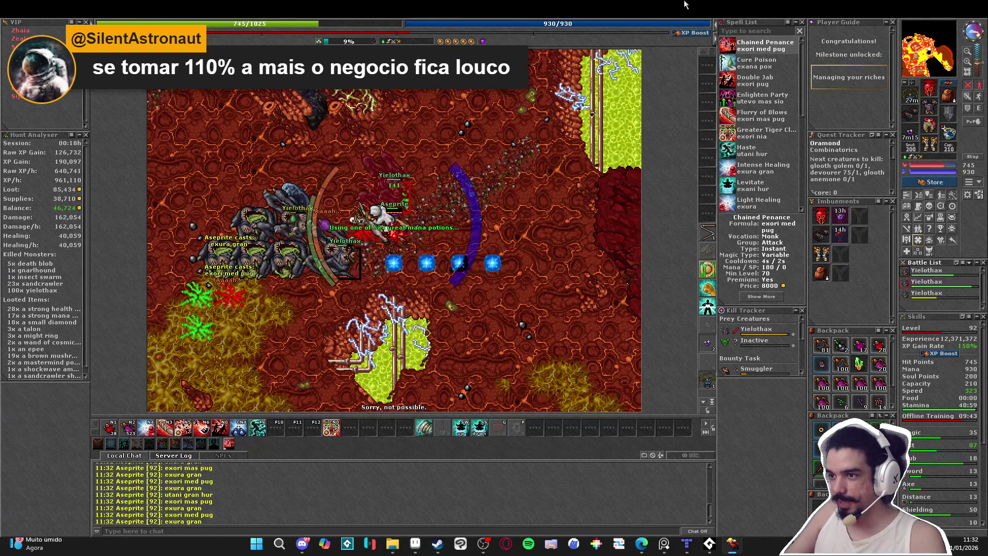
- Walk west into the pack with exori mas nia, finishing and looting yielothax, then drink a great mana potion
key("Left")
key("Left")
key("3")
key("1")
key("4")
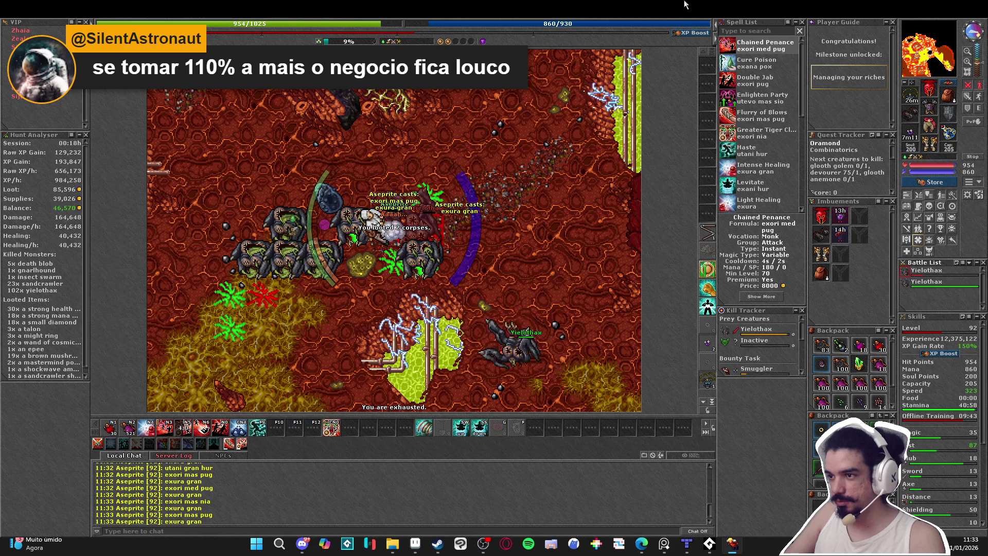
key("2")
key("Left")
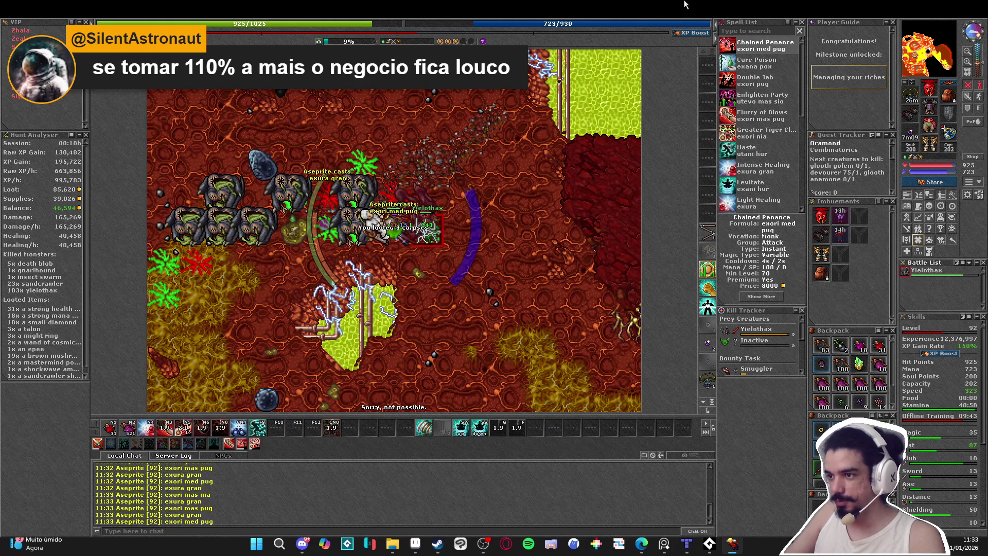
key("3")
key("2")
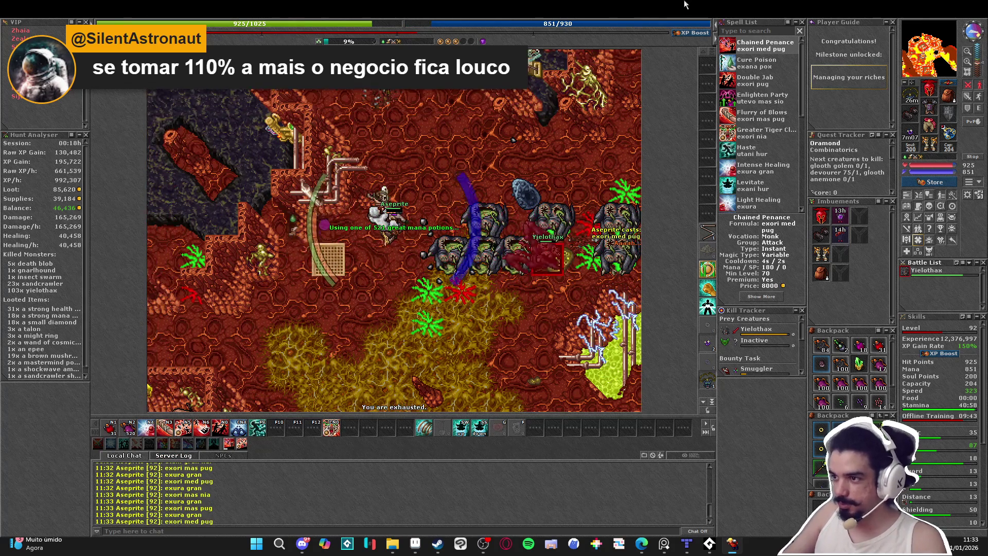
- Pull another yielothax north, kill the last one with a big area attack and collect its loot
key("Up")
key("1")
key("2")
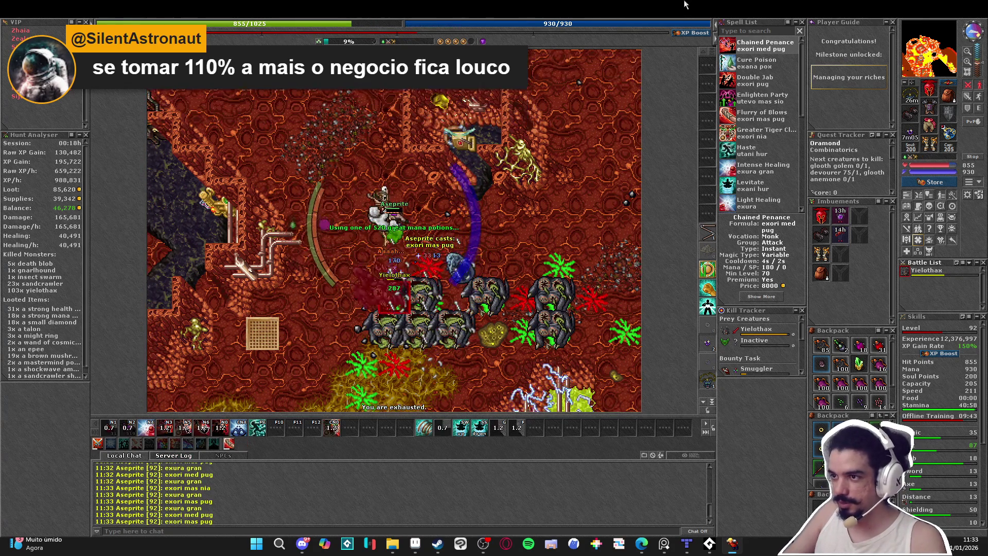
key("Up")
key("Up")
key("Left")
key("Left")
key("Left")
key("3")
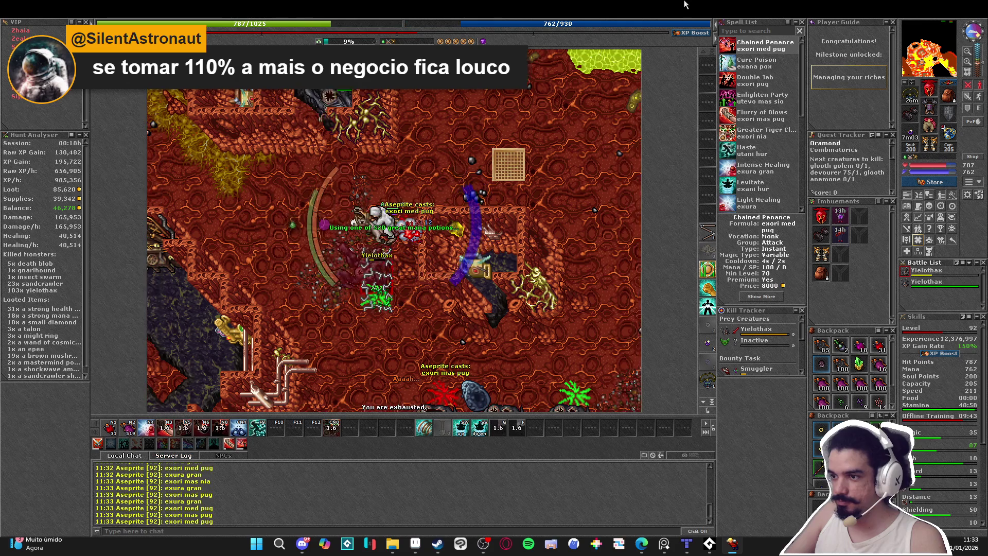
key("2")
key("4")
key("5")
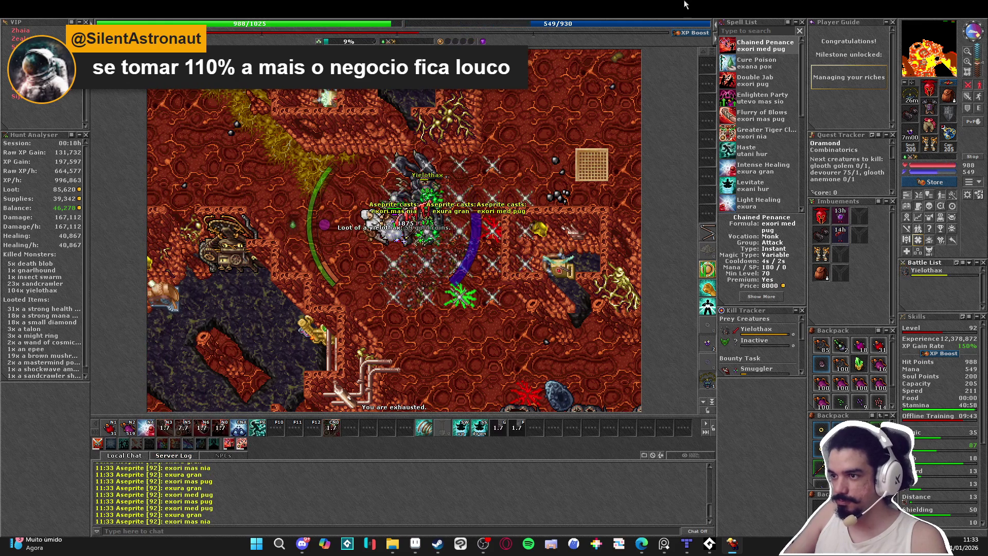
key("Right")
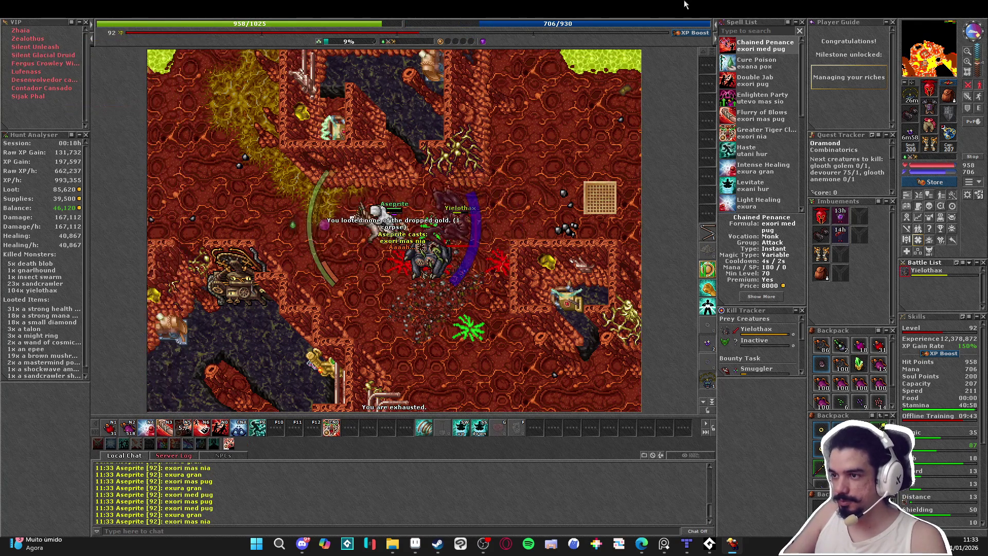
- Walk west to the next yielothax, attack it while healing, then finish and loot it
key("Left")
key("Left")
key("Left")
key("4")
key("2")
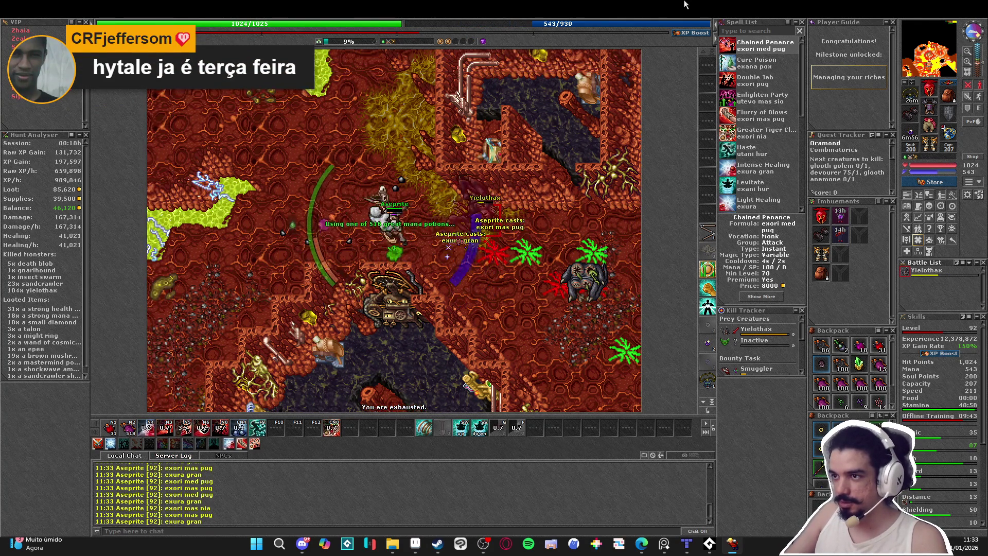
key("Left")
key("3")
key("2")
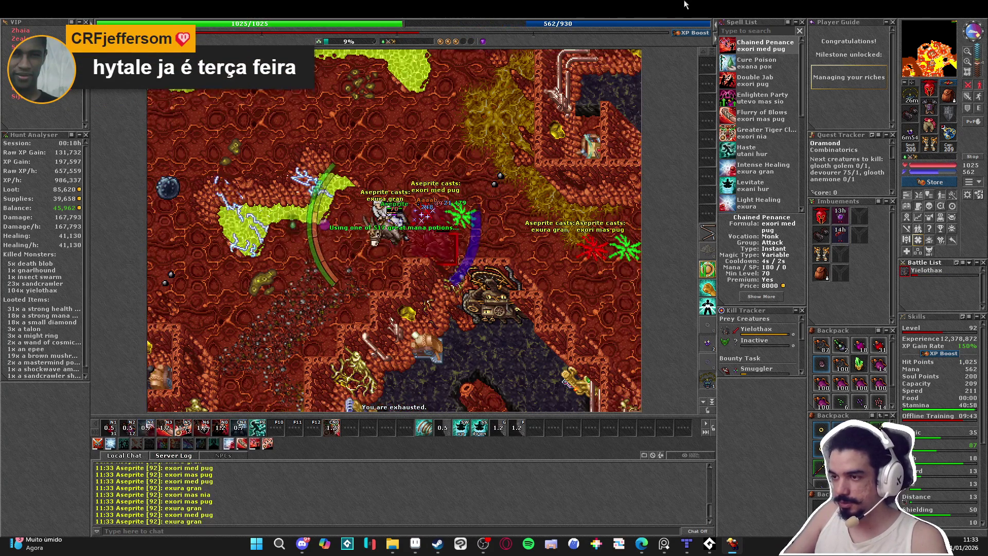
key("Down")
key("4")
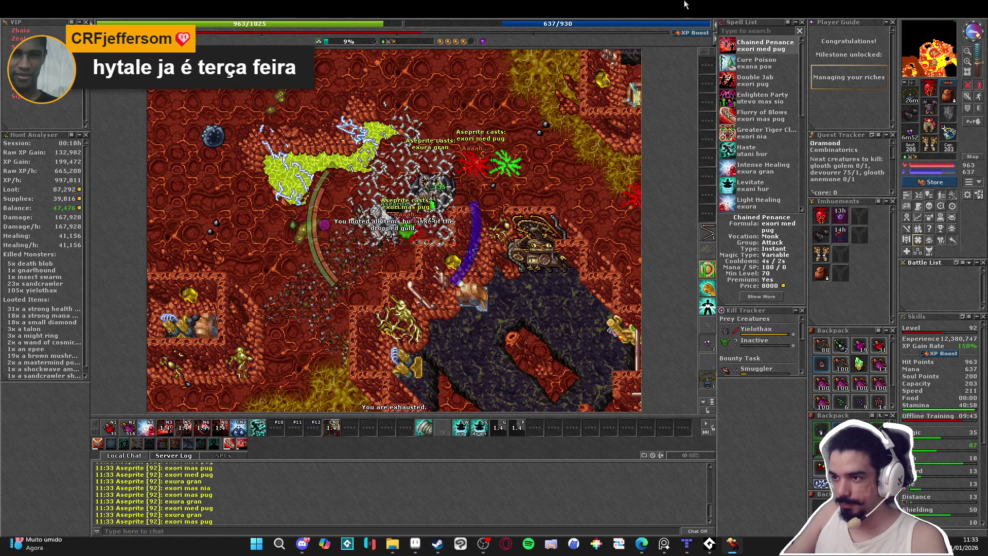
- Move southwest through the cave with haste and a great mana potion toward the next yielothax
key("Left")
key("Left")
key("2")
key("Down")
key("F9")
key("Down")
key("Down")
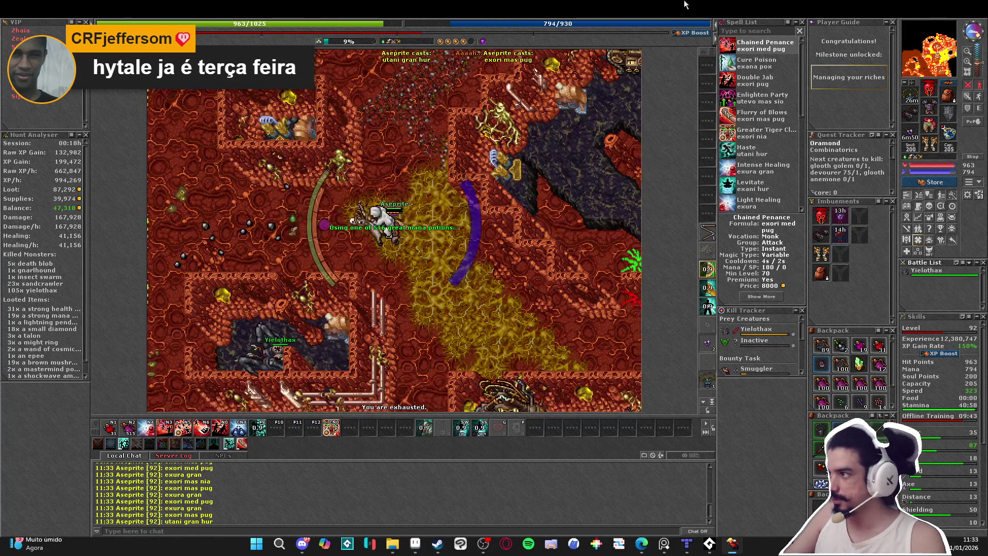
key("Left")
key("Left")
key("Left")
key("Left")
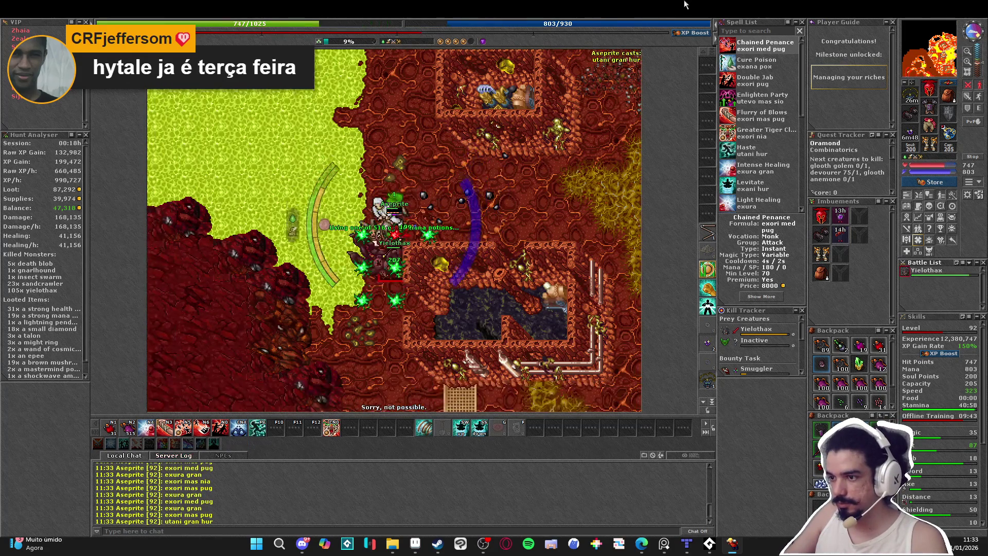
- Area attack the pack while stepping west and south, healing and refilling mana, reaching 106 kills
key("1")
key("2")
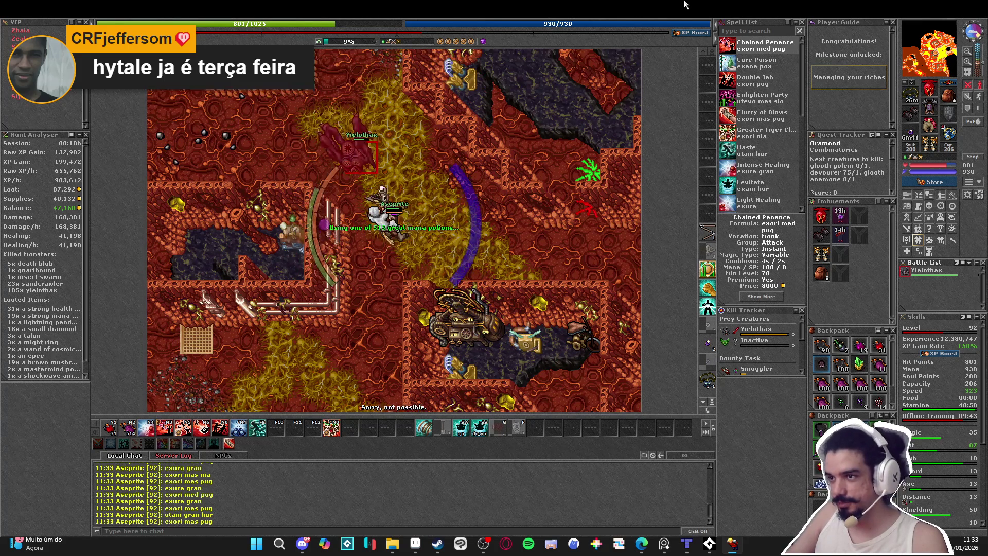
key("1")
key("2")
key("Down")
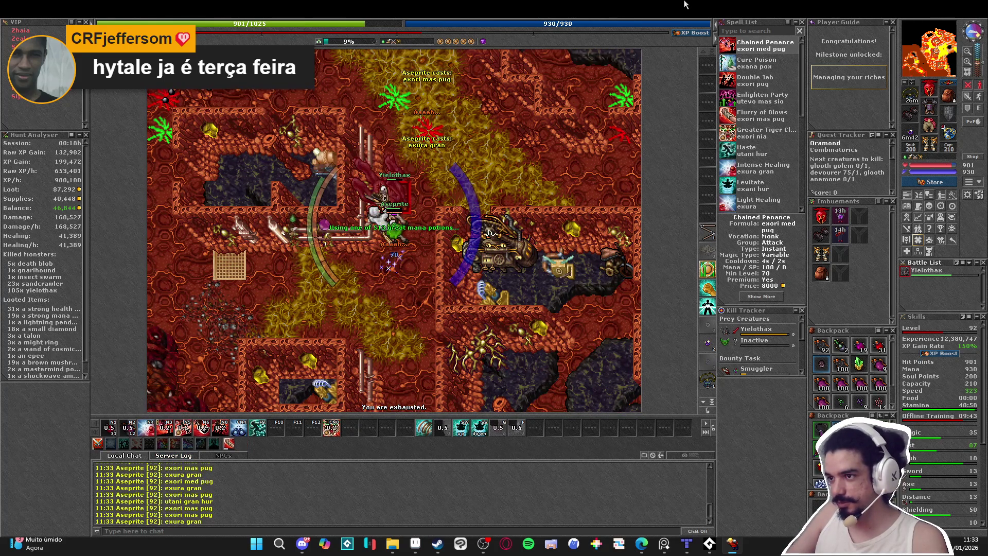
key("4")
key("Up")
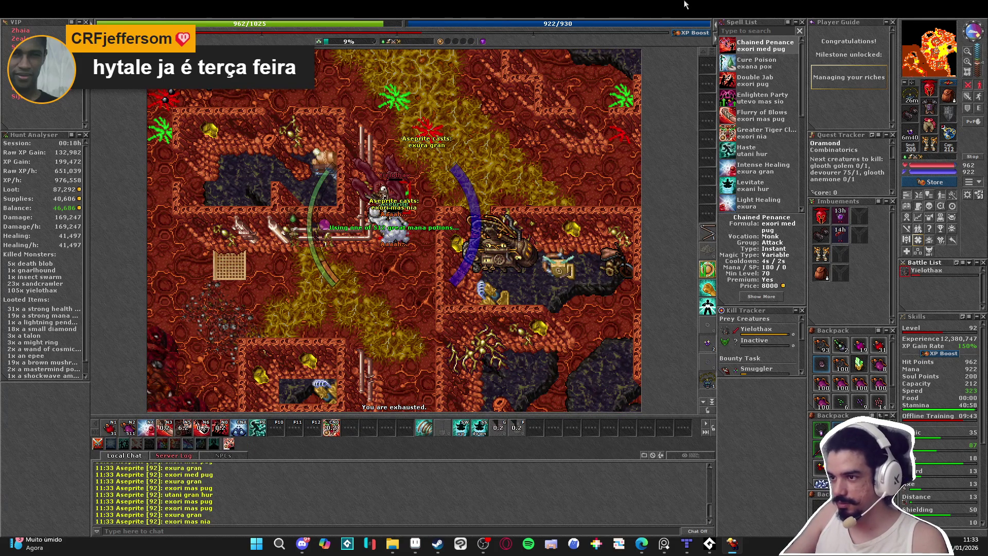
- Recast haste and keep walking south through the cave while attacking
key("1")
key("Down")
key("Down")
key("Down")
key("F9")
key("Down")
key("Down")
key("Down")
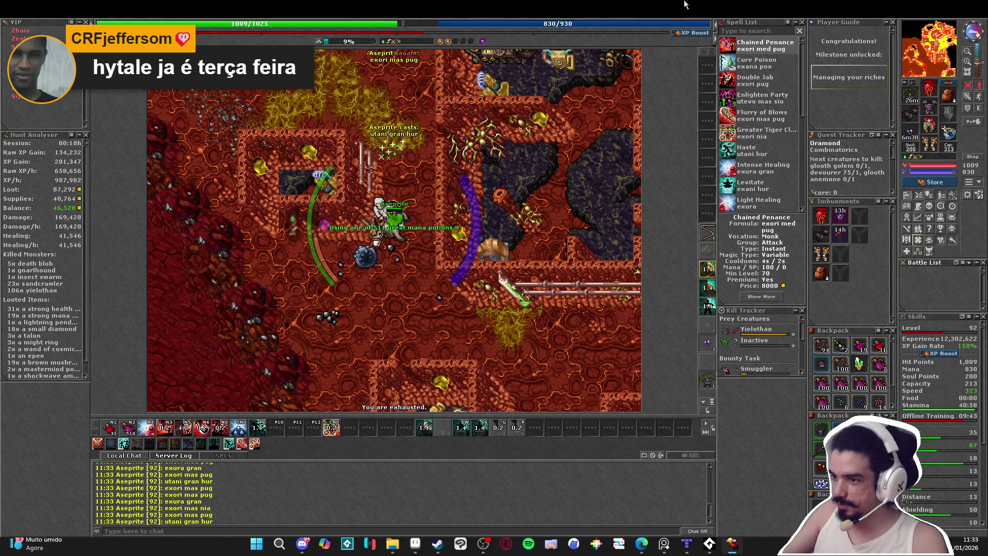
- Step north, then close in on the yielothax pack while attacking and drinking a mana potion
key("Up")
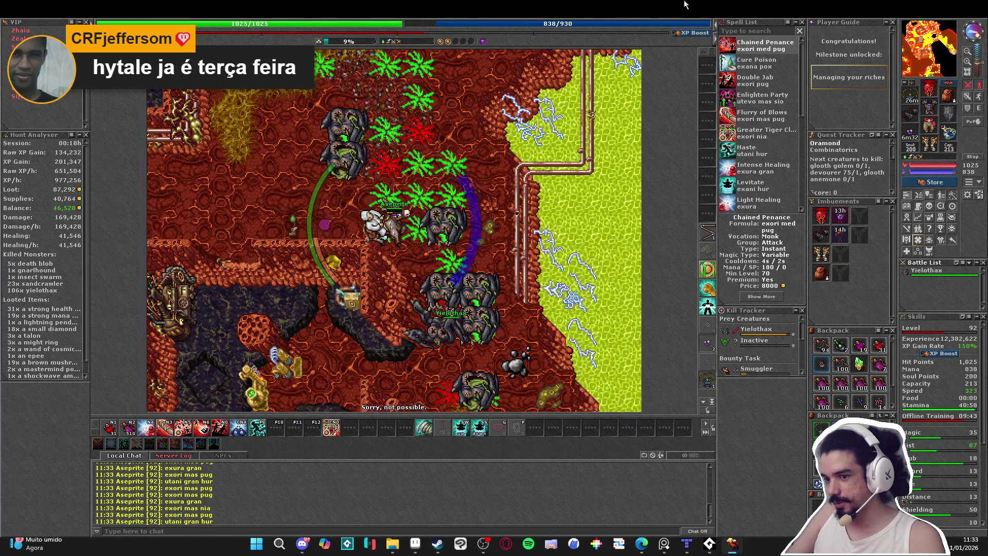
key("Right")
key("1")
key("F9")
key("Down")
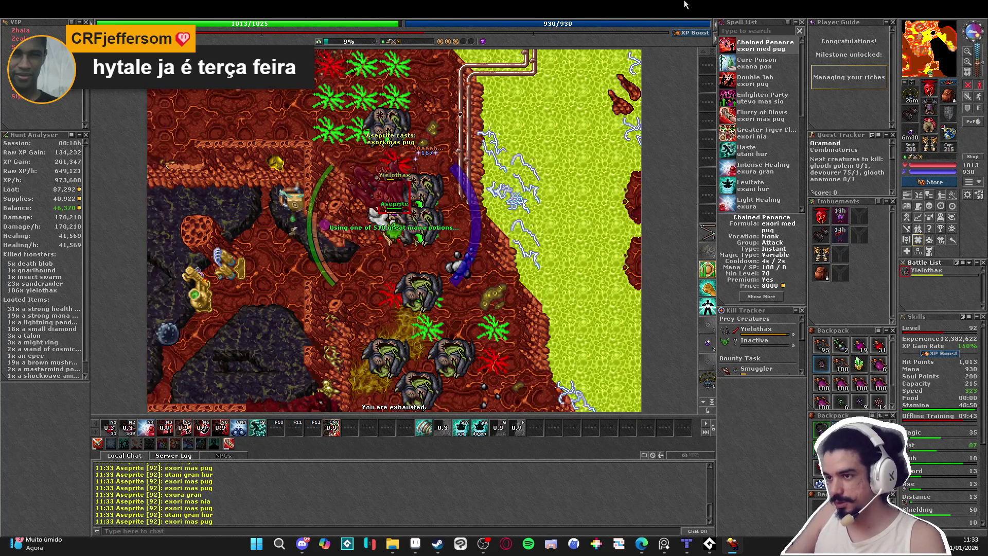
- Strike a single yielothax, finish it with an area attack, then walk south with a speed boost
key("Down")
key("Down")
key("2")
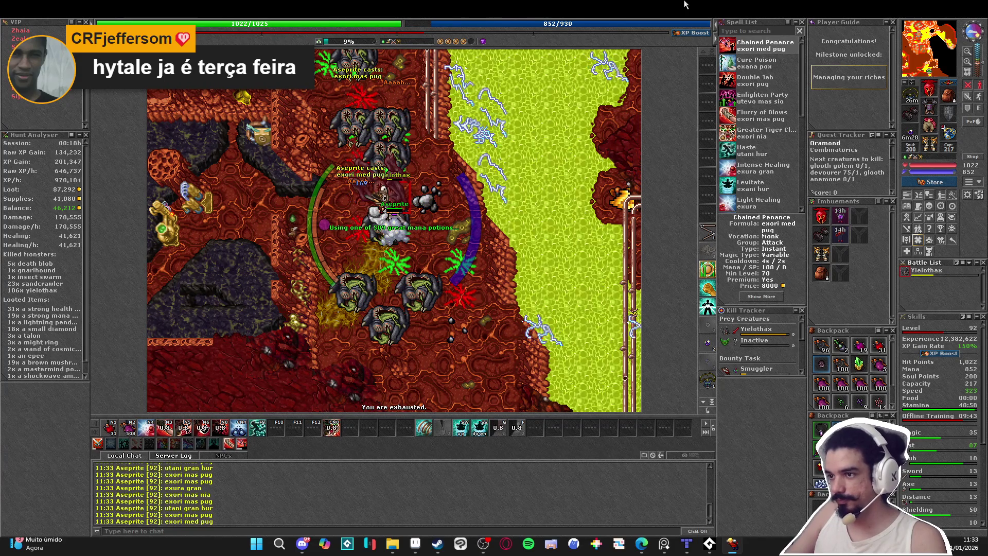
key("1")
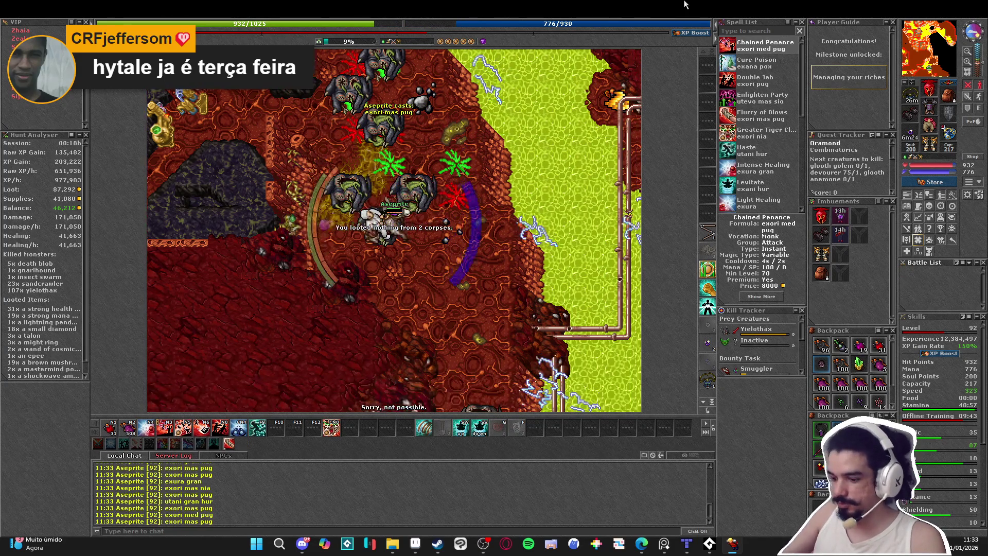
key("Down")
key("Down")
key("Down")
key("4")
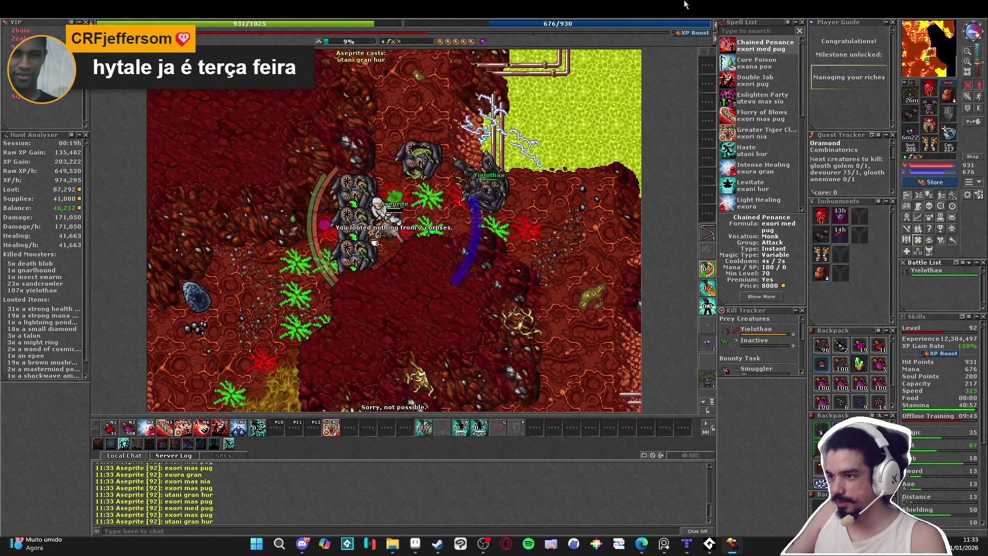
- Step east away from the monsters, attack, then walk southwest to lure the pack
key("Right")
key("2")
key("1")
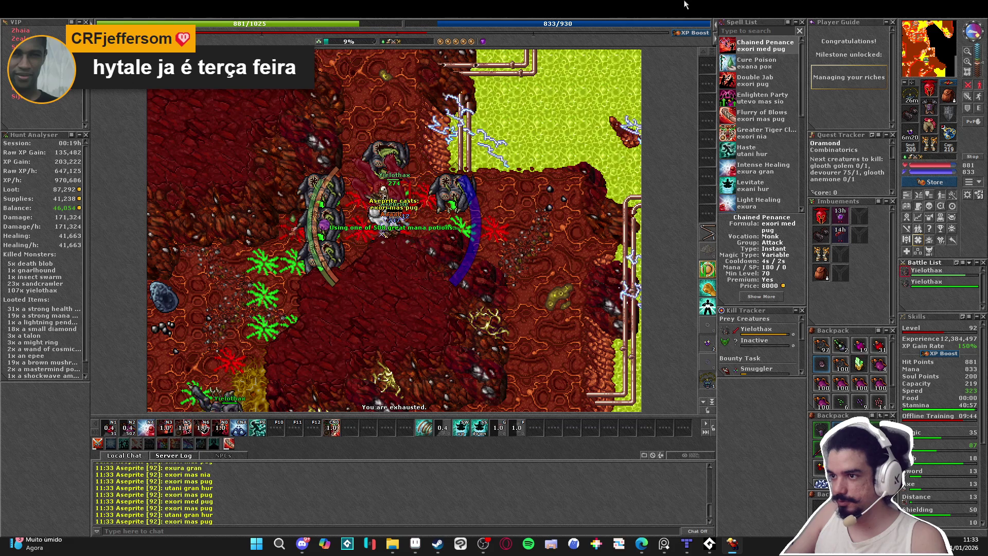
key("Left")
key("Left")
key("Left")
key("Down")
key("Left")
key("Left")
key("Down")
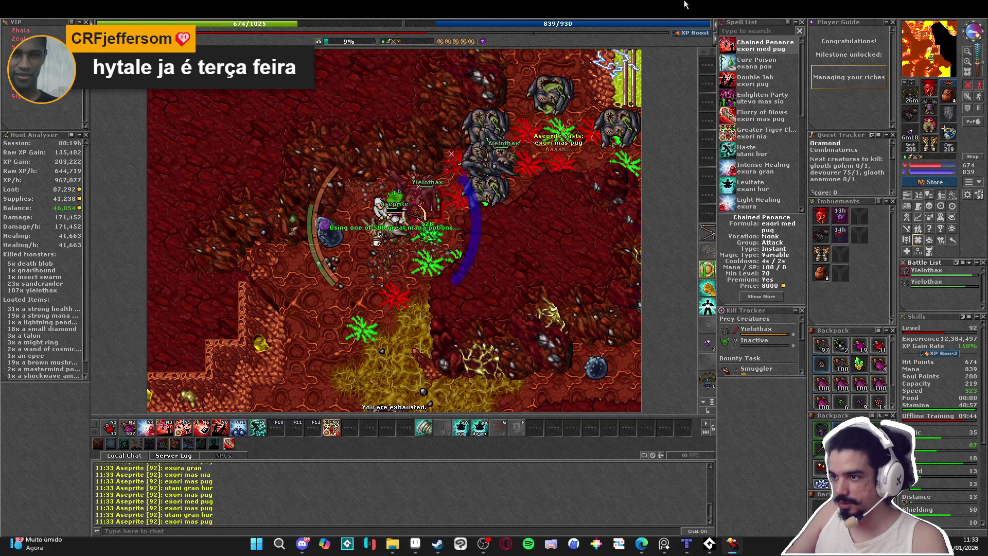
- Push south through the pack with area attacks, refilling mana and healing
key("2")
key("Down")
key("Down")
key("Down")
key("5")
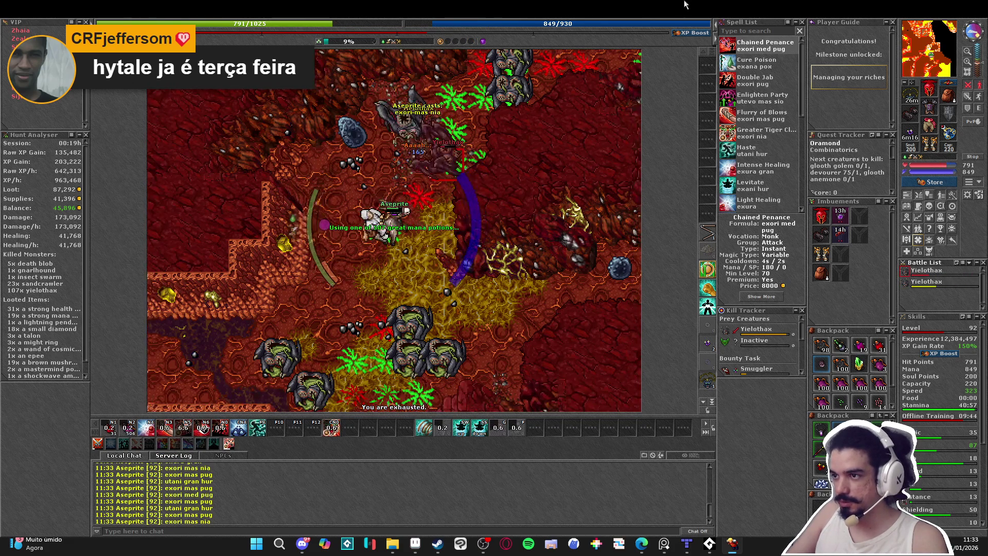
key("2")
key("Down")
key("1")
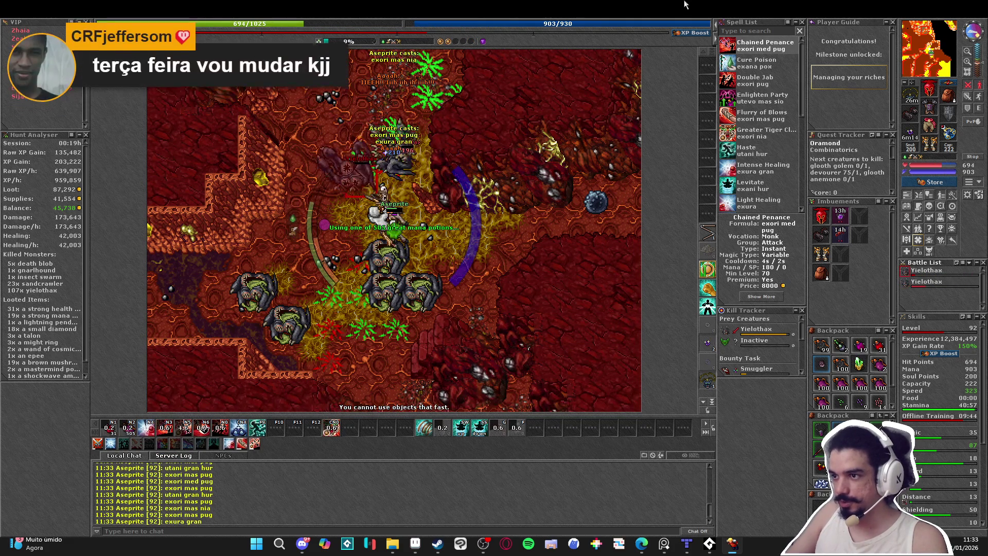
key("3")
- Step northwest to strike a yielothax and heal, then step south to hit the area again
key("4")
key("2")
key("Up")
key("Left")
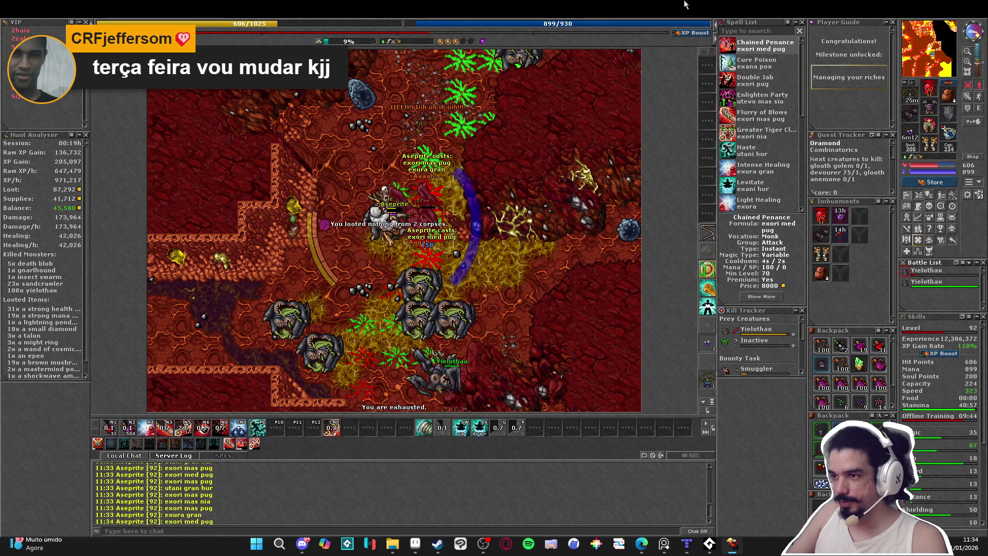
key("3")
key("2")
key("Down")
key("1")
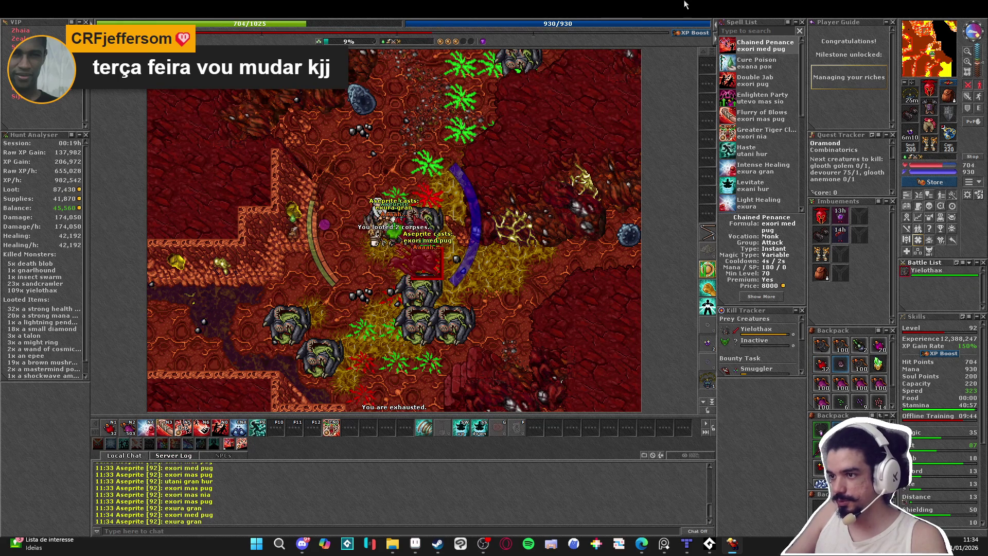
- Move southeast, heal to full while striking, and blast the surrounding pack toward 110 kills
key("3")
key("2")
key("Down")
key("Right")
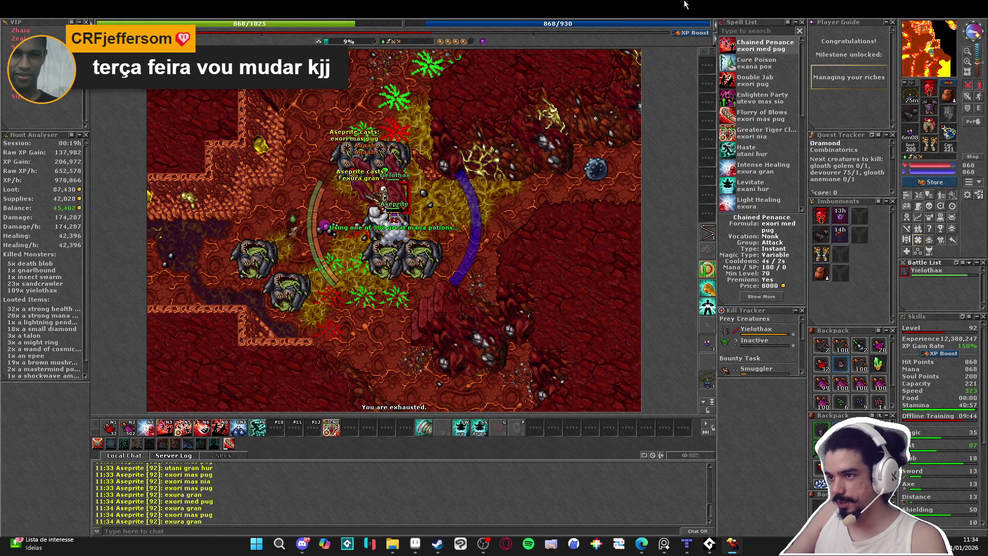
key("4")
key("3")
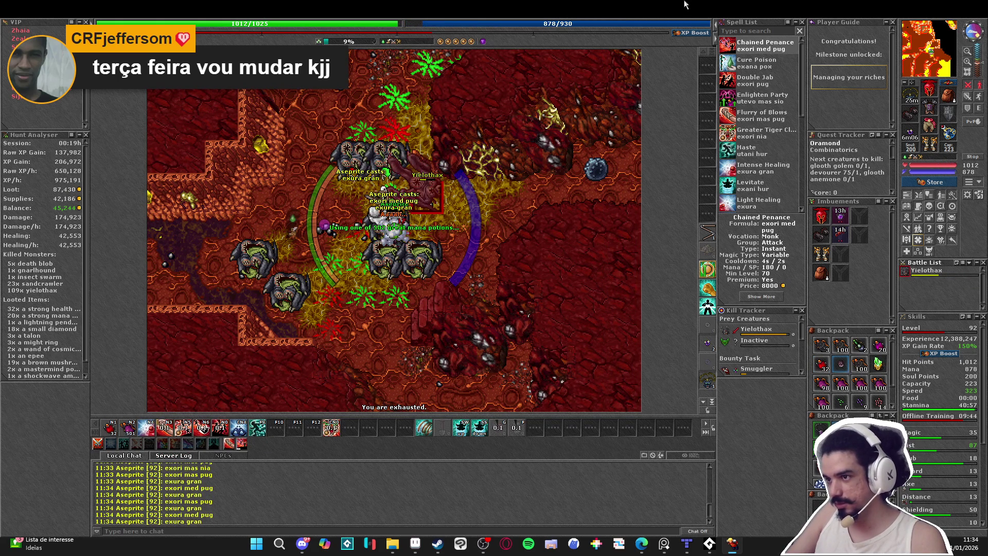
key("2")
key("Right")
key("Right")
- Blast the pack, then walk southwest to the next group while attacking and healing
key("5")
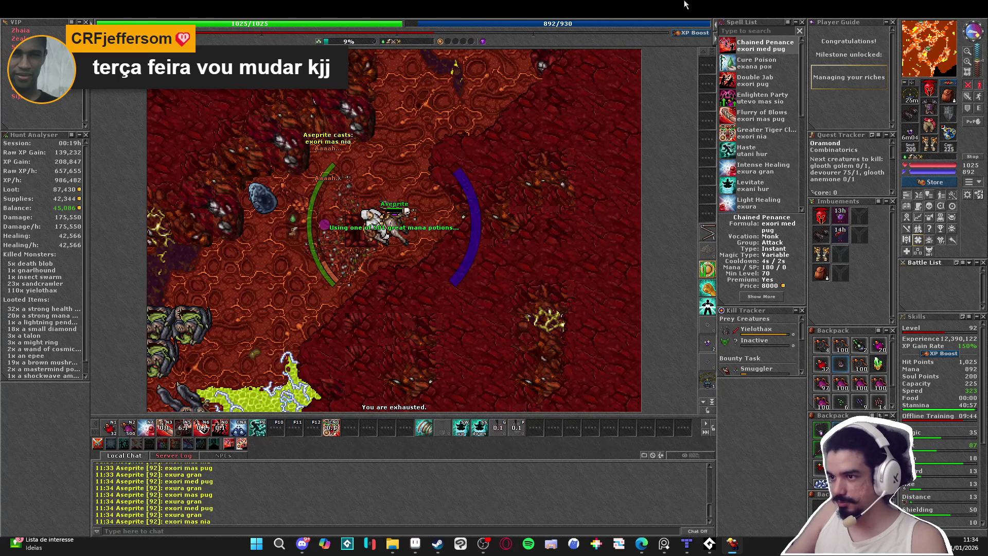
key("Left")
key("Left")
key("Left")
key("Down")
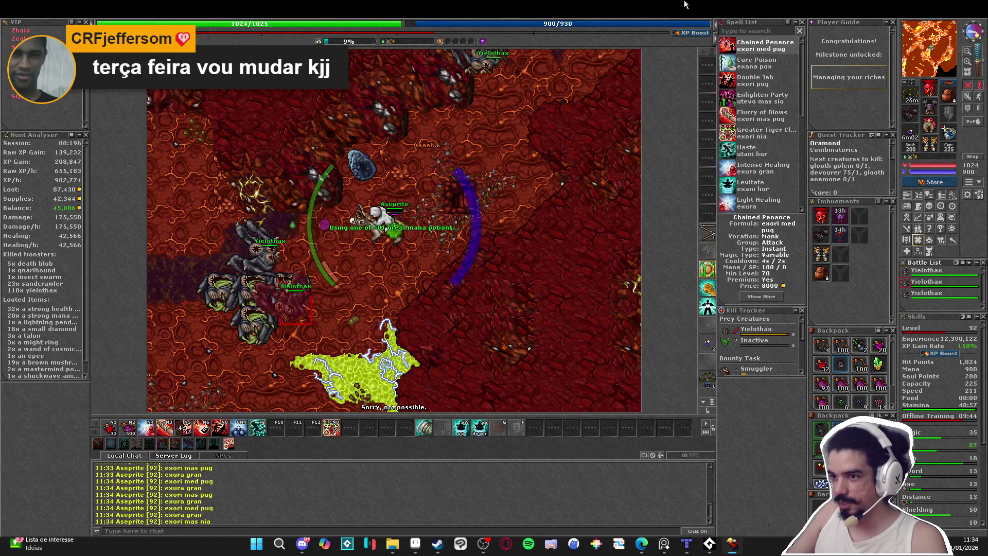
key("Left")
key("Down")
key("5")
key("3")
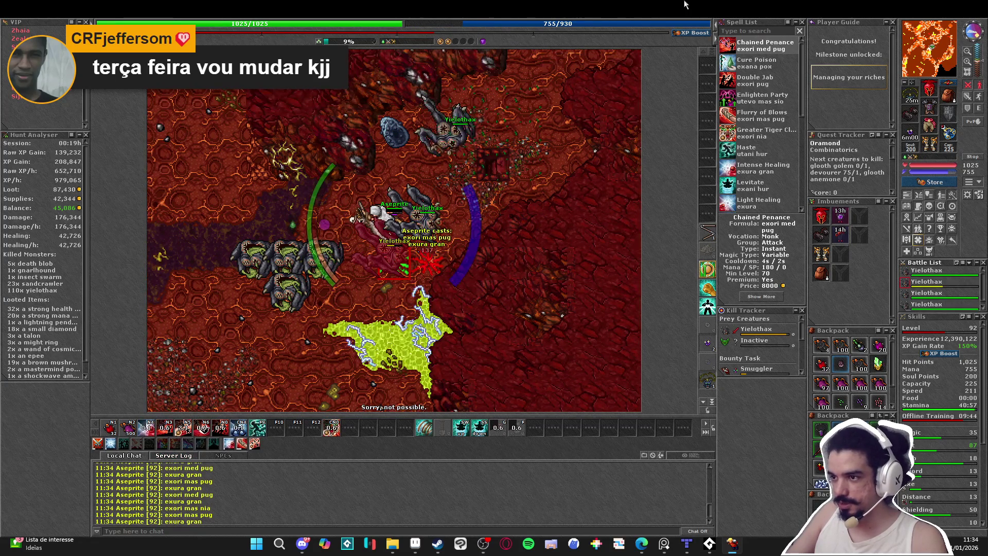
- Walk west striking yielothax, then move northwest hitting the area and healing with exura gran
key("Left")
key("Left")
key("Left")
key("1")
key("3")
key("4")
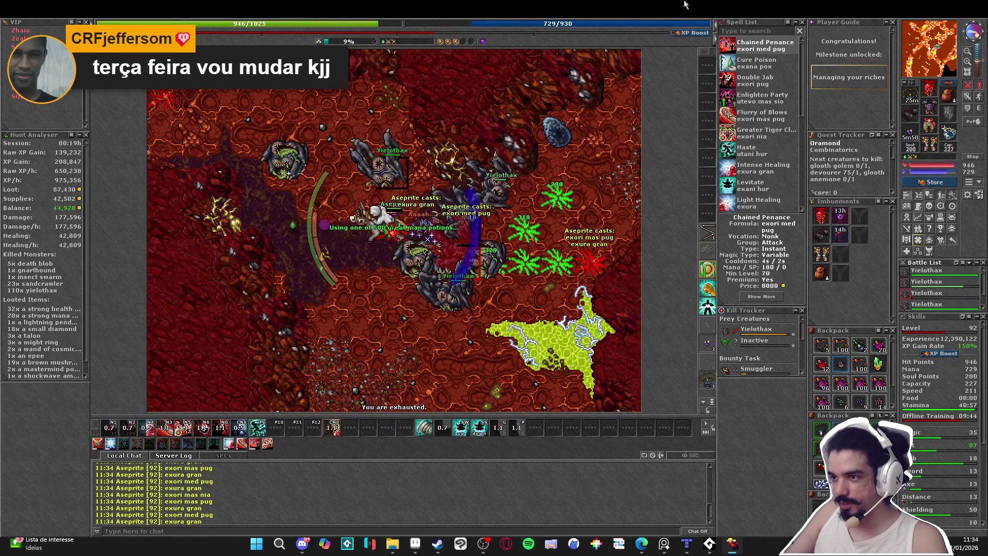
key("5")
key("3")
key("4")
key("Left")
- Refill mana, strike a yielothax and heal while heading west, then step north
key("Up")
key("Left")
key("Up")
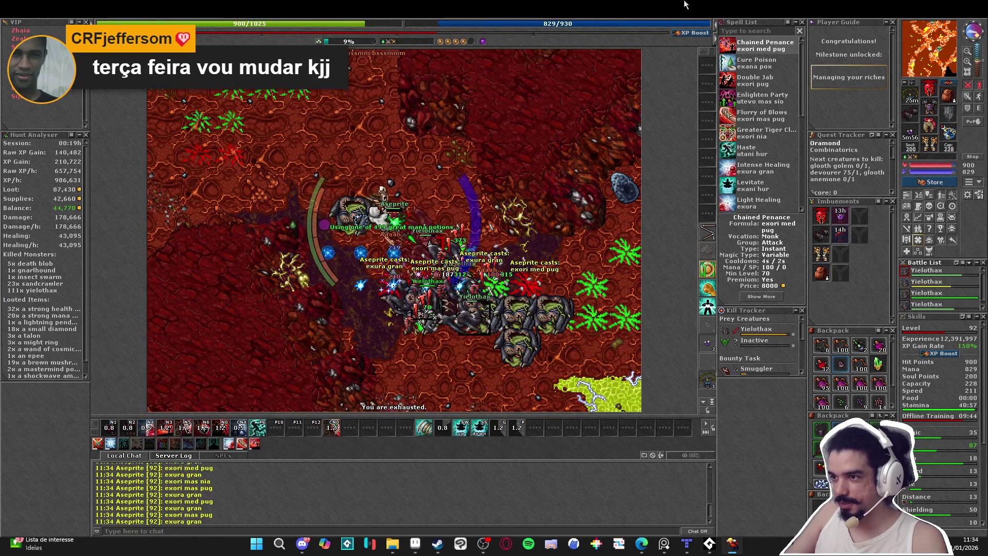
key("1")
key("3")
key("Left")
key("Left")
key("4")
key("3")
key("Up")
- Reposition and blast the pack with an area attack, healing and drinking mana potions
key("6")
key("4")
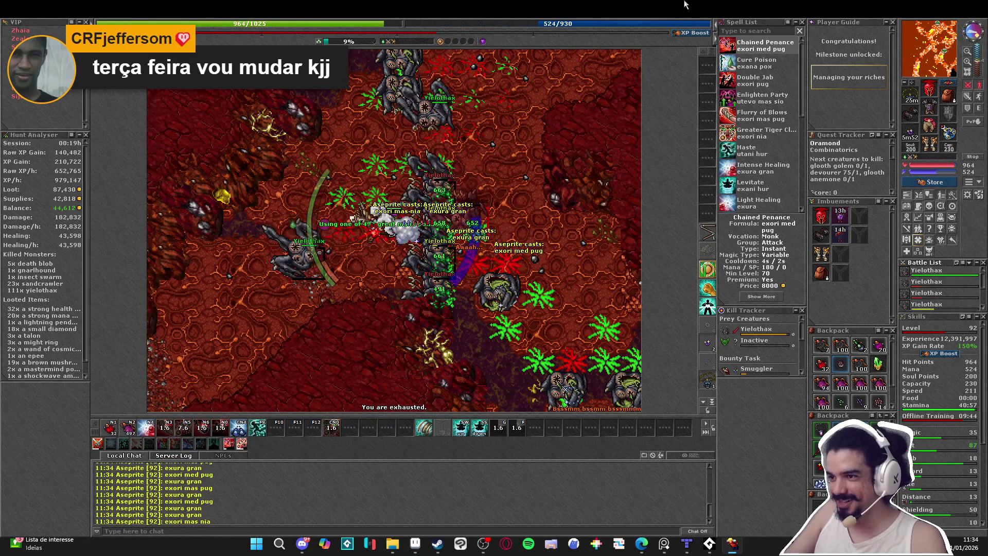
key("Left")
key("Left")
key("Left")
key("Down")
key("3")
key("4")
- Shift southwest to attack the surrounding yielothax, healing and refilling mana
key("2")
key("Left")
key("Left")
key("Left")
key("Down")
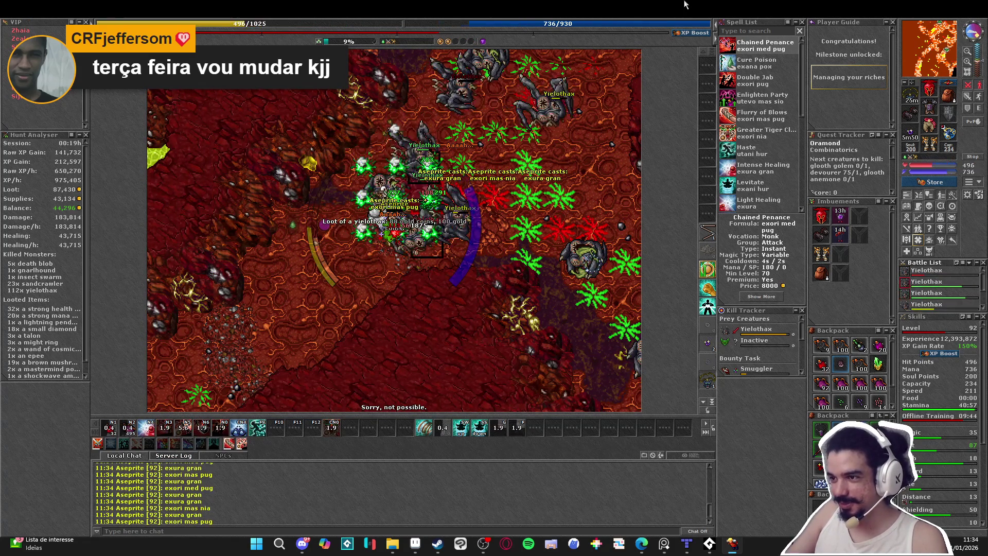
key("3")
key("4")
- Reposition to strike a single yielothax, then heal and restore mana
key("1")
key("Left")
key("Left")
key("Down")
key("Down")
key("3")
key("4")
- Attack the pack and keep walking it while healing back to full health
key("2")
key("4")
key("Left")
key("Up")
key("4")
key("Left")
key("Left")
key("Down")
key("Down")
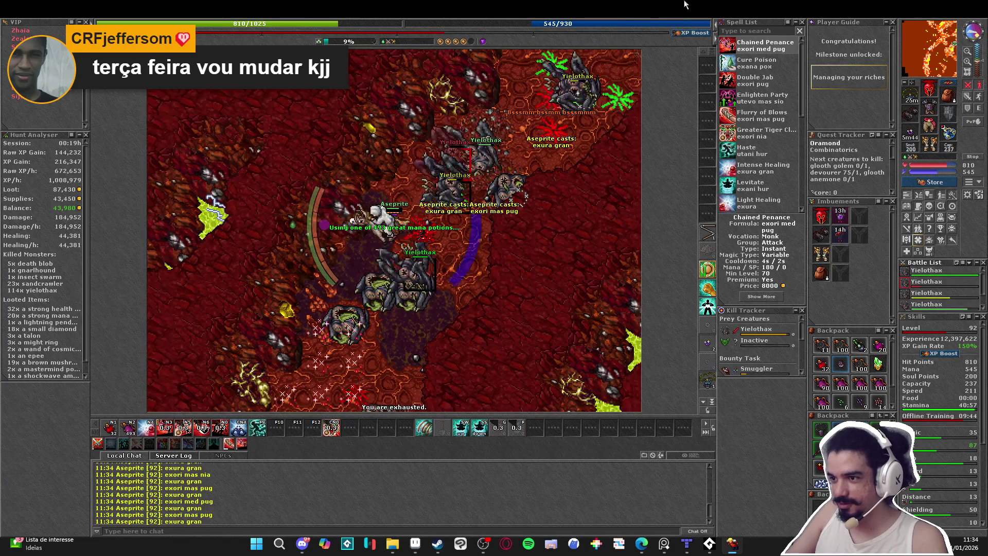
- Walk the pack along, healing, attacking and drinking mana potions
key("4")
key("Down")
key("Down")
key("Down")
key("Right")
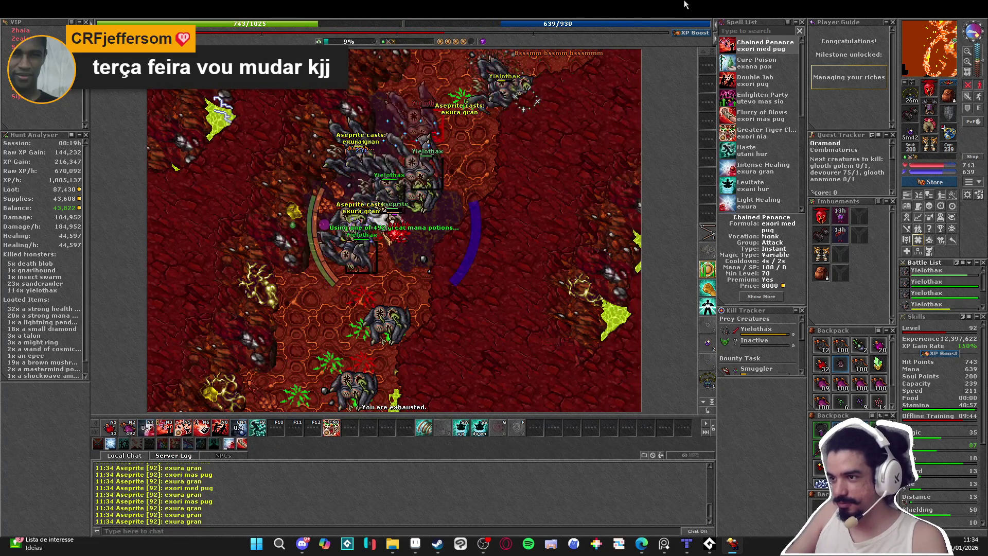
key("1")
key("3")
key("4")
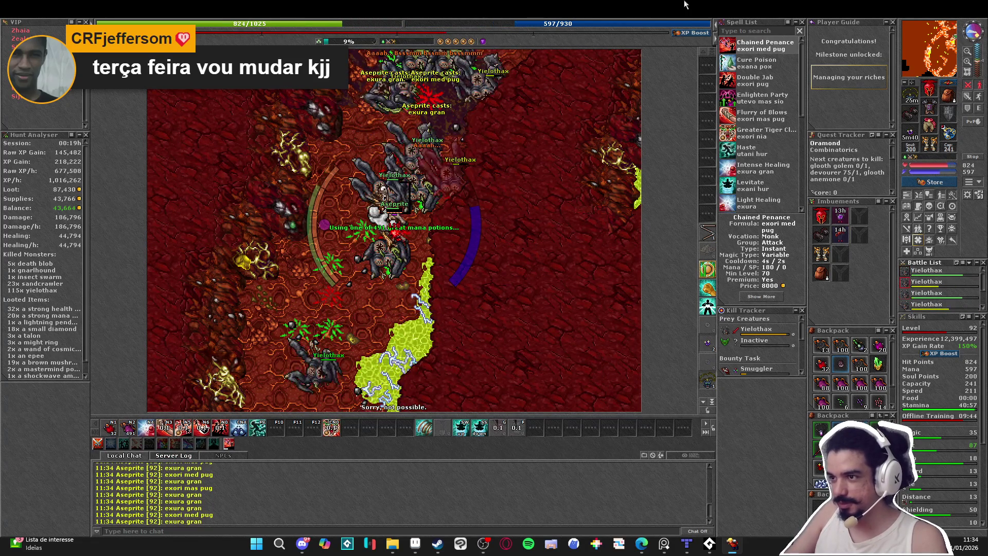
- Blast the pack with area attacks while moving southwest, healing and refilling mana
key("5")
key("1")
key("4")
key("Left")
key("Left")
key("Down")
- Keep hitting the area south while healing and restoring mana
key("1")
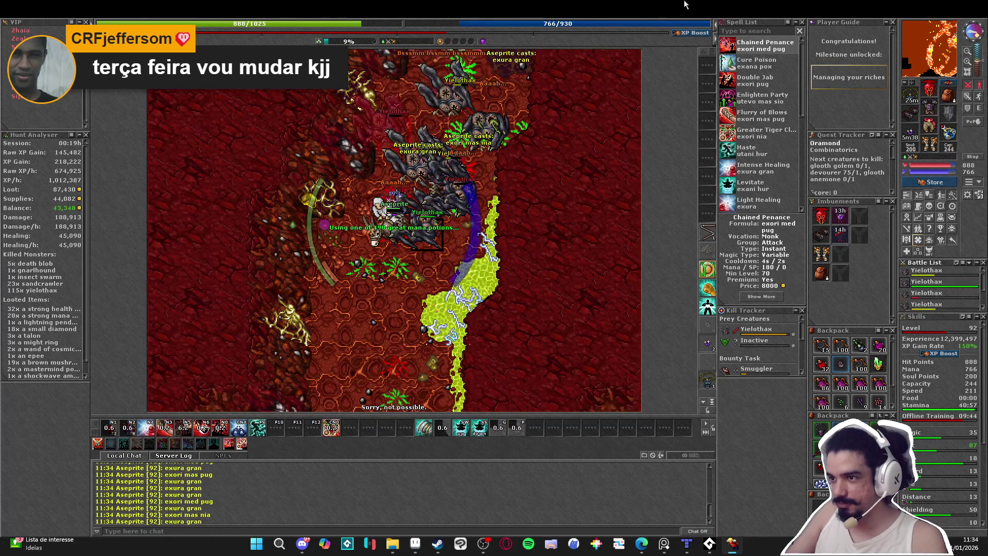
key("4")
key("Down")
key("1")
key("2")
- Top up health and mana, then strike a yielothax while repositioning west to reach 117 kills
key("2")
key("Down")
key("Down")
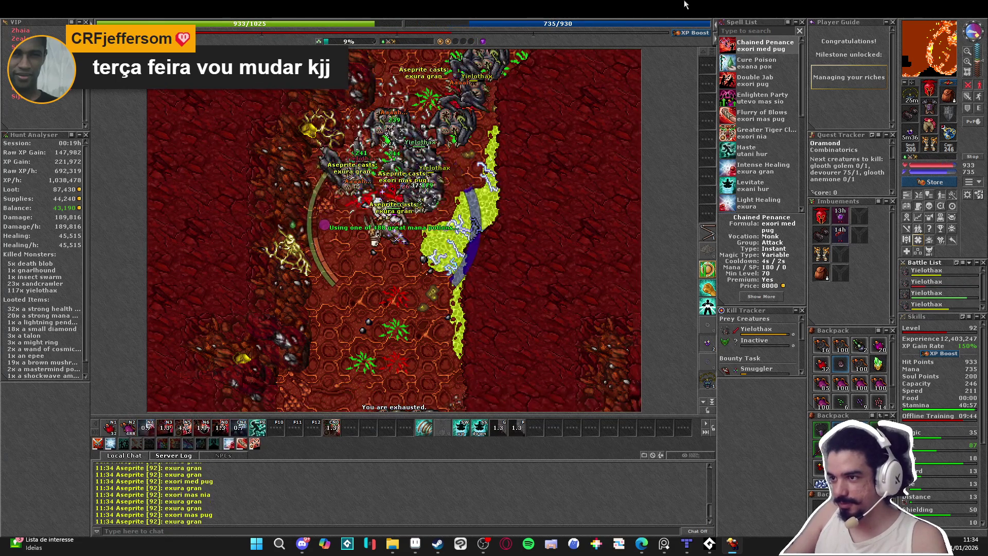
key("1")
key("3")
key("1")
key("2")
key("Left")
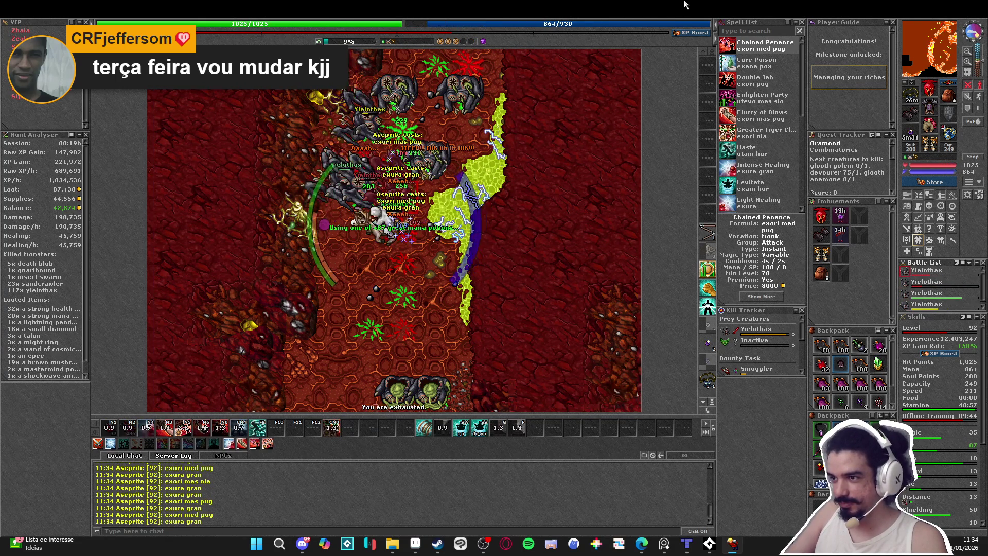